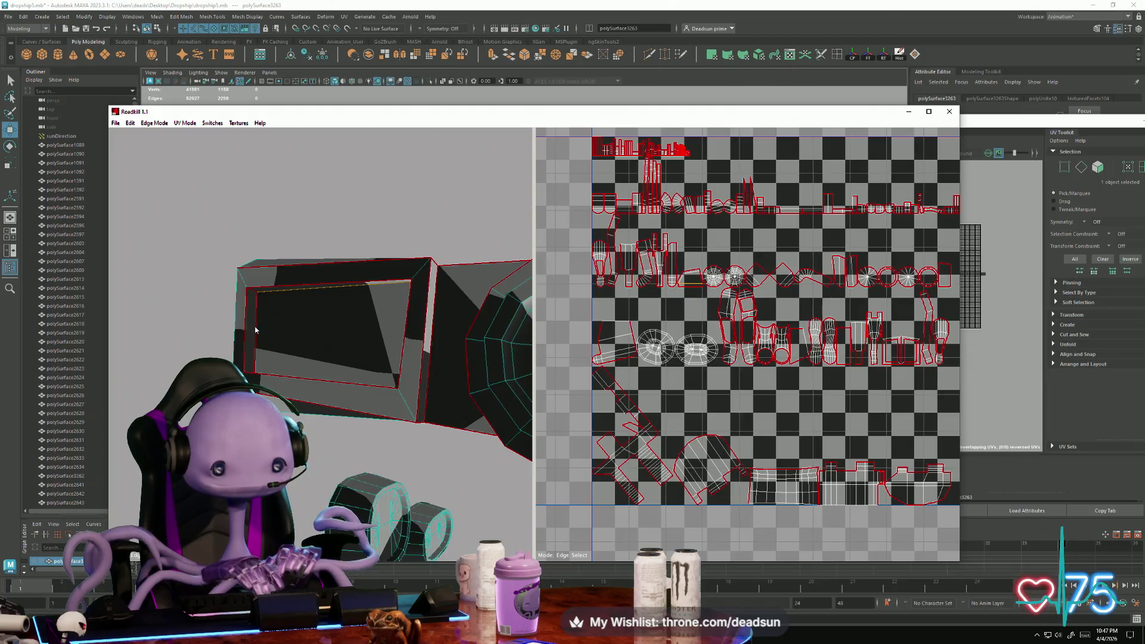
# Mark the monitor's inner left frame edge as a seam and check it from another angle
pyautogui.click(257, 329)
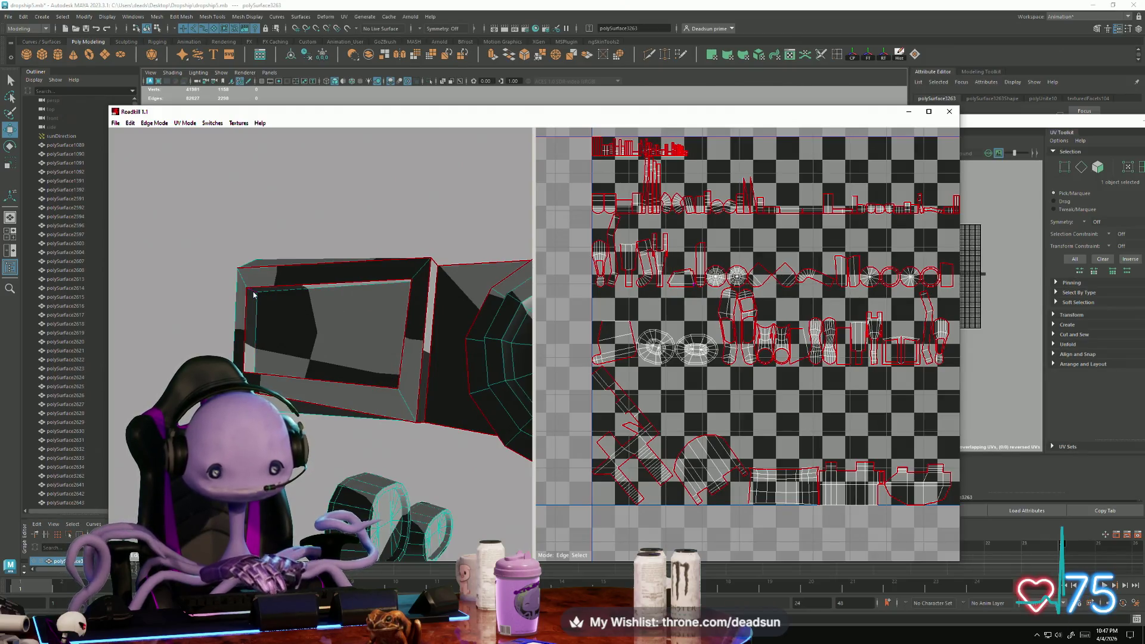
pyautogui.click(244, 372)
pyautogui.keyDown('alt'); pyautogui.moveTo(257, 392); pyautogui.dragTo(287, 360); pyautogui.keyUp('alt')
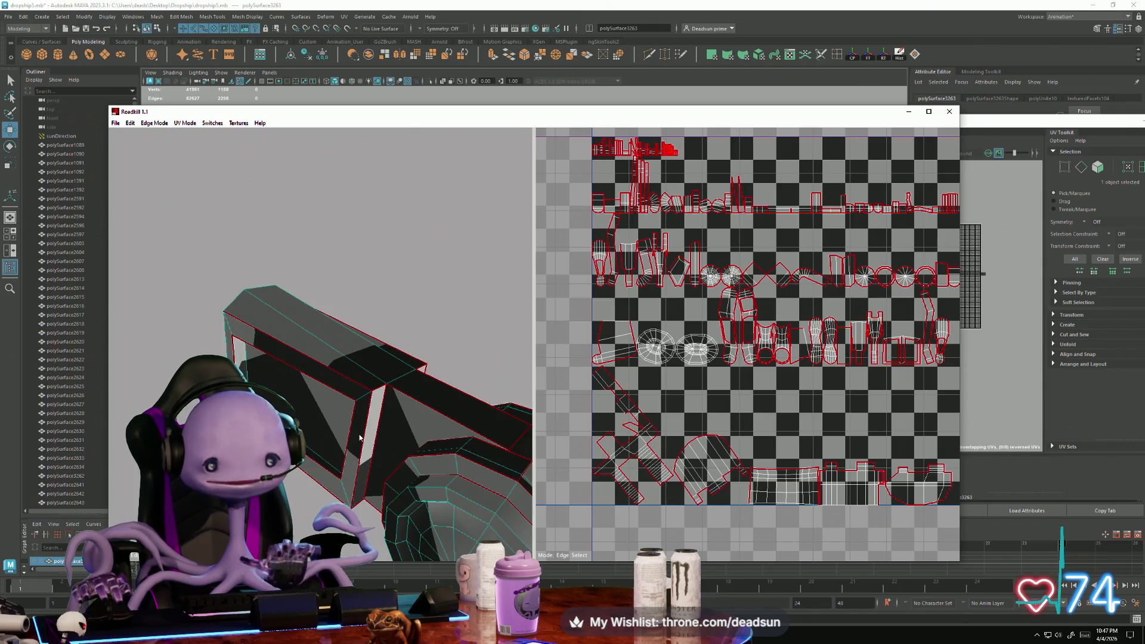
pyautogui.keyDown('alt'); pyautogui.moveTo(360, 438); pyautogui.dragTo(297, 519); pyautogui.keyUp('alt')
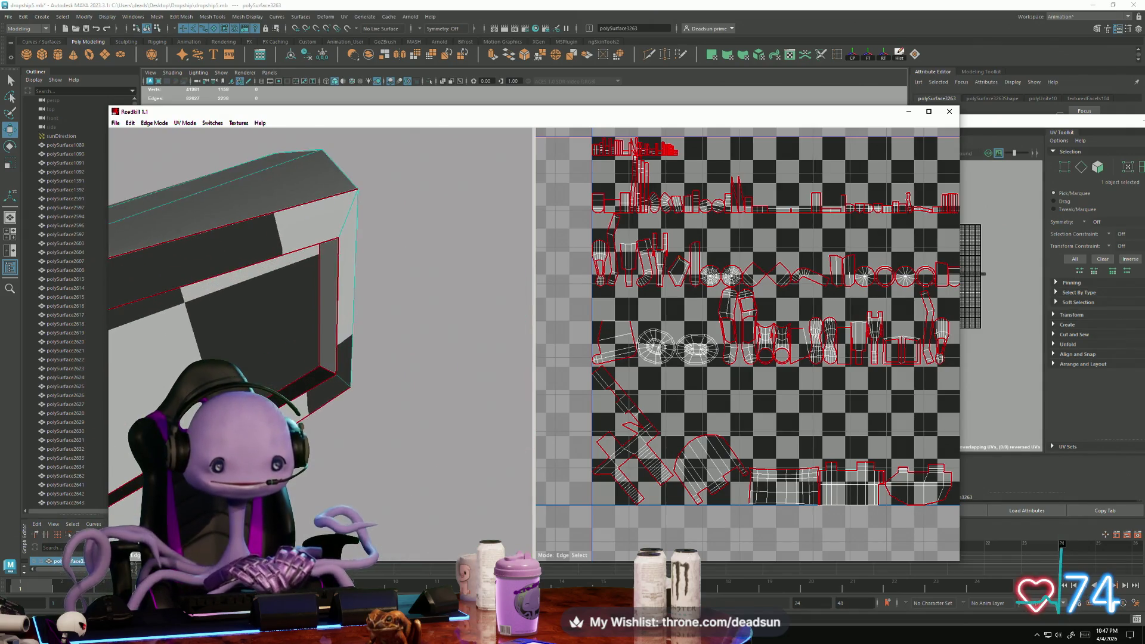
# Remove the seams from three inner edges of the monitor frame
pyautogui.click(326, 371)
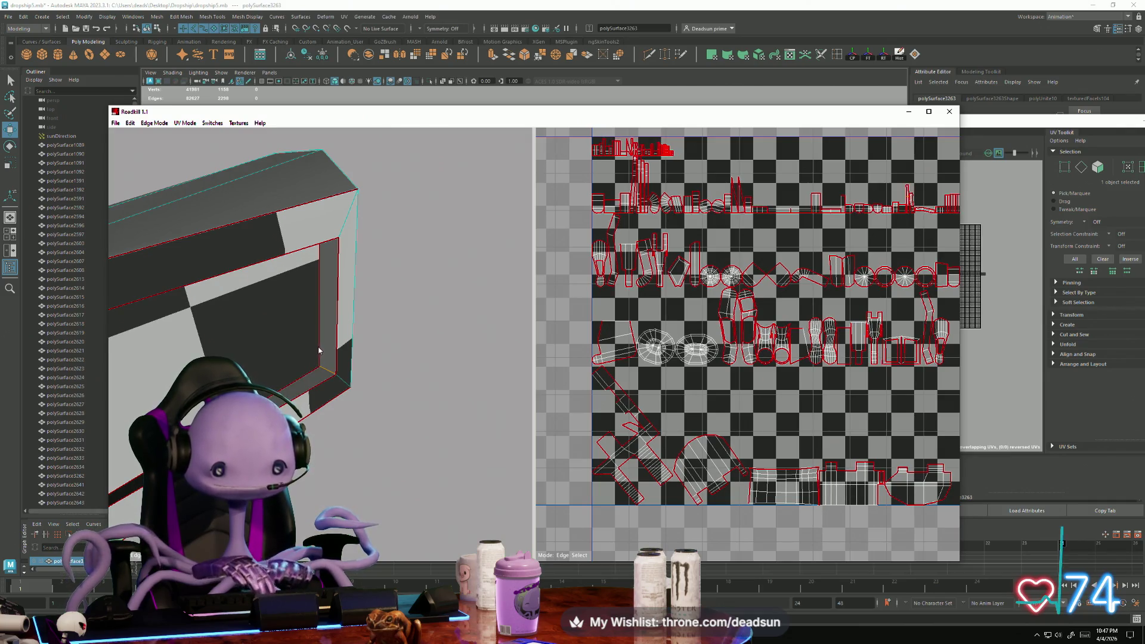
pyautogui.click(320, 348)
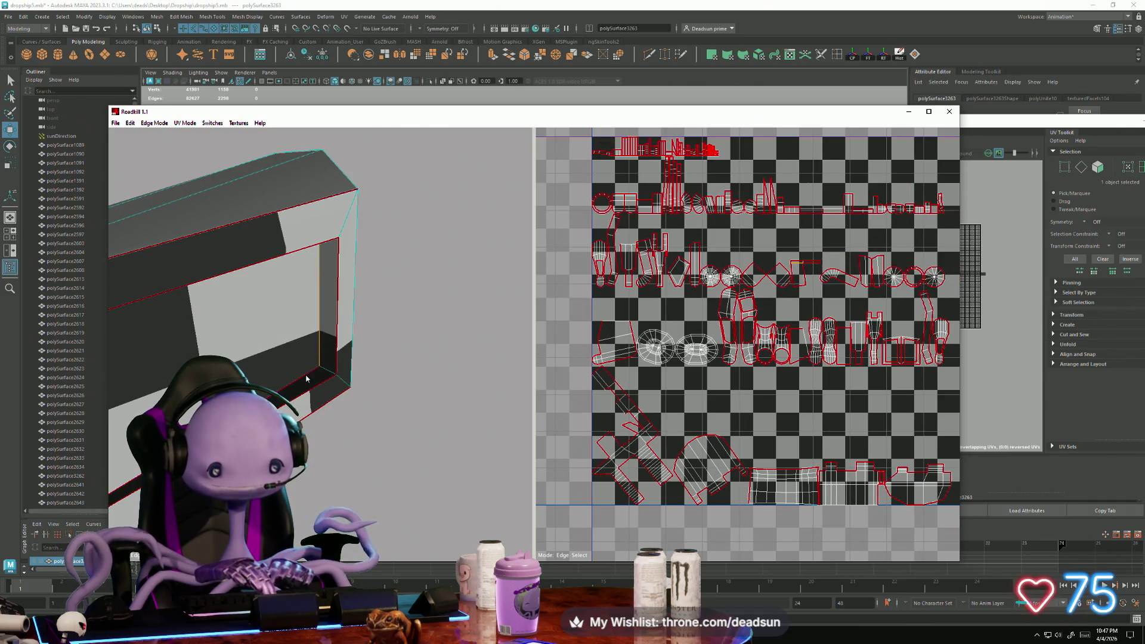
pyautogui.click(306, 378)
pyautogui.moveTo(306, 378)
pyautogui.keyDown('alt'); pyautogui.mouseDown()
pyautogui.moveTo(324, 382)
pyautogui.moveTo(330, 266)
pyautogui.moveTo(370, 273)
pyautogui.mouseUp(); pyautogui.keyUp('alt')
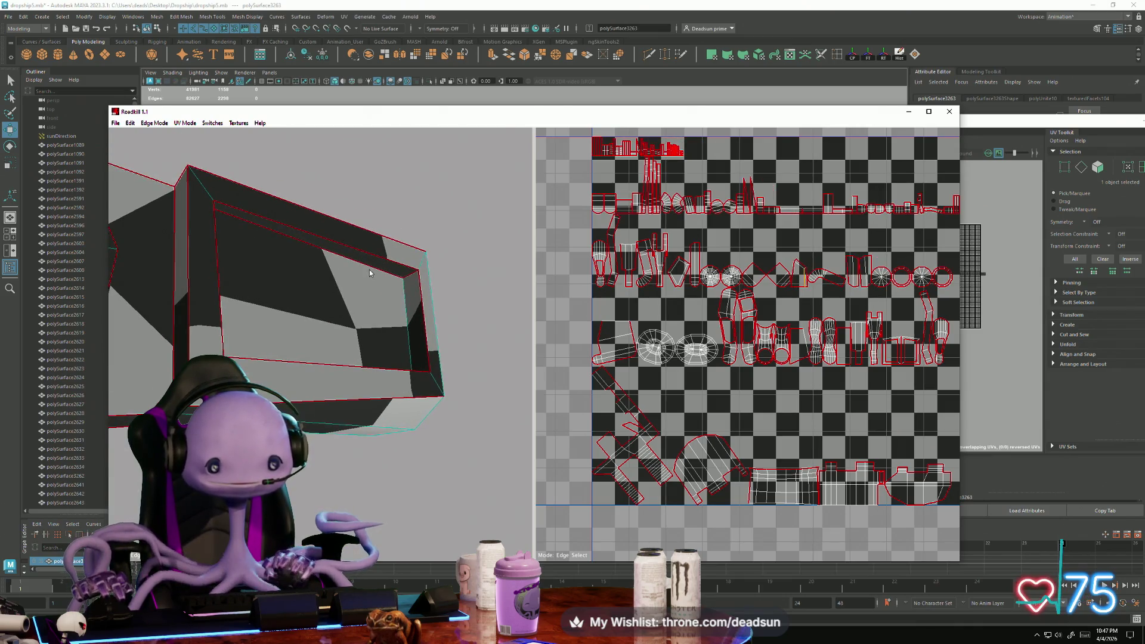
# Toggle the seam on the monitor's inner top edge and another panel edge, then review the wider model
pyautogui.click(375, 270)
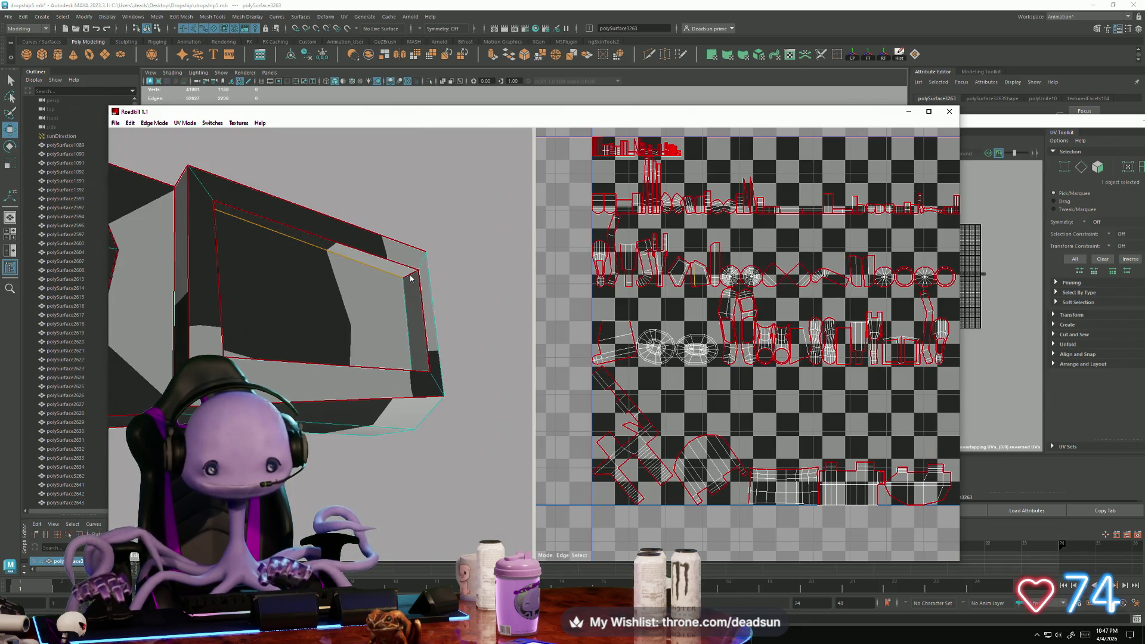
pyautogui.click(410, 278)
pyautogui.moveTo(411, 278)
pyautogui.keyDown('alt'); pyautogui.mouseDown()
pyautogui.moveTo(388, 356)
pyautogui.moveTo(347, 342)
pyautogui.moveTo(278, 397)
pyautogui.moveTo(291, 385)
pyautogui.moveTo(281, 382)
pyautogui.moveTo(287, 394)
pyautogui.mouseUp(); pyautogui.keyUp('alt')
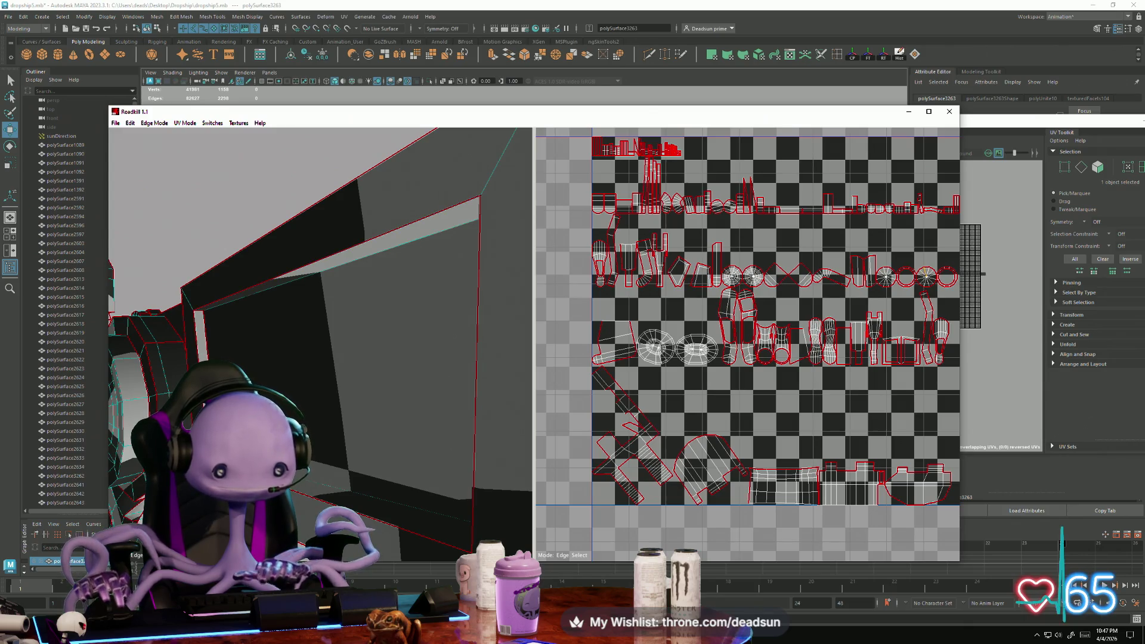
pyautogui.moveTo(286, 393)
pyautogui.keyDown('alt'); pyautogui.mouseDown()
pyautogui.moveTo(455, 542)
pyautogui.moveTo(298, 360)
pyautogui.moveTo(425, 443)
pyautogui.moveTo(364, 439)
pyautogui.mouseUp(); pyautogui.keyUp('alt')
pyautogui.scroll(3, 364, 439)
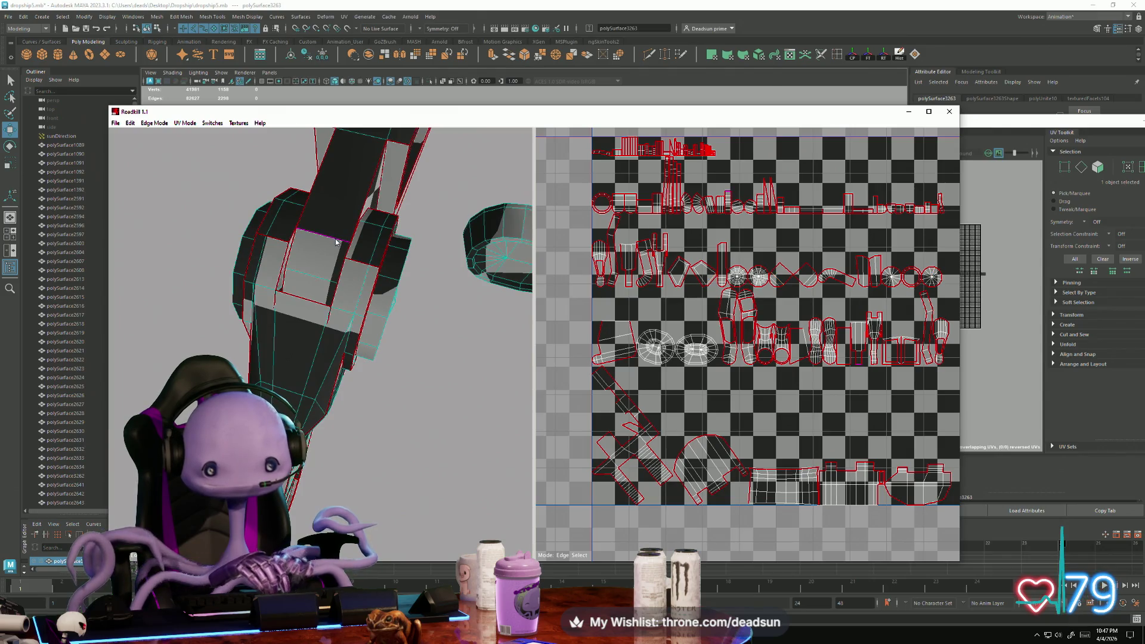
# Toggle a seam on one robot arm edge so its shells re-unwrap, then review the repacked layout
pyautogui.scroll(5, 712, 455)
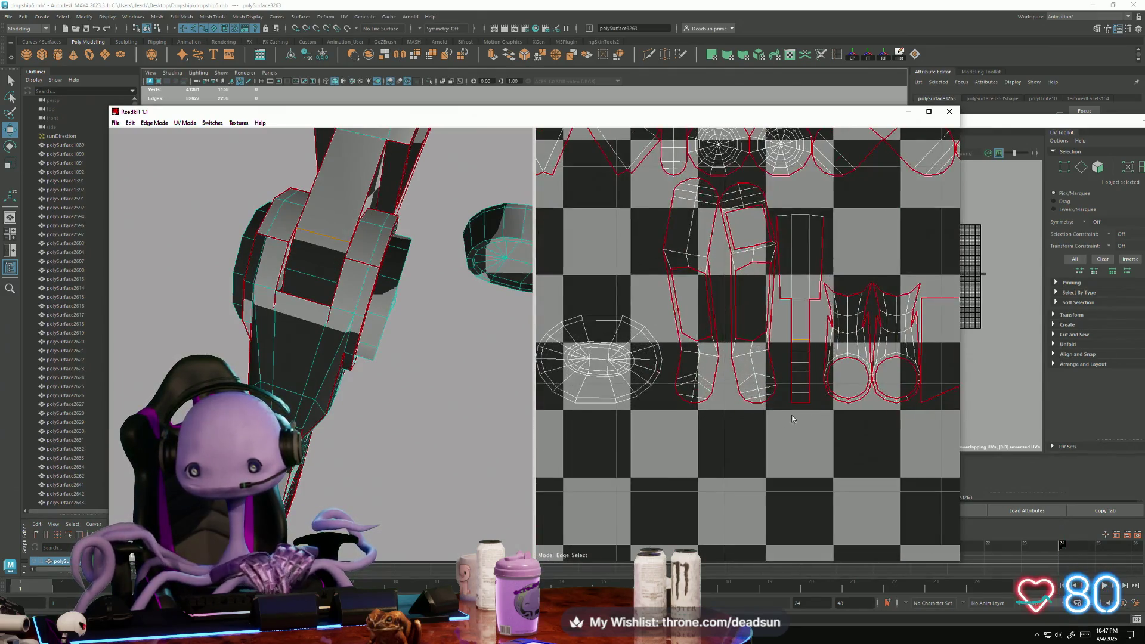
pyautogui.keyDown('alt'); pyautogui.moveTo(714, 454); pyautogui.dragTo(679, 434, button='middle'); pyautogui.keyUp('alt')
pyautogui.click(684, 422)
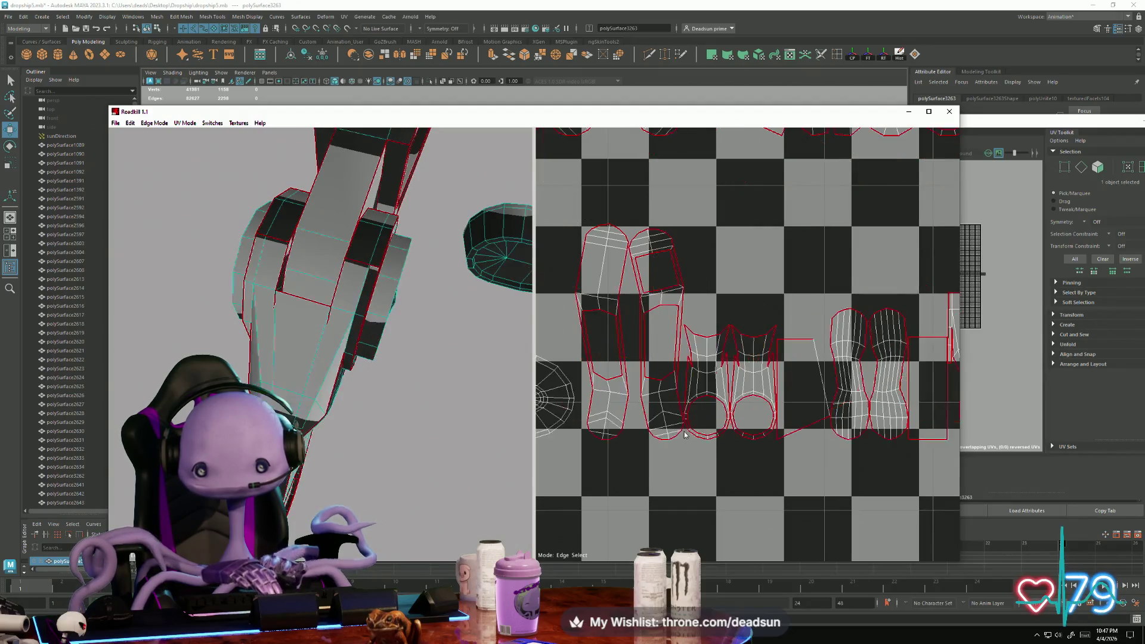
pyautogui.scroll(-5, 716, 453)
pyautogui.scroll(1, 693, 403)
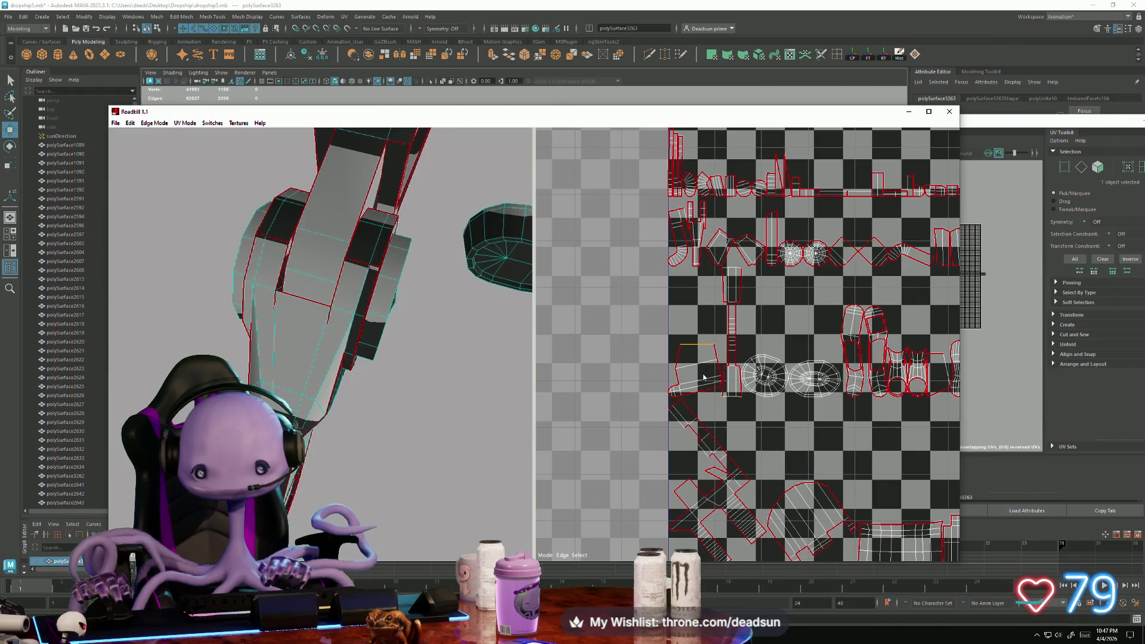
pyautogui.keyDown('alt'); pyautogui.moveTo(396, 417); pyautogui.dragTo(358, 409); pyautogui.keyUp('alt')
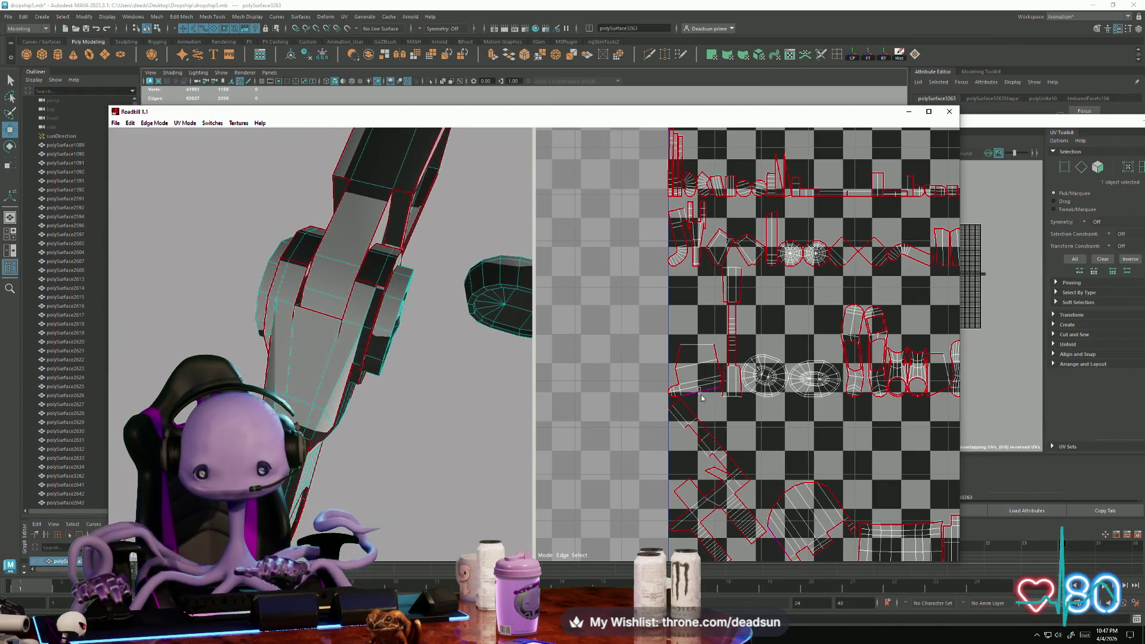
pyautogui.scroll(-5, 358, 358)
pyautogui.moveTo(358, 357)
pyautogui.keyDown('alt'); pyautogui.mouseDown()
pyautogui.moveTo(274, 340)
pyautogui.moveTo(221, 353)
pyautogui.mouseUp(); pyautogui.keyUp('alt')
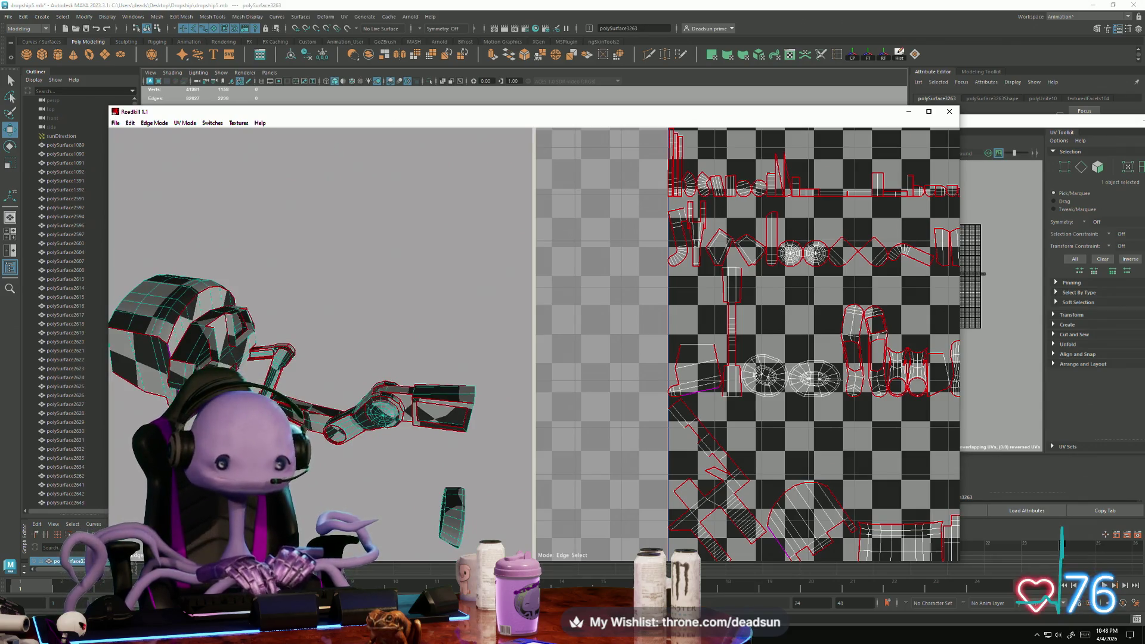
# Select two neighbouring edges on the helmet-shaped mesh and mark them as a seam
pyautogui.keyDown('alt'); pyautogui.moveTo(382, 453); pyautogui.dragTo(433, 480); pyautogui.keyUp('alt')
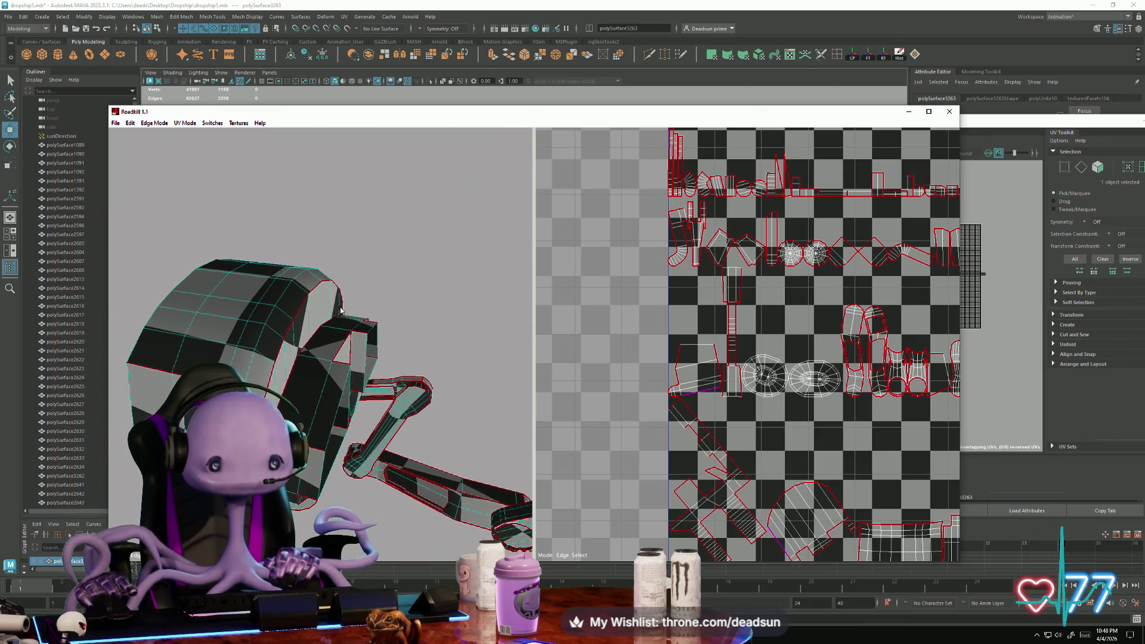
pyautogui.moveTo(420, 344)
pyautogui.keyDown('alt'); pyautogui.mouseDown()
pyautogui.moveTo(319, 381)
pyautogui.moveTo(241, 354)
pyautogui.mouseUp(); pyautogui.keyUp('alt')
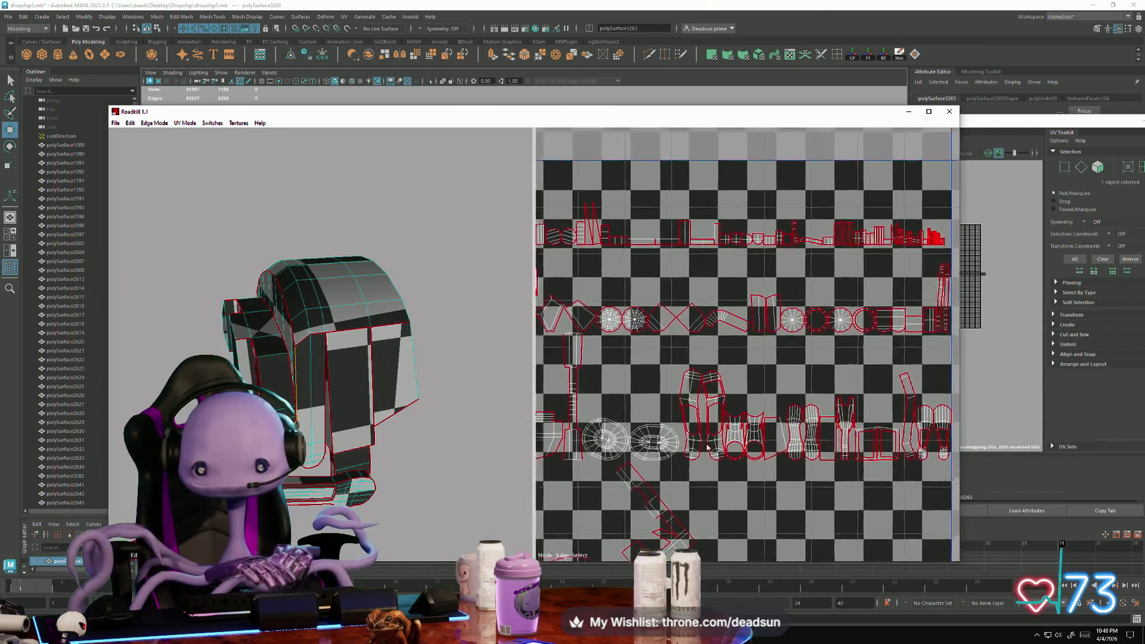
pyautogui.scroll(3, 686, 382)
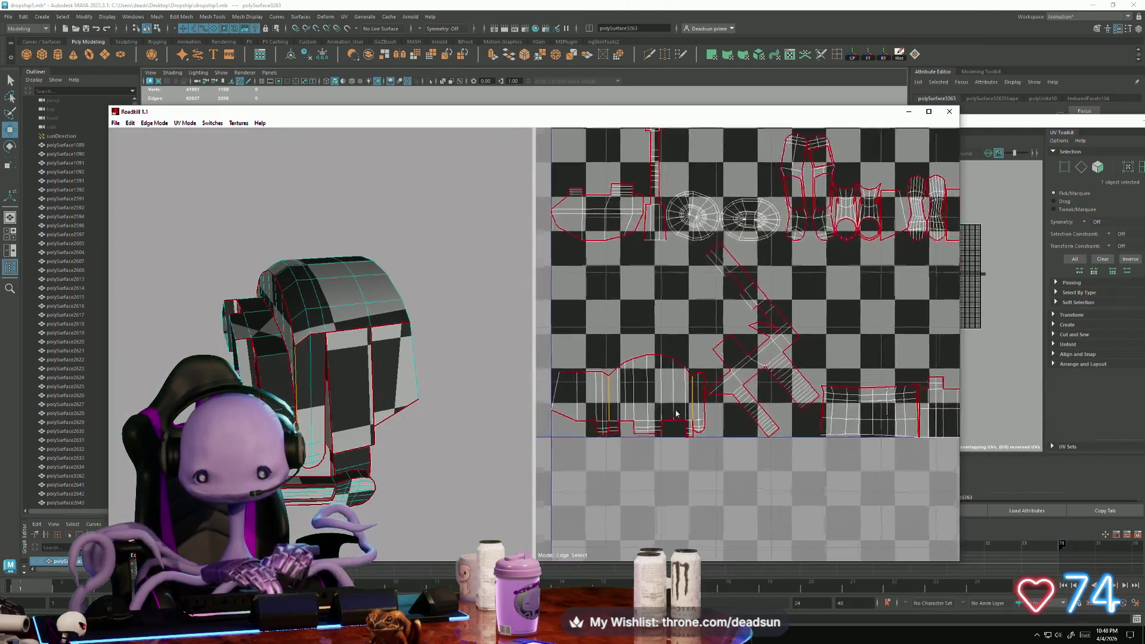
pyautogui.click(691, 439)
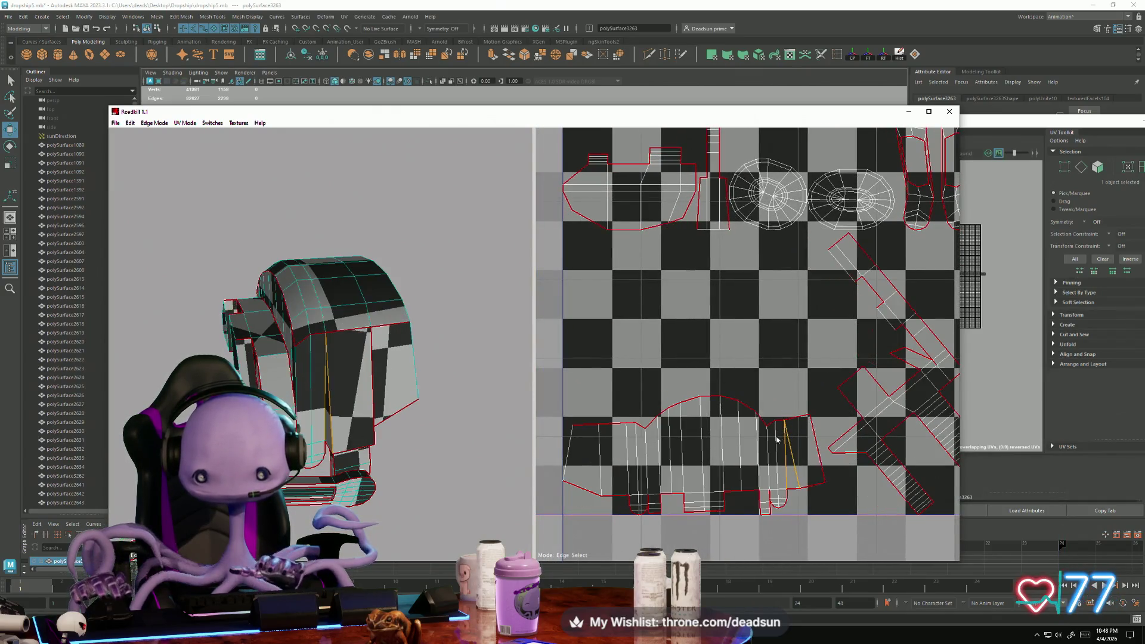
pyautogui.click(816, 435)
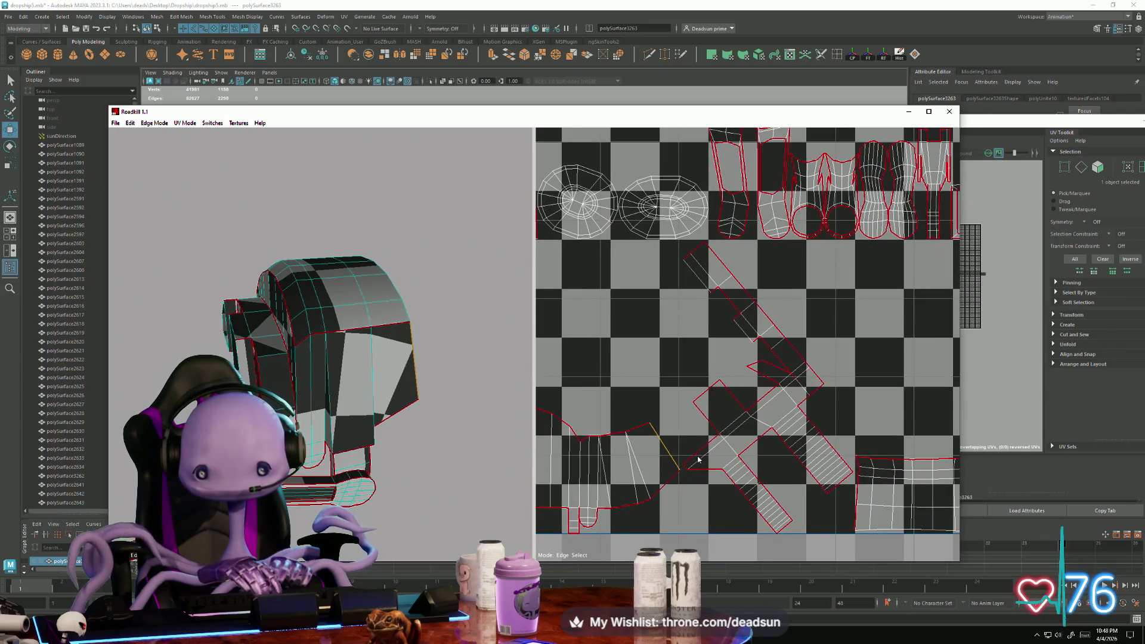
pyautogui.moveTo(370, 408)
pyautogui.keyDown('alt'); pyautogui.mouseDown()
pyautogui.moveTo(344, 405)
pyautogui.moveTo(353, 389)
pyautogui.moveTo(357, 463)
pyautogui.moveTo(368, 421)
pyautogui.moveTo(474, 430)
pyautogui.moveTo(328, 485)
pyautogui.moveTo(530, 486)
pyautogui.moveTo(417, 465)
pyautogui.moveTo(477, 429)
pyautogui.moveTo(441, 442)
pyautogui.moveTo(368, 424)
pyautogui.mouseUp(); pyautogui.keyUp('alt')
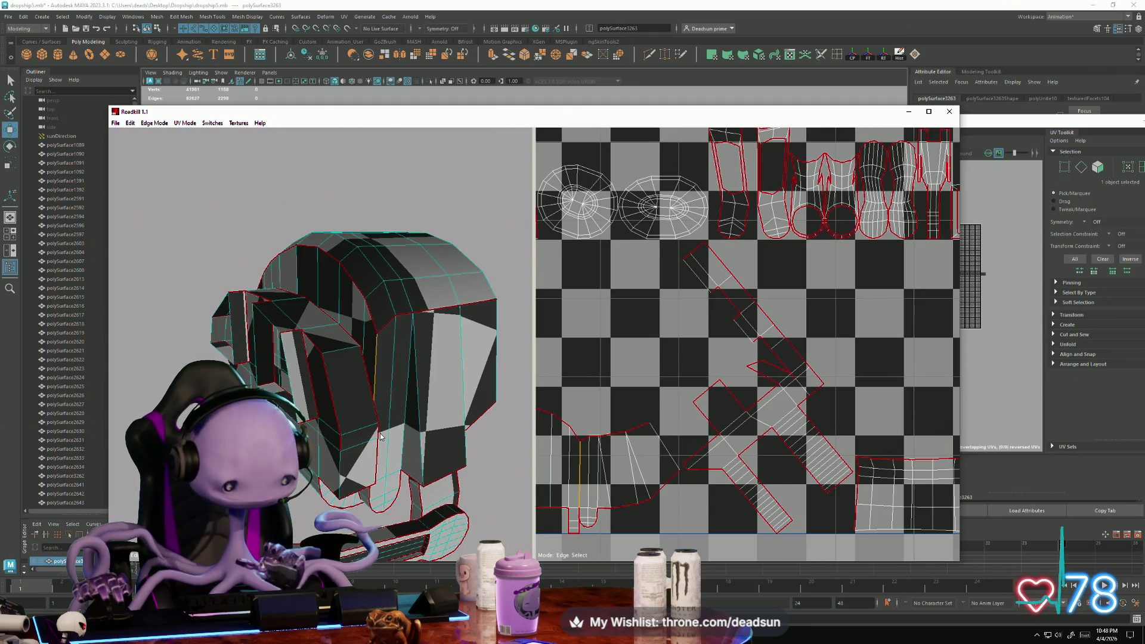
pyautogui.click(375, 382)
# Inspect the repacked UV islands up close, including the lower ones
pyautogui.moveTo(598, 474); pyautogui.dragTo(539, 410, button='middle')
pyautogui.scroll(1, 582, 458)
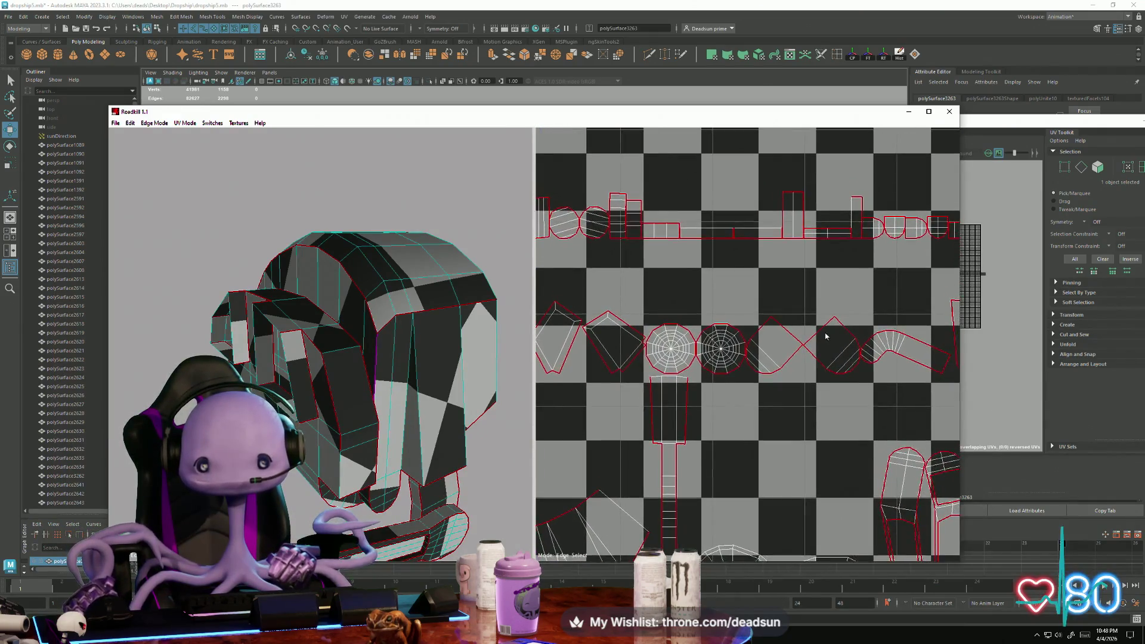
pyautogui.scroll(-5, 825, 332)
pyautogui.scroll(4, 793, 351)
pyautogui.scroll(3, 793, 352)
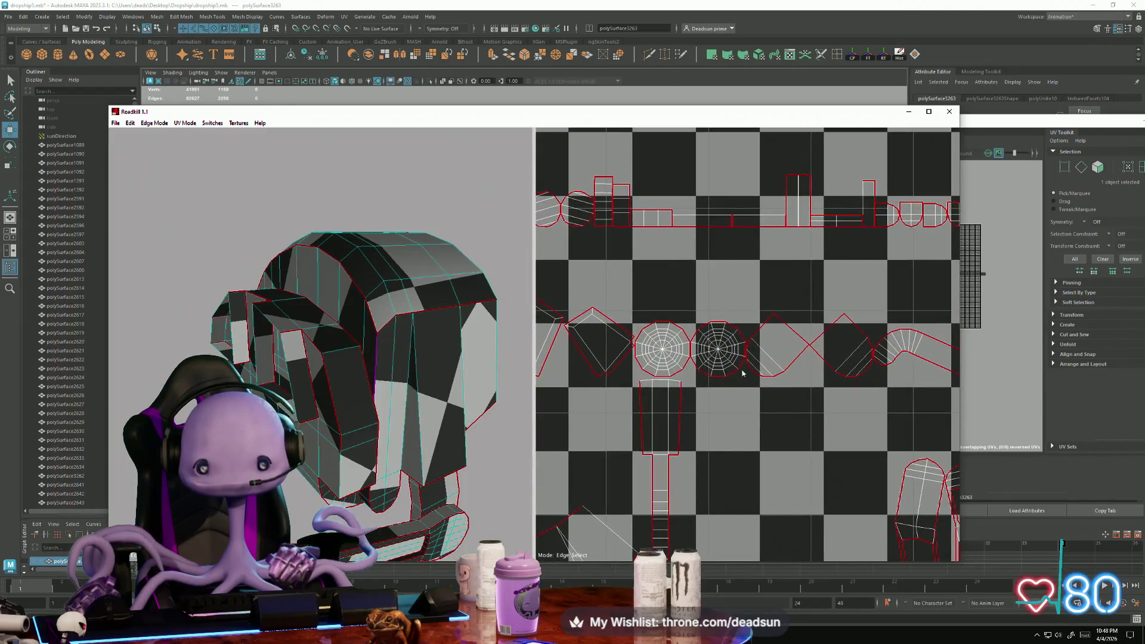
pyautogui.moveTo(694, 435); pyautogui.dragTo(694, 243, button='middle')
pyautogui.moveTo(334, 382)
pyautogui.mouseDown()
pyautogui.moveTo(364, 417)
pyautogui.moveTo(343, 411)
pyautogui.moveTo(350, 398)
pyautogui.mouseUp()
# Mark the arm's bottom edge and the next edge as seams, and select the arm segment's edge loop
pyautogui.scroll(5, 352, 398)
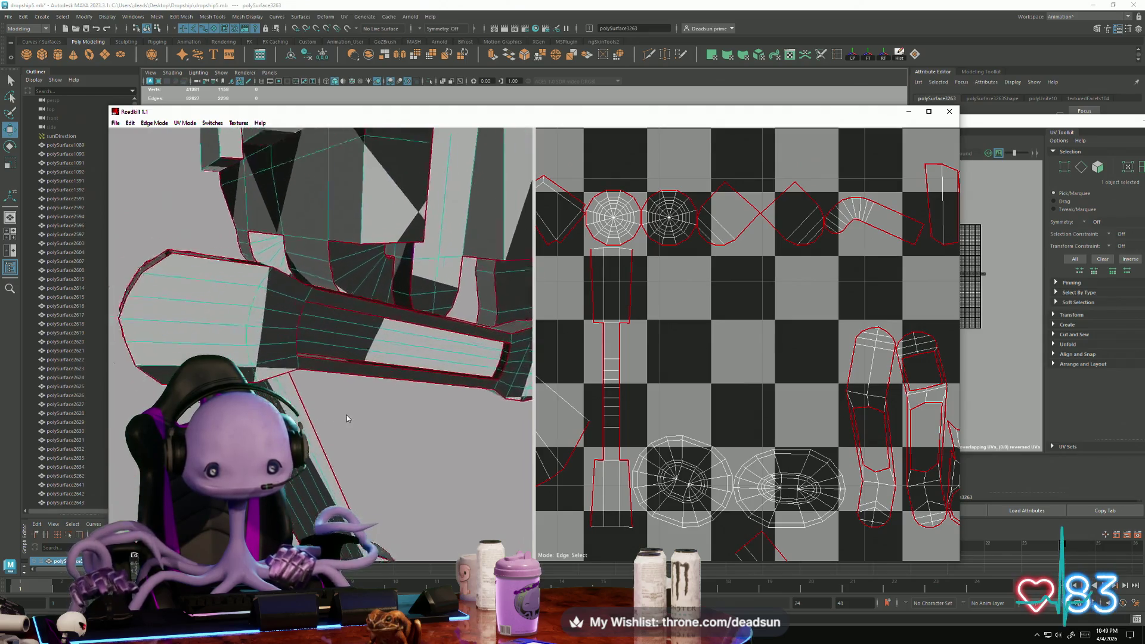
pyautogui.click(368, 371)
pyautogui.click(368, 371)
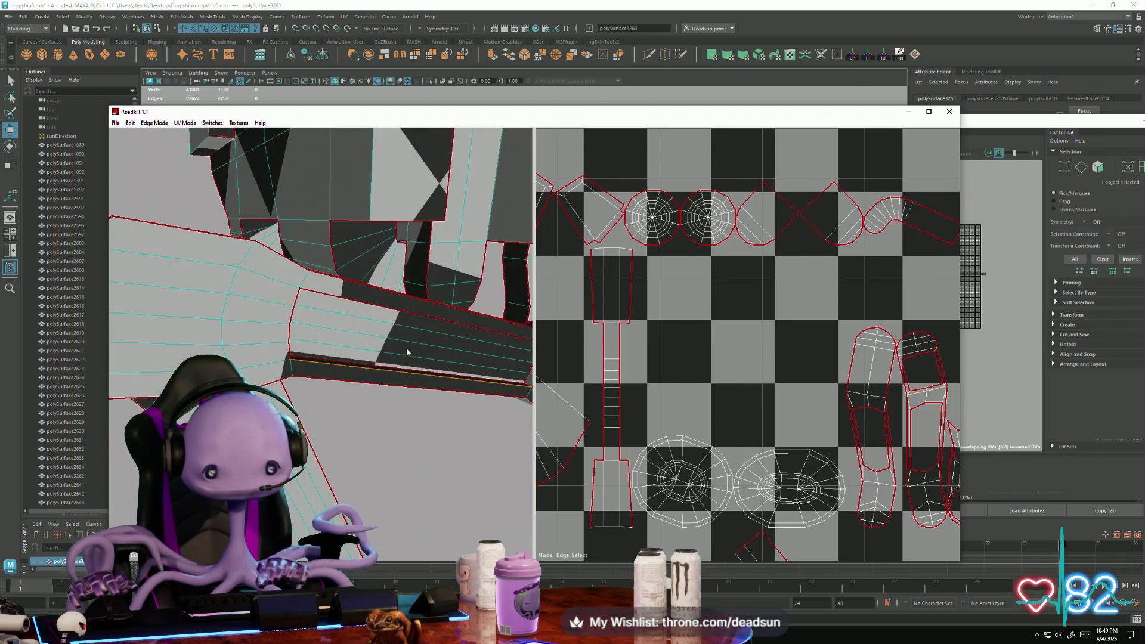
pyautogui.click(421, 313)
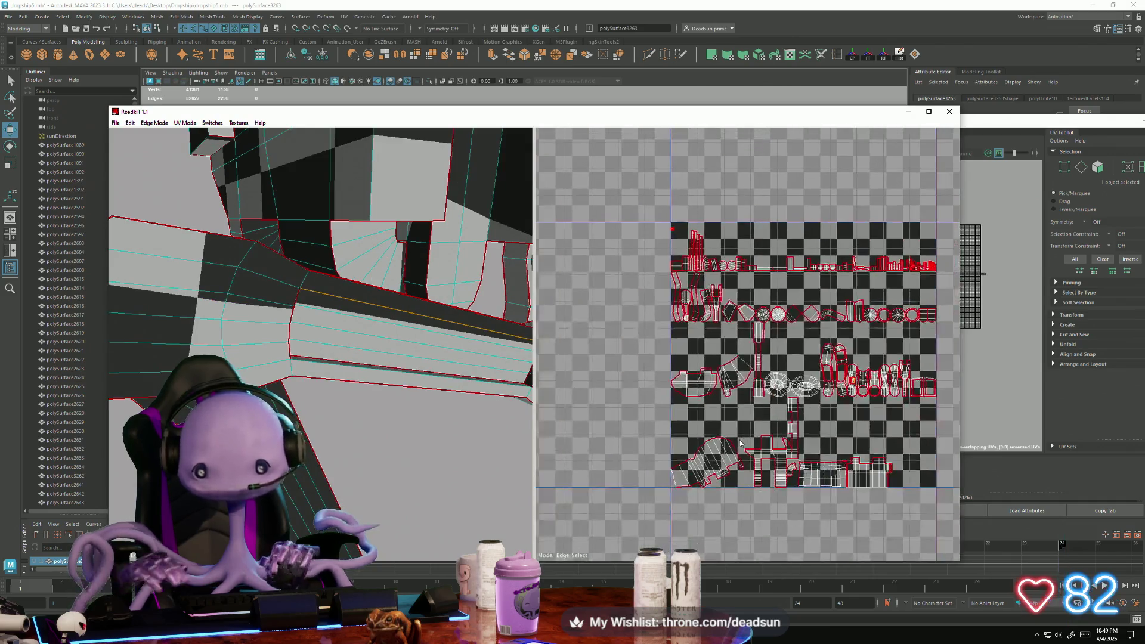
pyautogui.scroll(5, 740, 443)
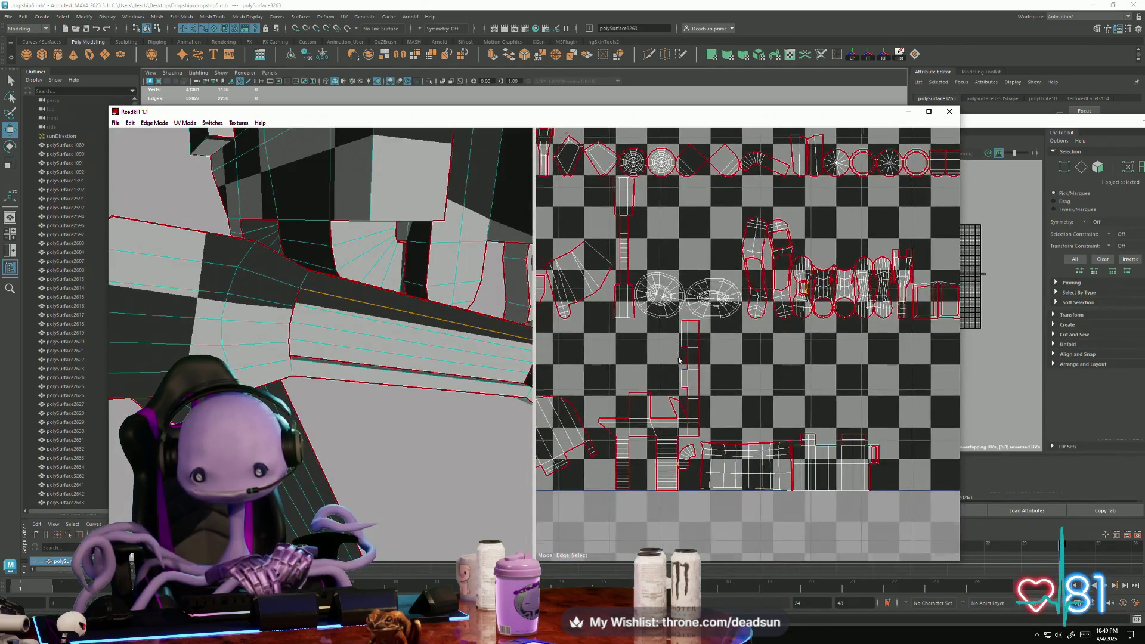
pyautogui.scroll(8, 679, 359)
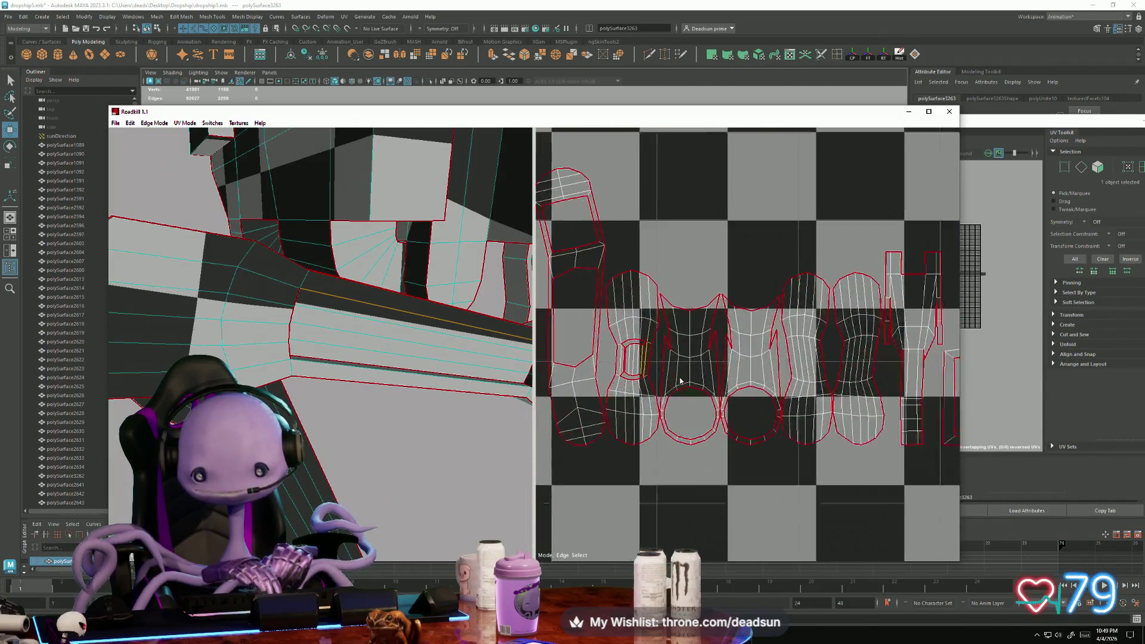
pyautogui.scroll(5, 679, 381)
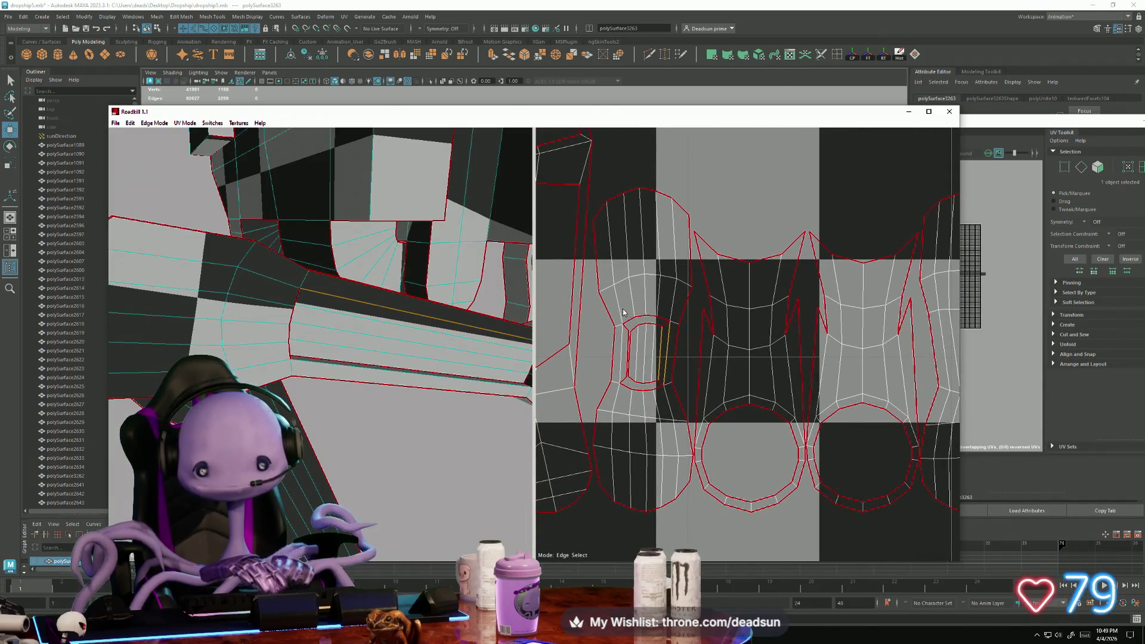
pyautogui.click(666, 399)
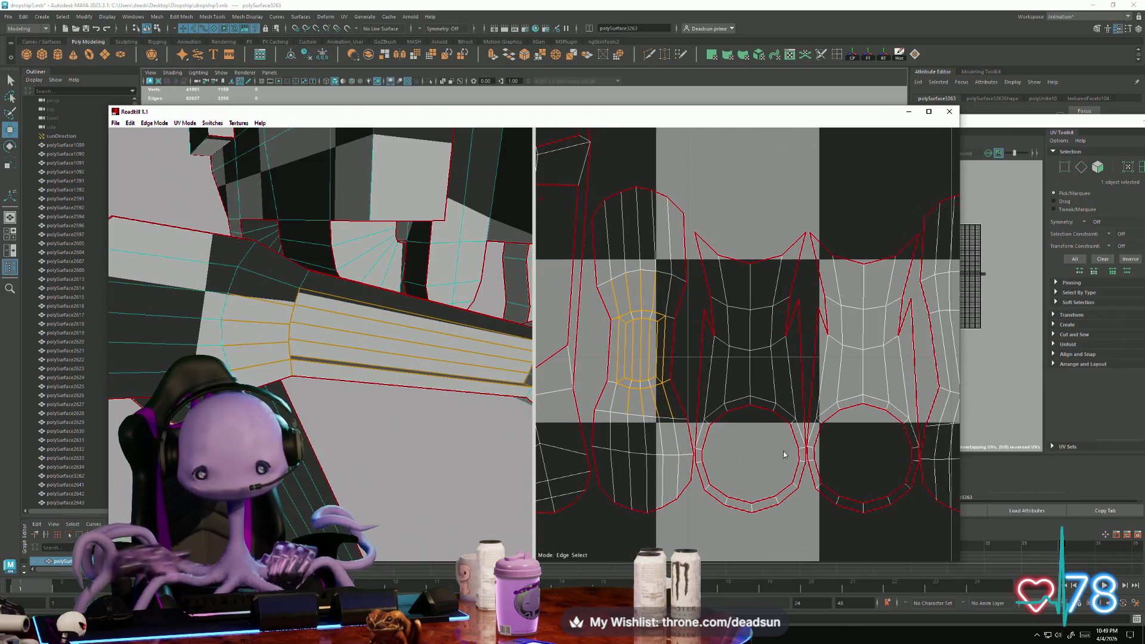
# Weld the first octagonal ring island's inner edges so it unwraps as a full disc
pyautogui.scroll(-5, 784, 454)
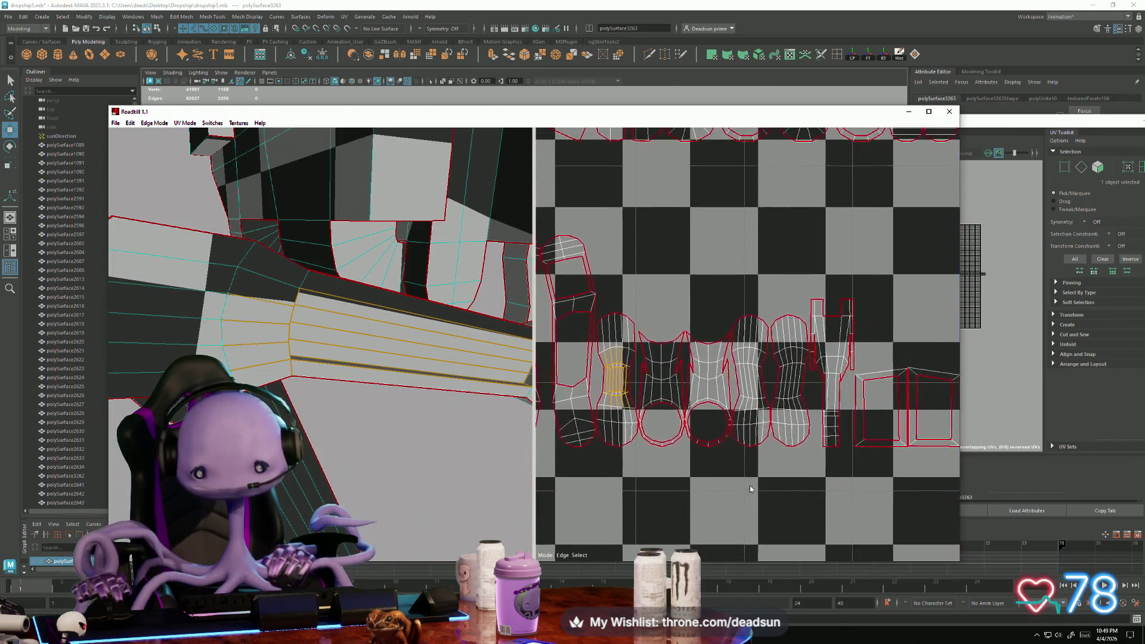
pyautogui.scroll(3, 775, 498)
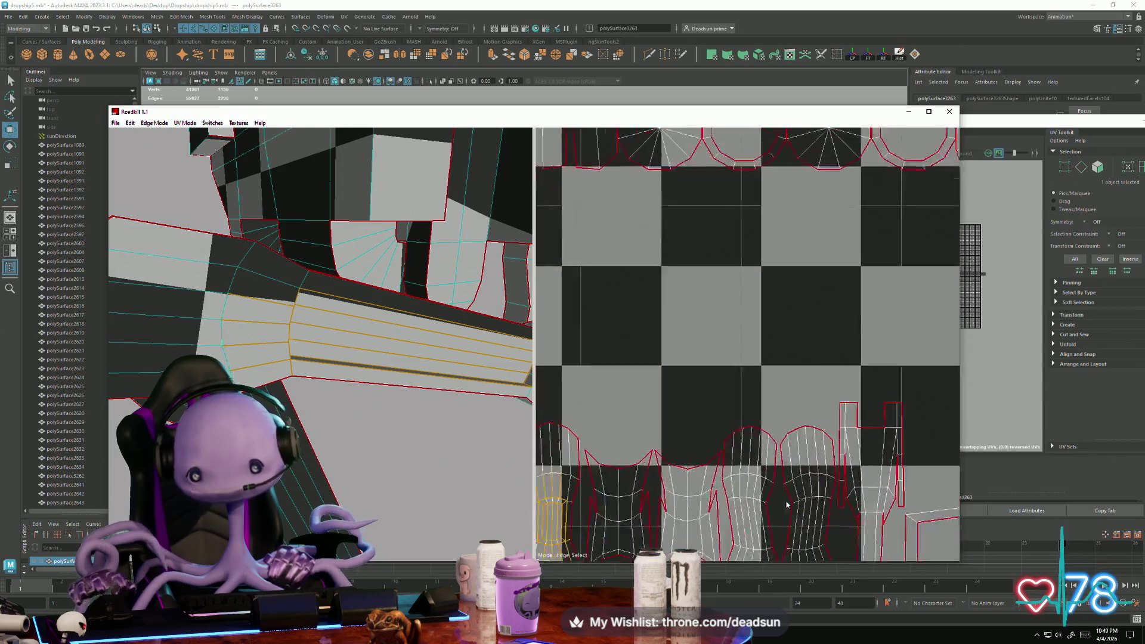
pyautogui.scroll(2, 786, 504)
pyautogui.scroll(-5, 754, 467)
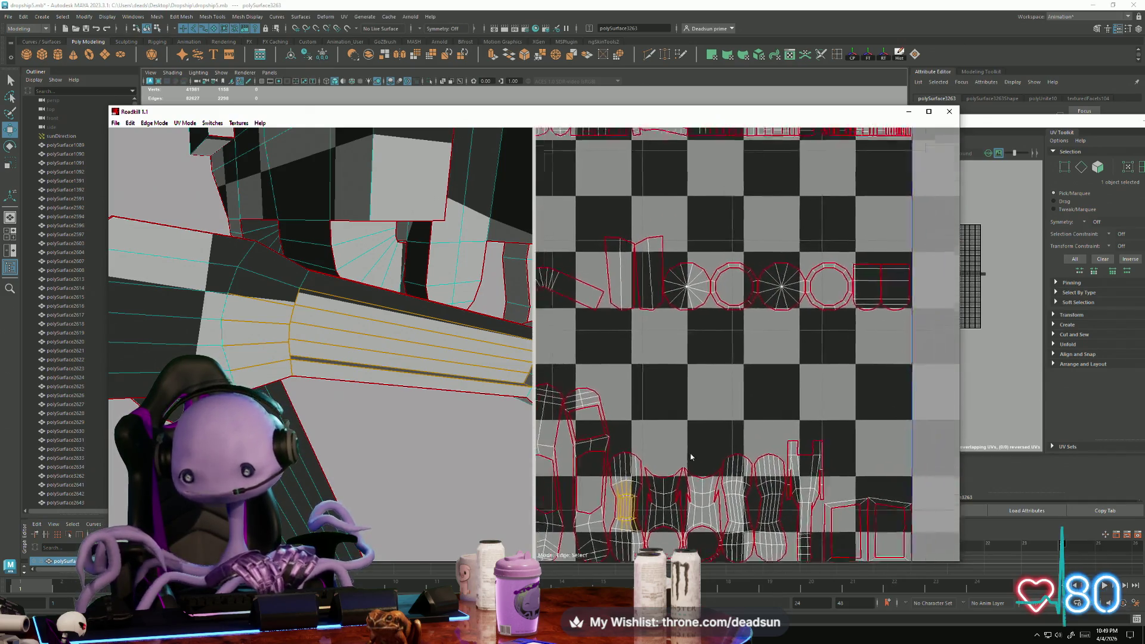
pyautogui.scroll(-3, 716, 465)
pyautogui.scroll(3, 741, 481)
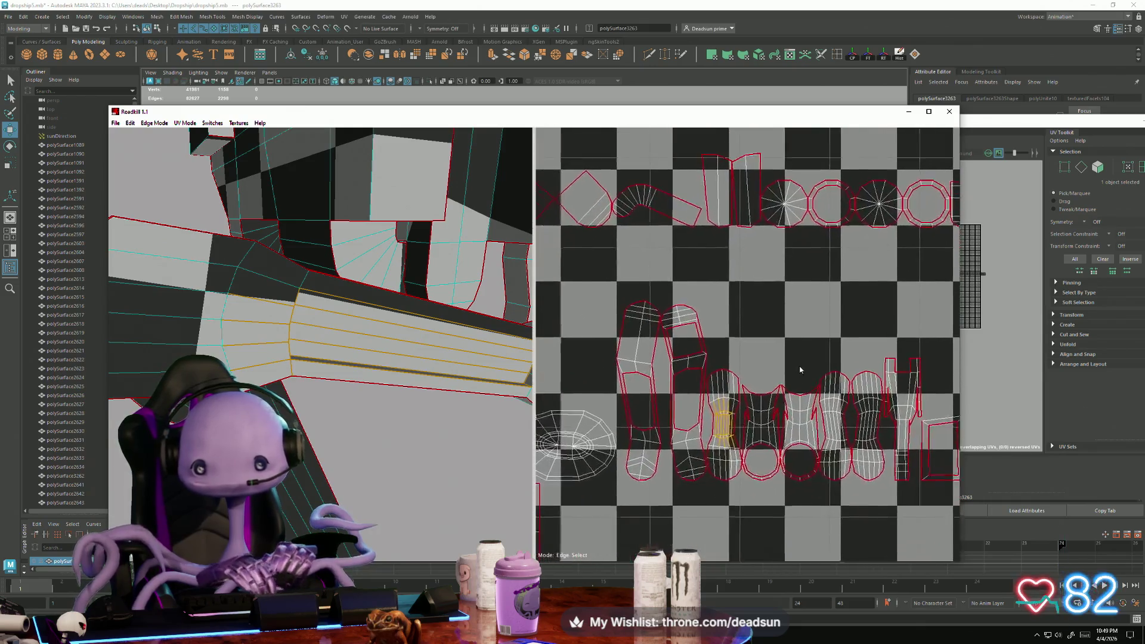
pyautogui.scroll(-3, 800, 369)
pyautogui.scroll(5, 746, 303)
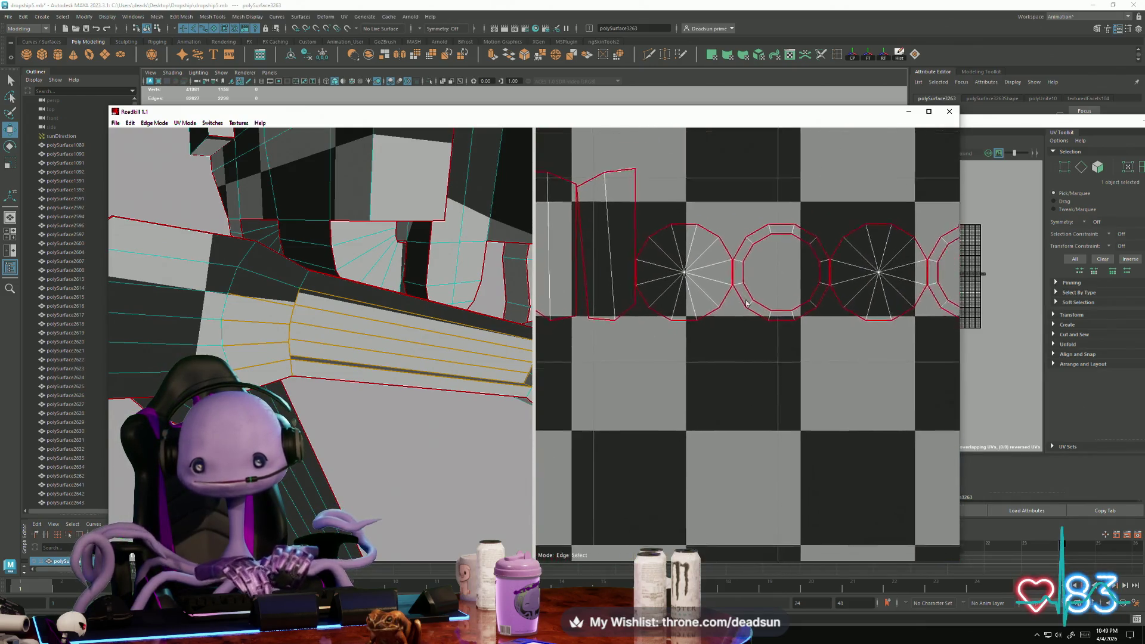
pyautogui.moveTo(746, 303); pyautogui.dragTo(680, 382, button='middle')
pyautogui.scroll(5, 680, 381)
pyautogui.scroll(-3, 676, 350)
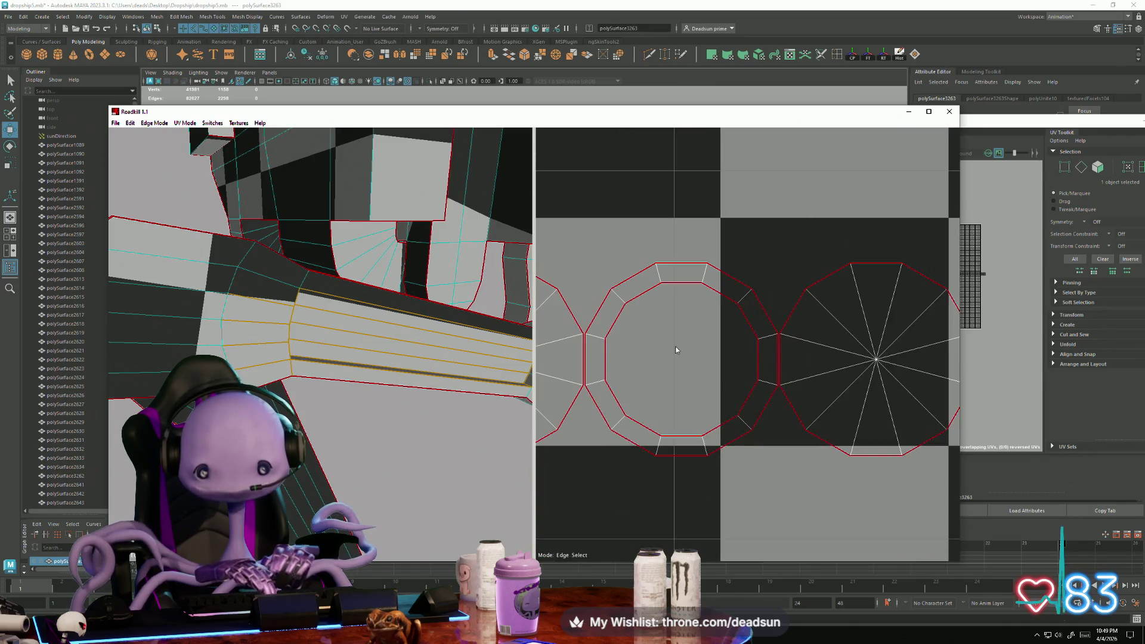
pyautogui.moveTo(662, 390); pyautogui.dragTo(663, 391)
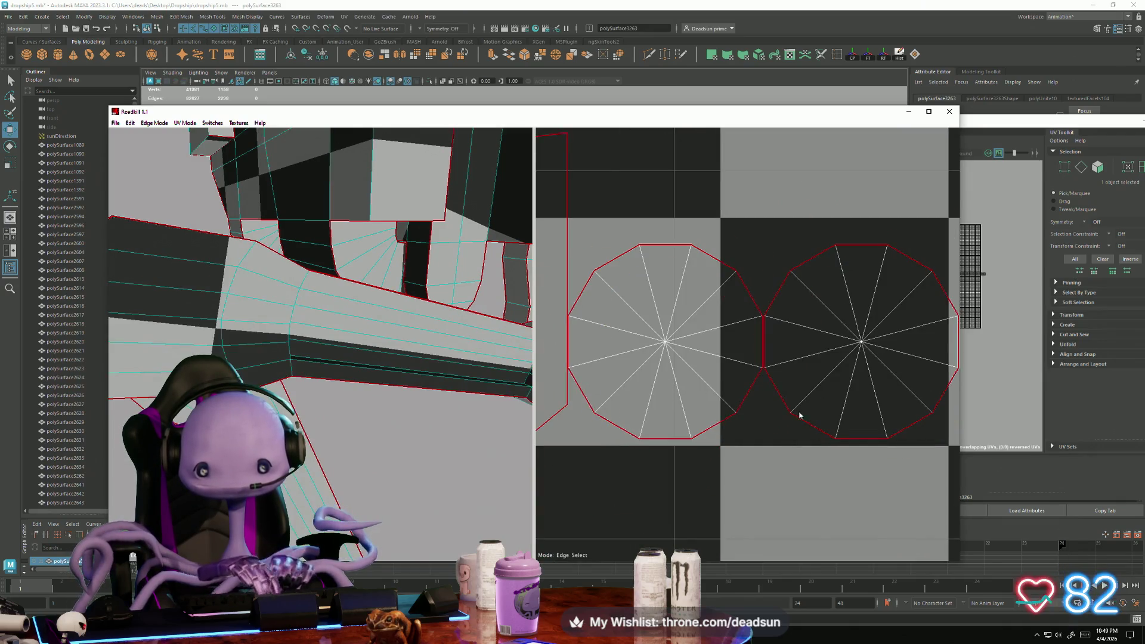
# Weld the second ring island's inner edges into a full disc
pyautogui.scroll(-5, 800, 416)
pyautogui.scroll(3, 843, 347)
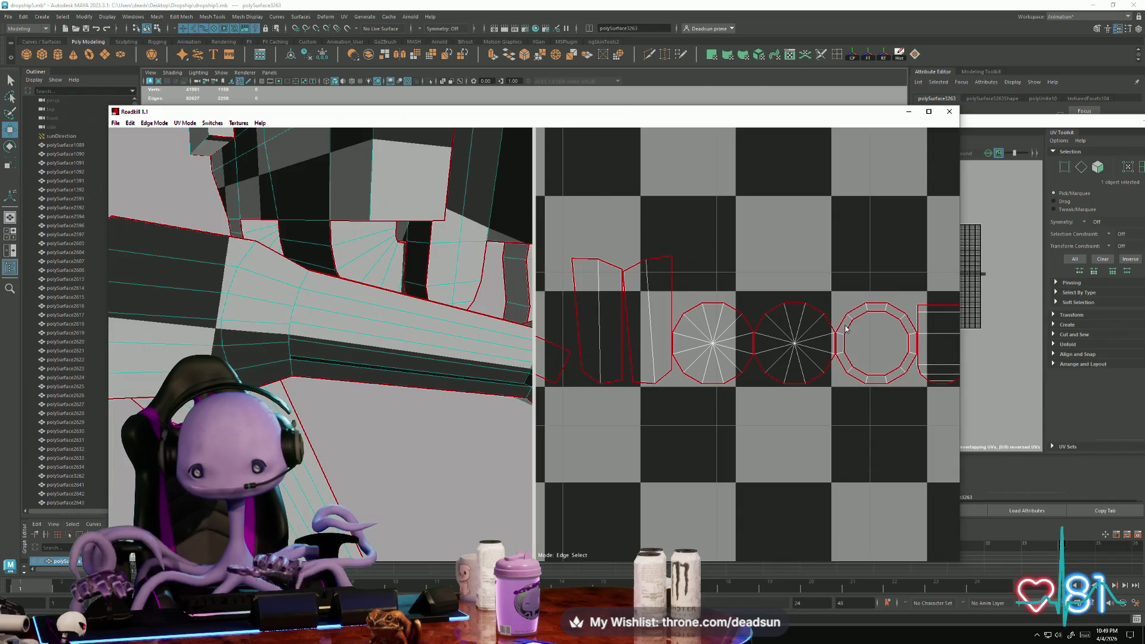
pyautogui.moveTo(864, 363); pyautogui.dragTo(867, 367)
pyautogui.scroll(-4, 748, 391)
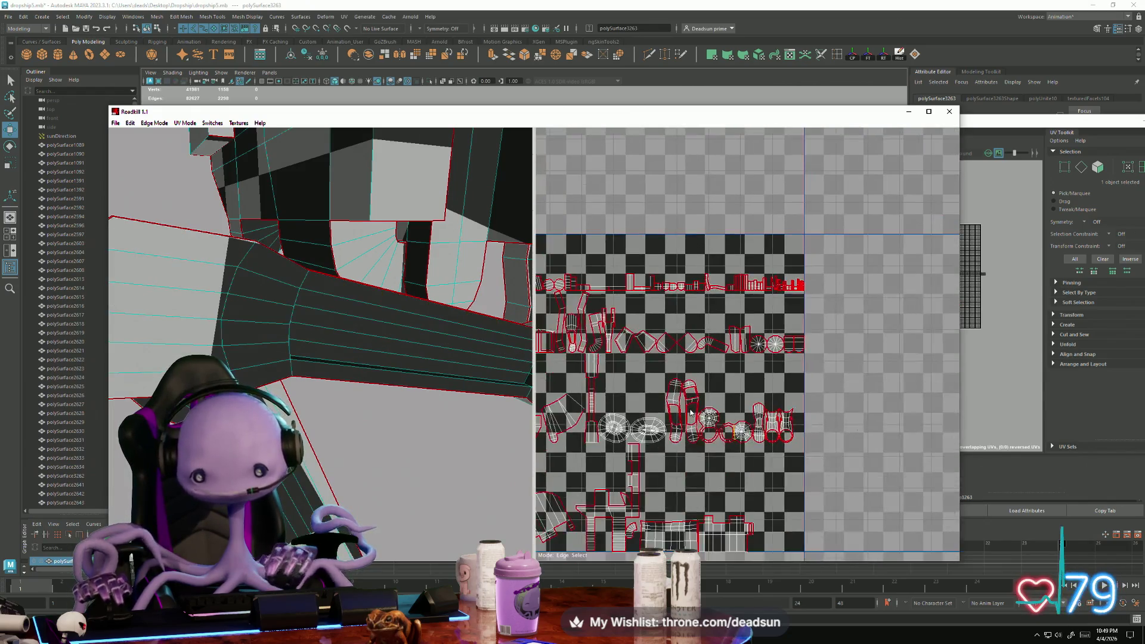
# Weld seam edges on the left and right round joint islands to close them into circles
pyautogui.scroll(2, 727, 358)
pyautogui.scroll(2, 726, 359)
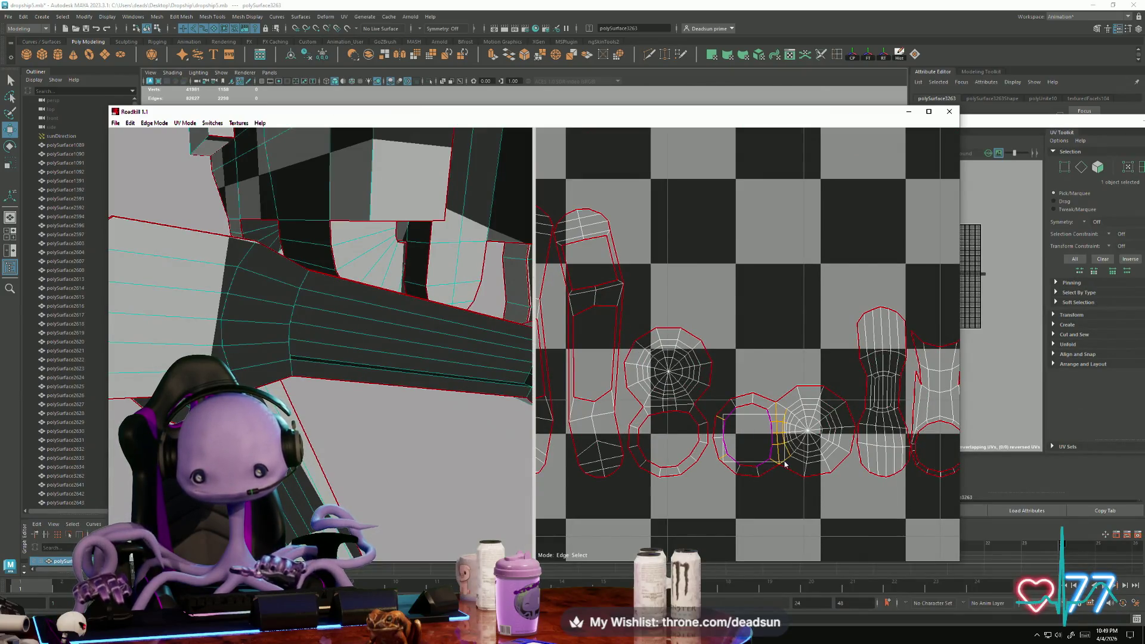
pyautogui.scroll(-4, 785, 464)
pyautogui.scroll(3, 634, 387)
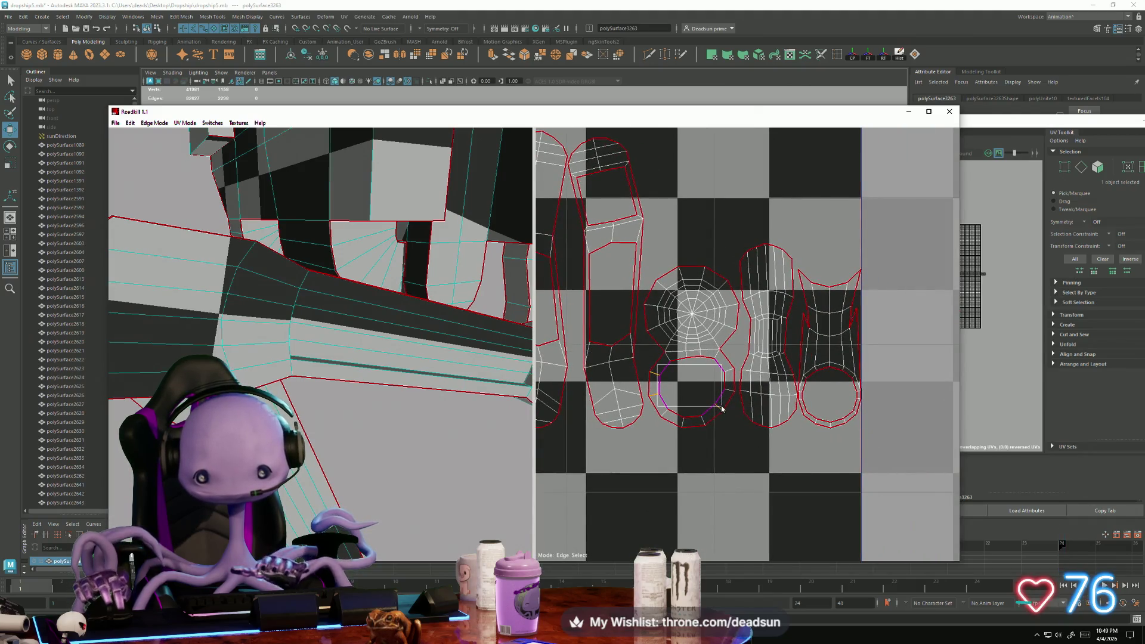
pyautogui.scroll(-4, 710, 381)
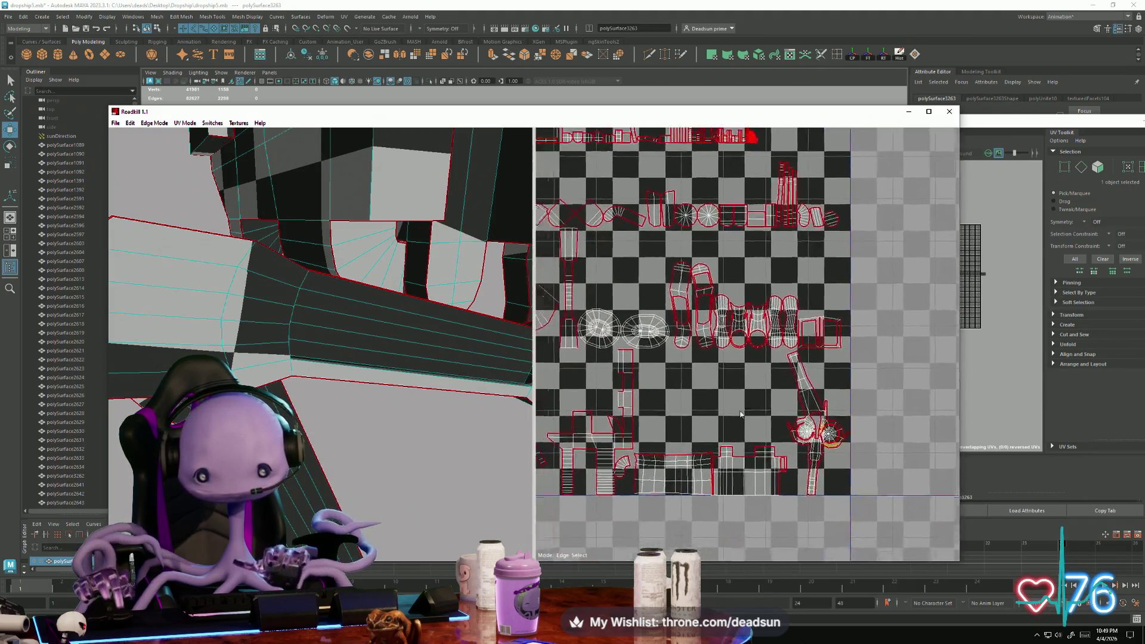
pyautogui.scroll(5, 699, 360)
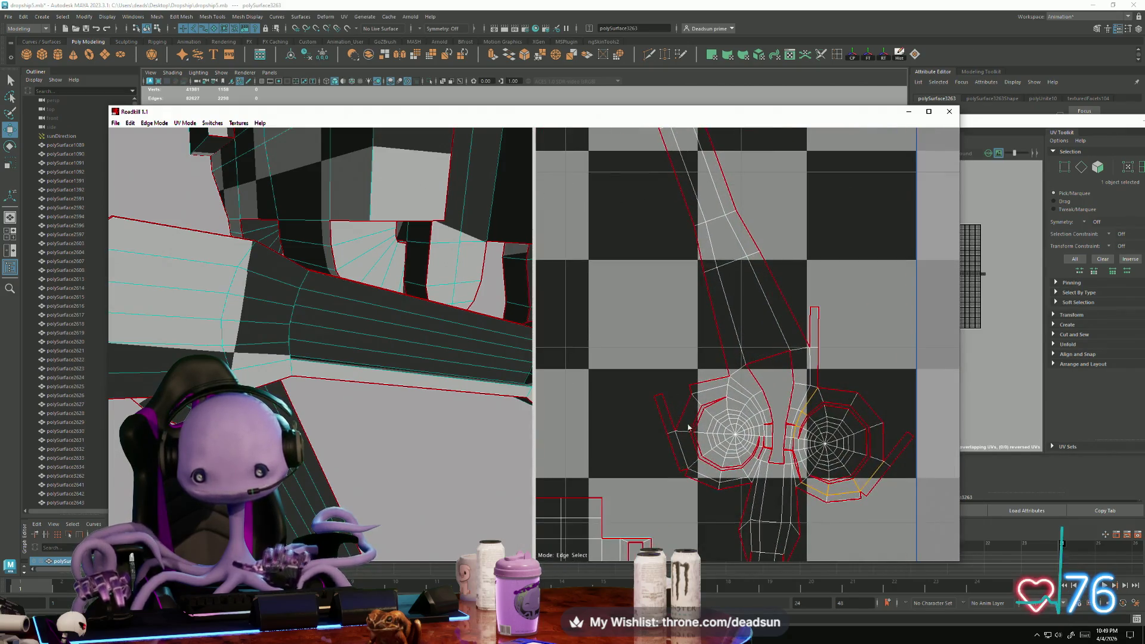
pyautogui.click(760, 473)
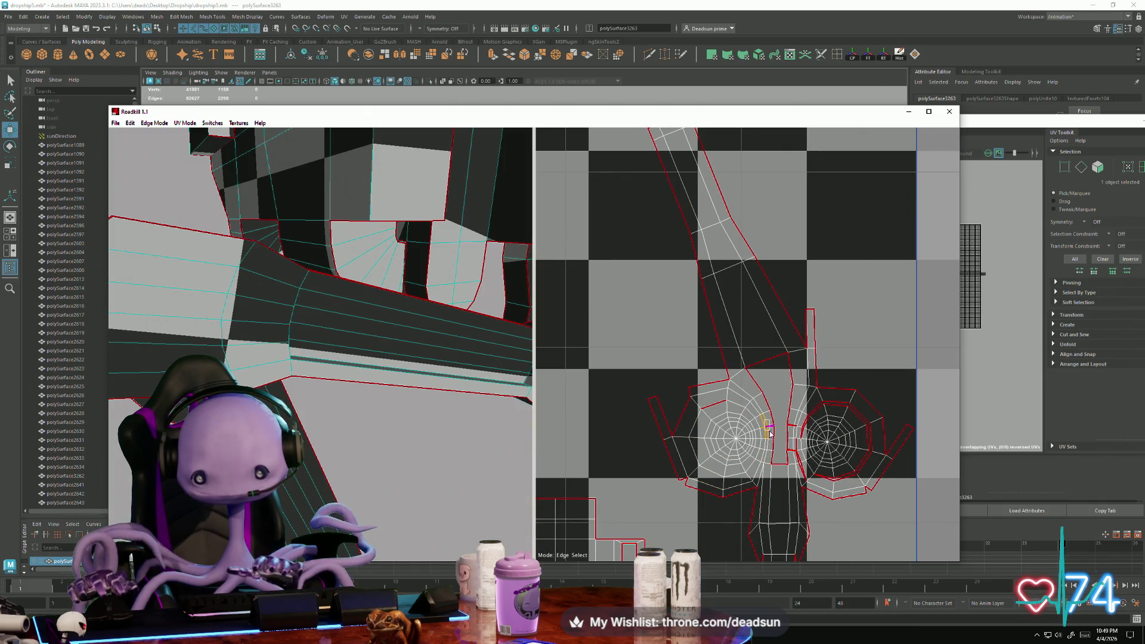
pyautogui.click(691, 405)
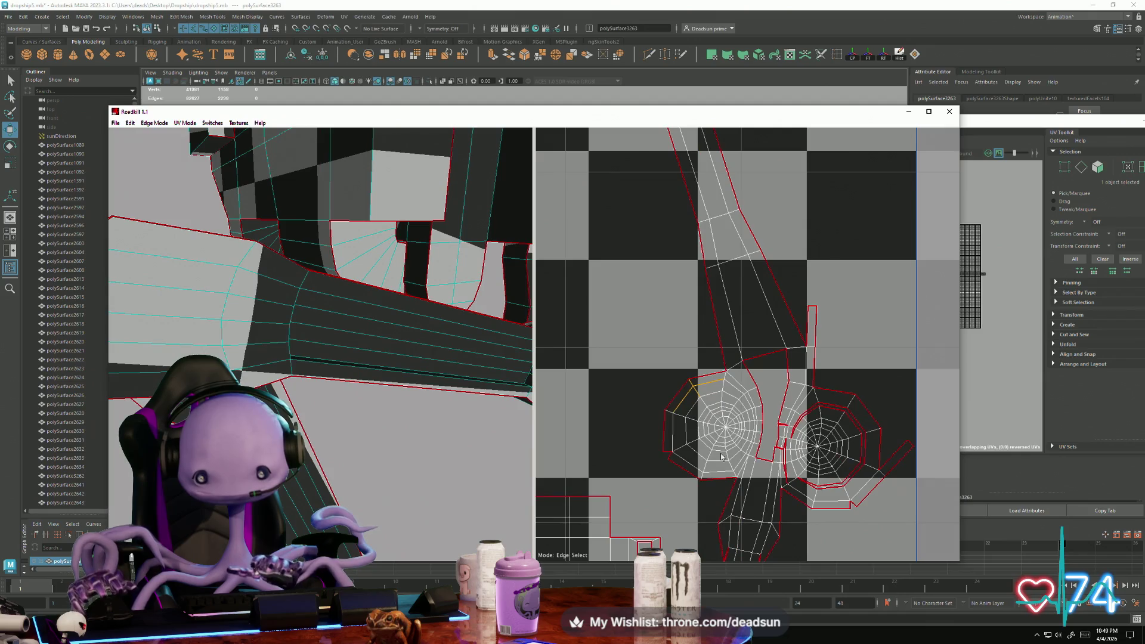
pyautogui.click(796, 449)
pyautogui.click(794, 406)
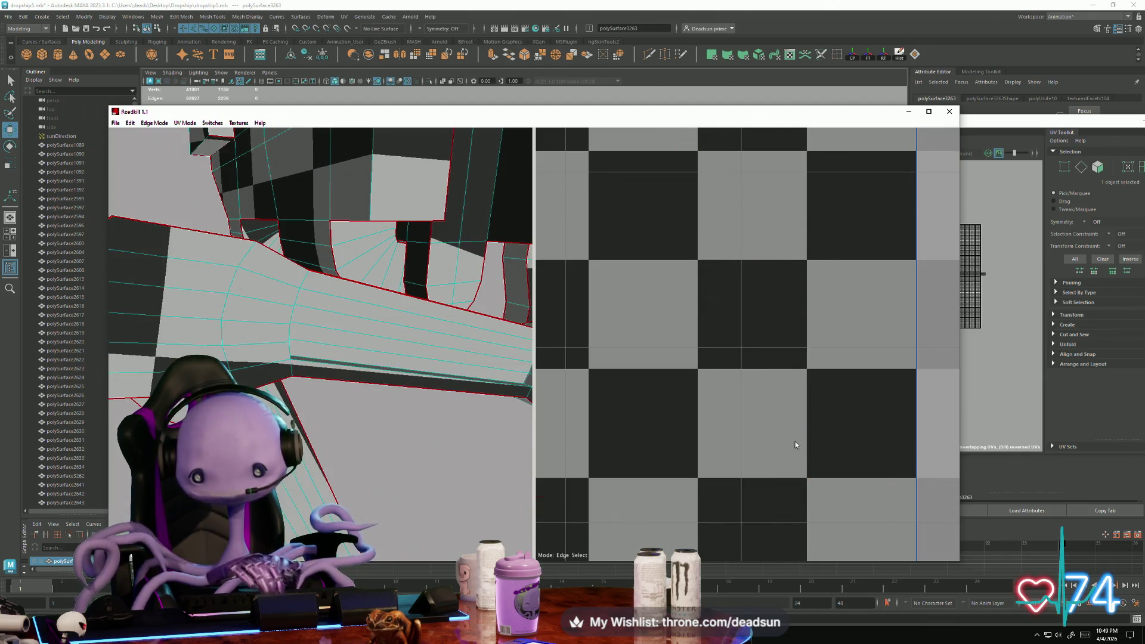
# Clear the seam edges across the joint islands so they rejoin and re-unfold
pyautogui.scroll(-5, 793, 486)
pyautogui.scroll(3, 787, 434)
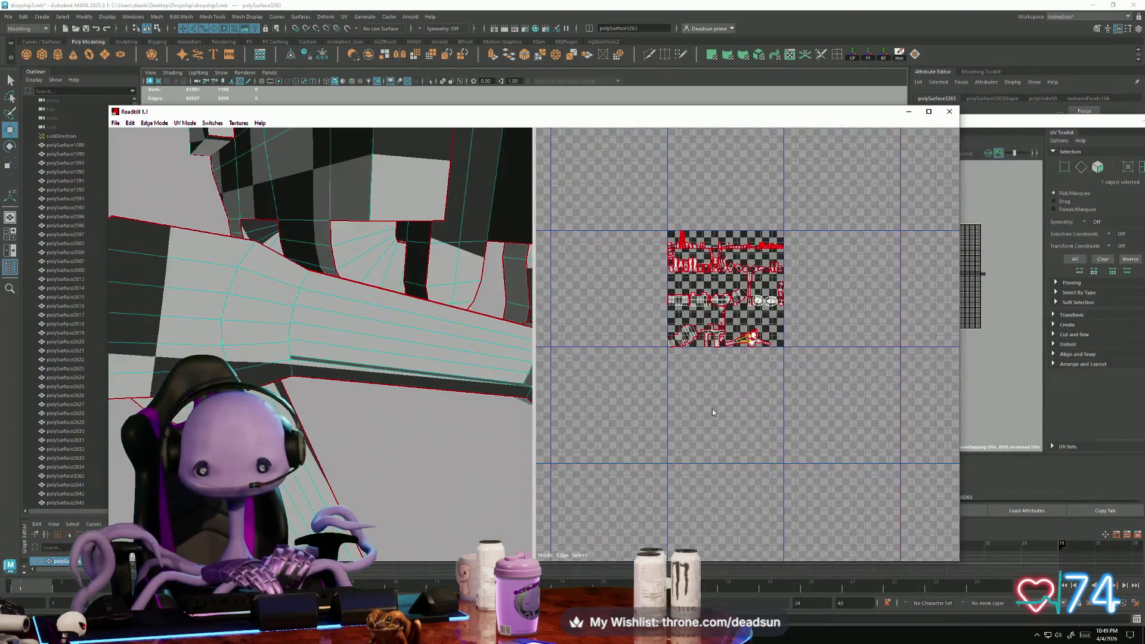
pyautogui.scroll(6, 835, 489)
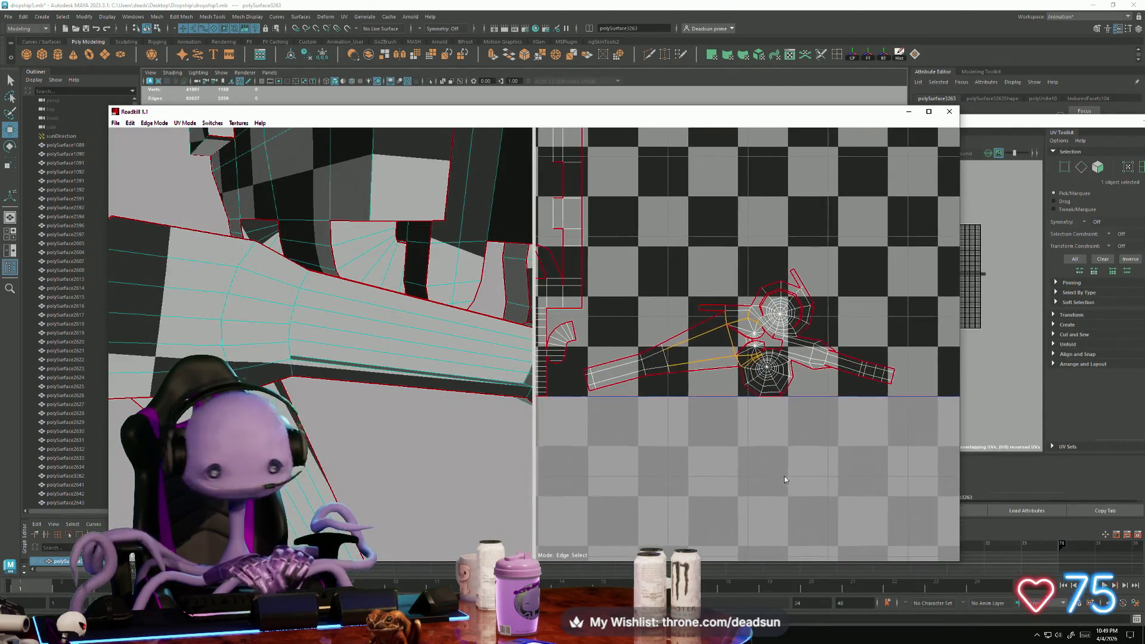
pyautogui.scroll(3, 746, 456)
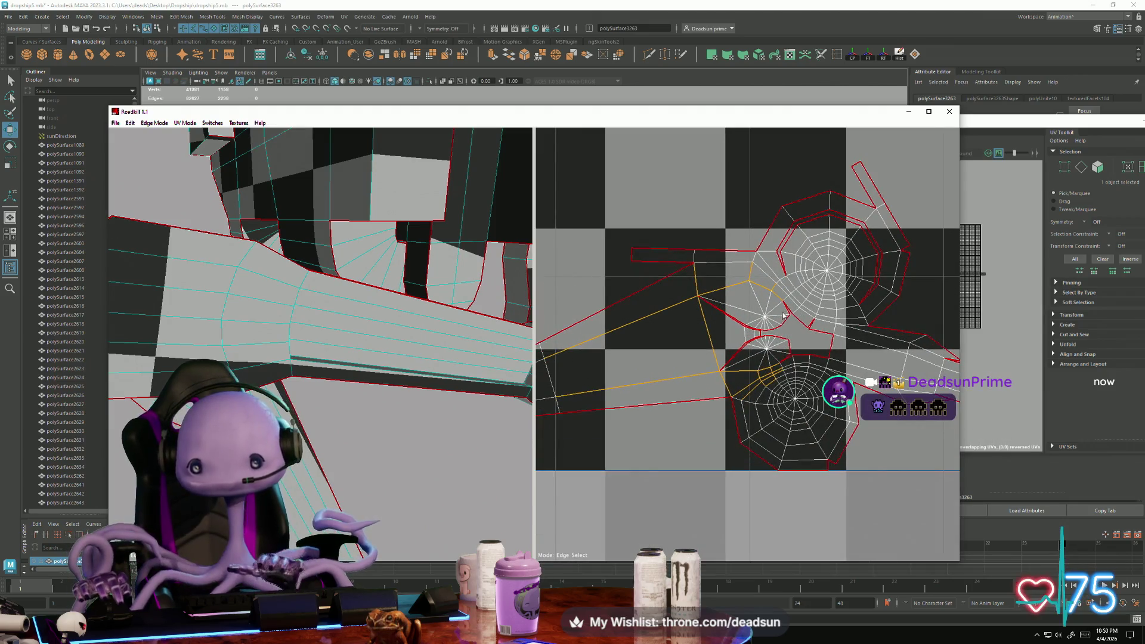
pyautogui.moveTo(837, 372); pyautogui.dragTo(820, 369)
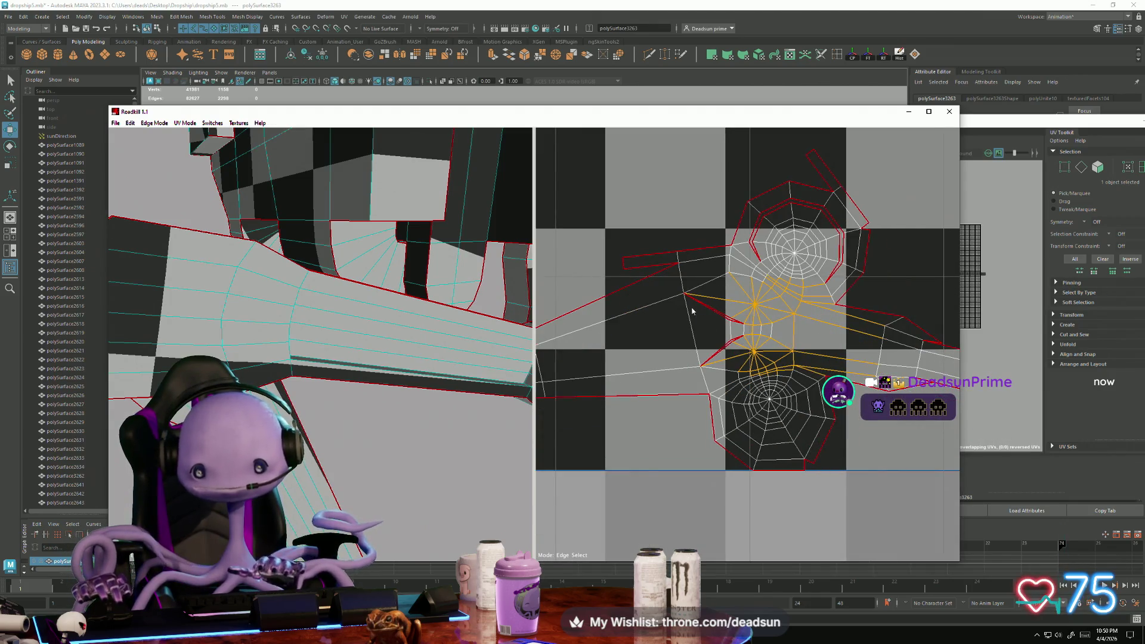
pyautogui.moveTo(756, 352); pyautogui.dragTo(759, 354)
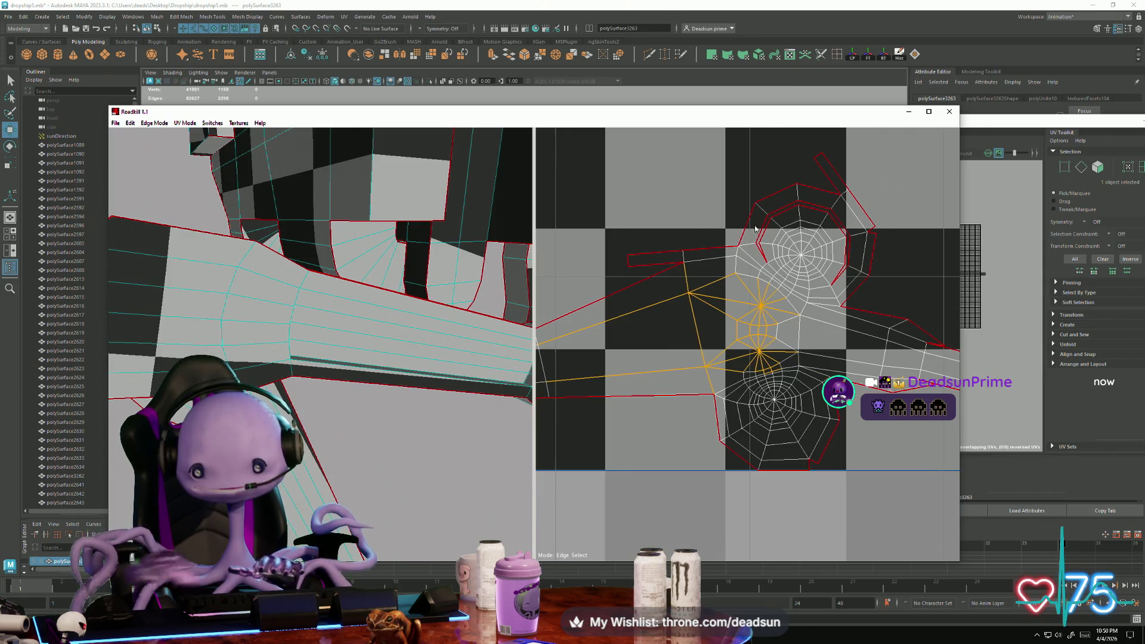
pyautogui.click(812, 279)
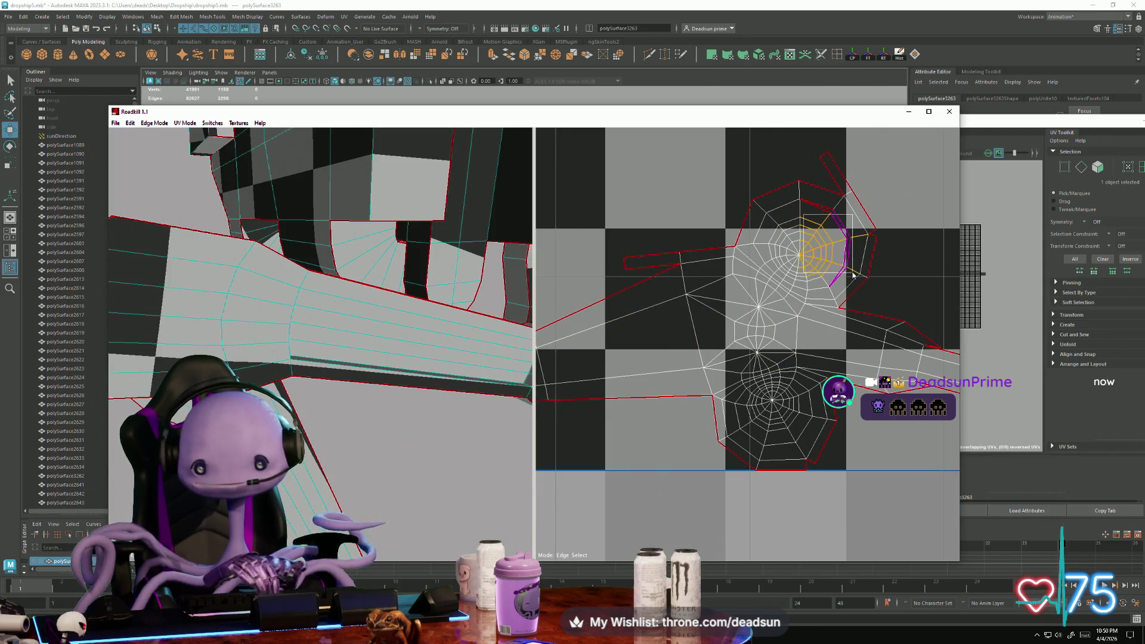
# Unmark the seams beside the upper disc and merge the thin top strip into the island
pyautogui.moveTo(852, 275); pyautogui.dragTo(852, 273)
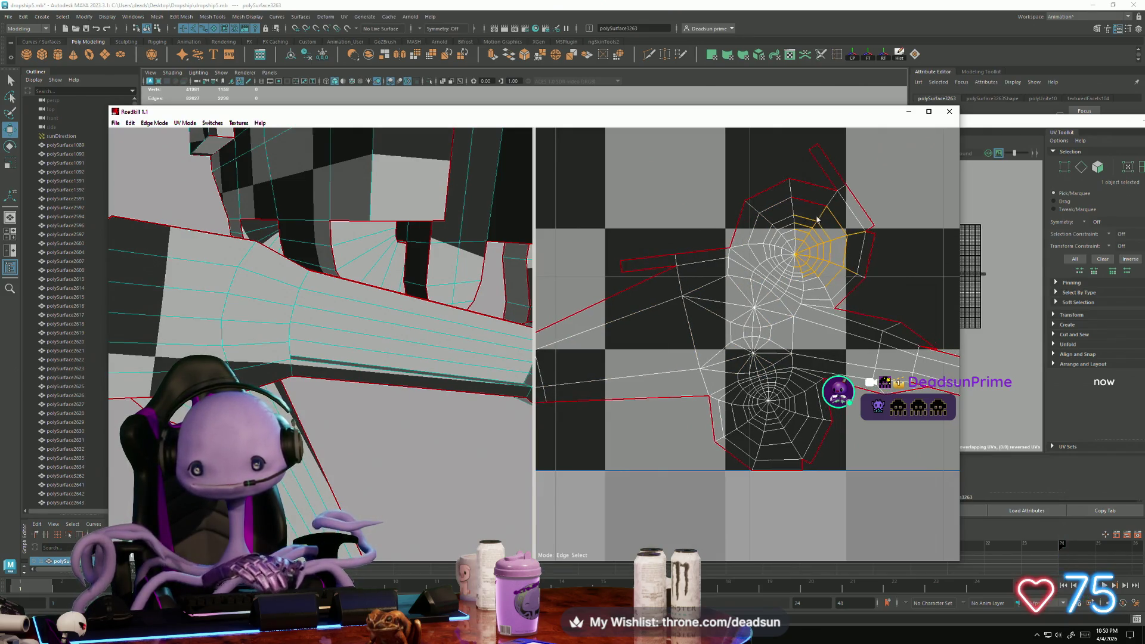
pyautogui.click(868, 241)
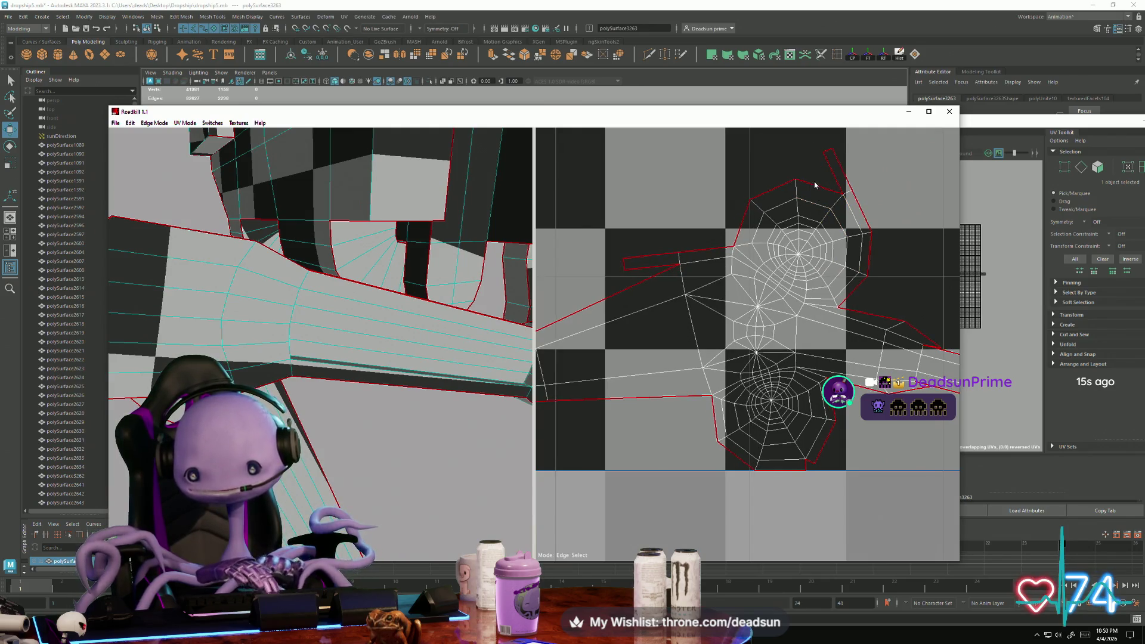
pyautogui.click(814, 185)
pyautogui.click(780, 201)
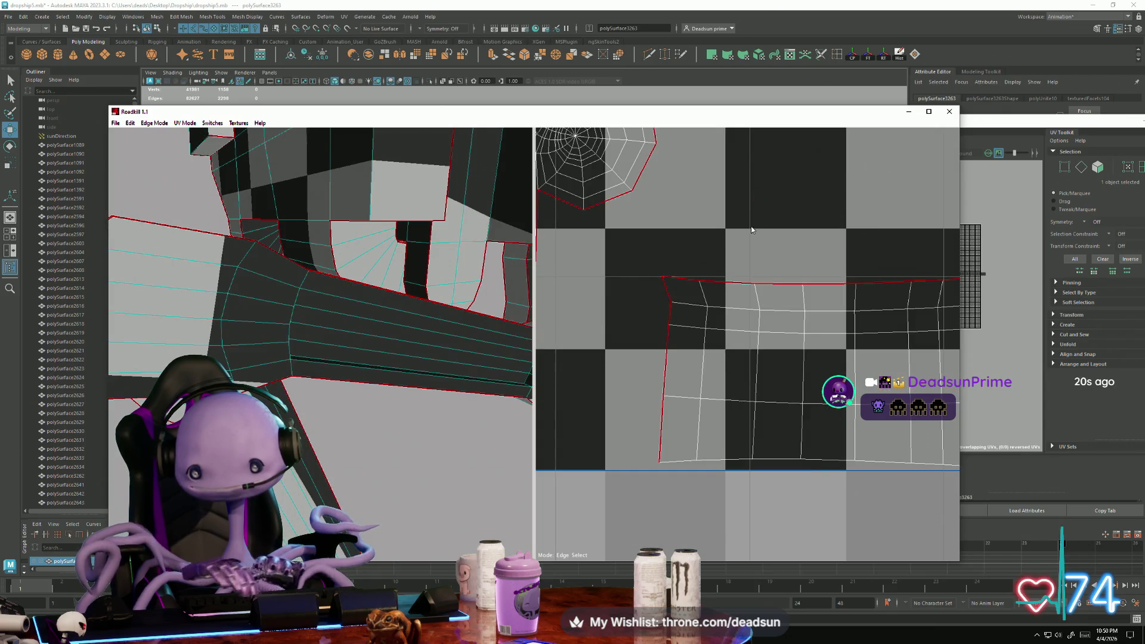
pyautogui.scroll(-3, 720, 361)
pyautogui.scroll(3, 720, 362)
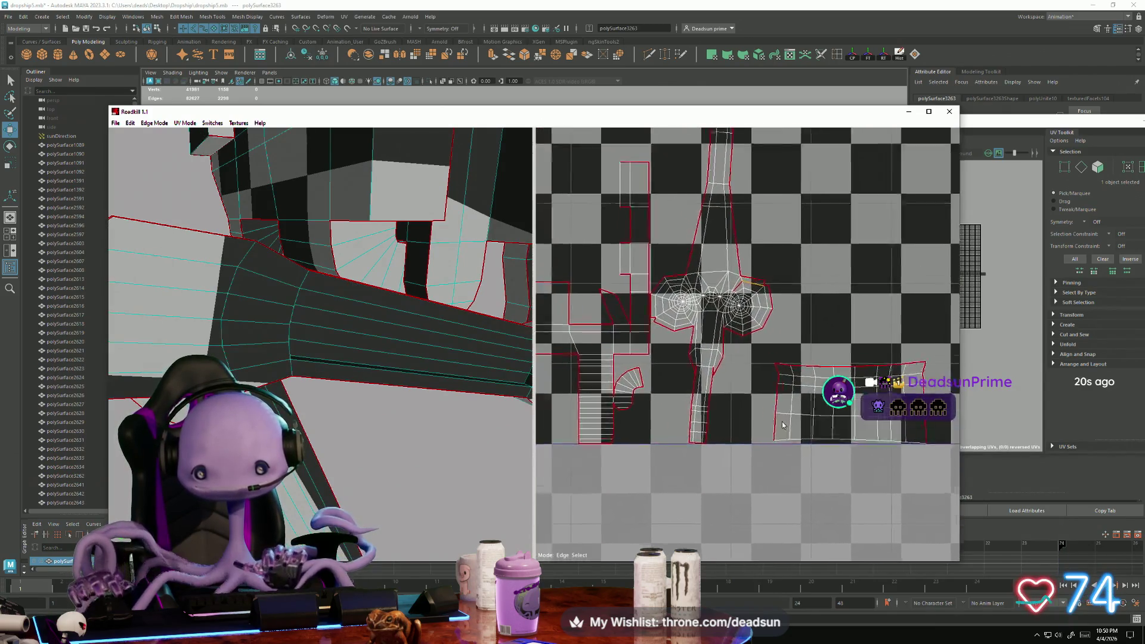
pyautogui.scroll(3, 744, 325)
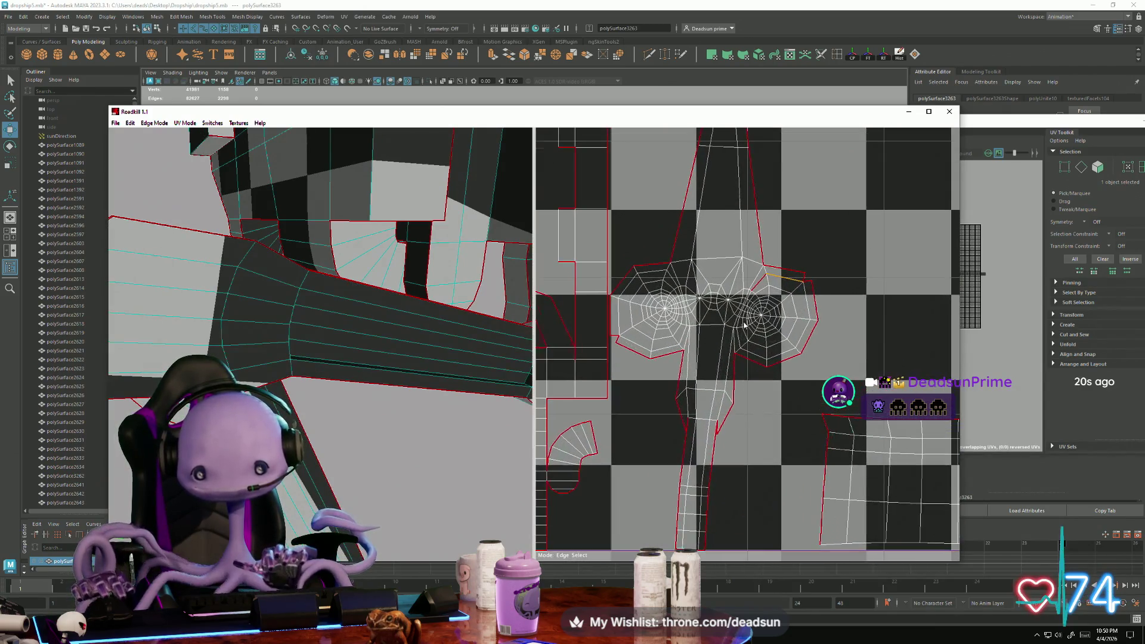
pyautogui.click(807, 285)
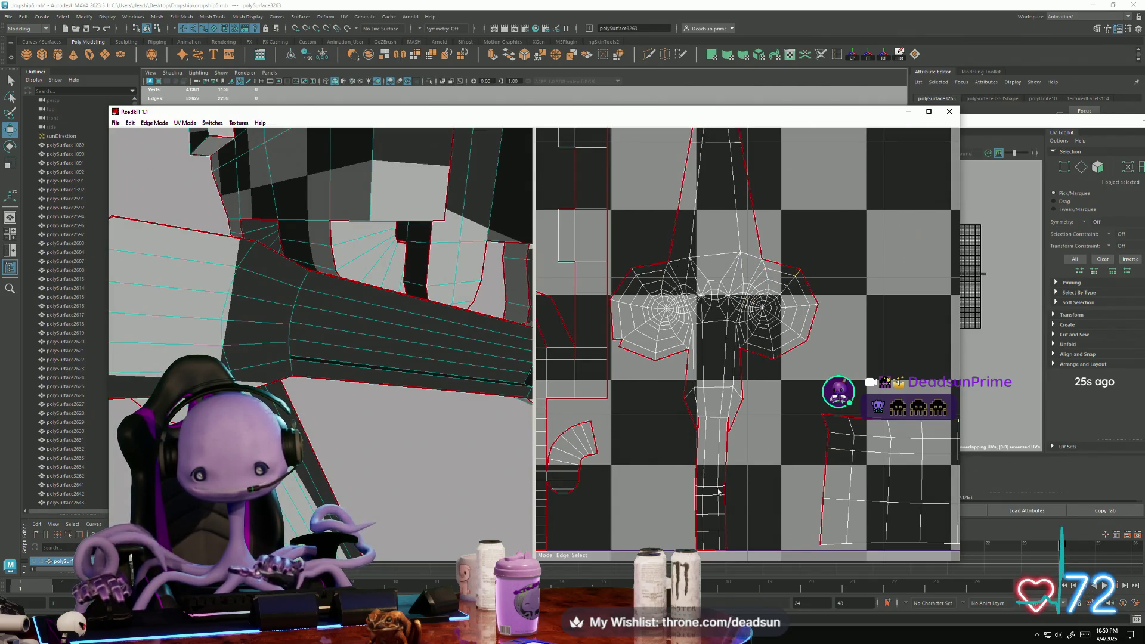
pyautogui.scroll(-3, 723, 486)
pyautogui.scroll(2, 728, 484)
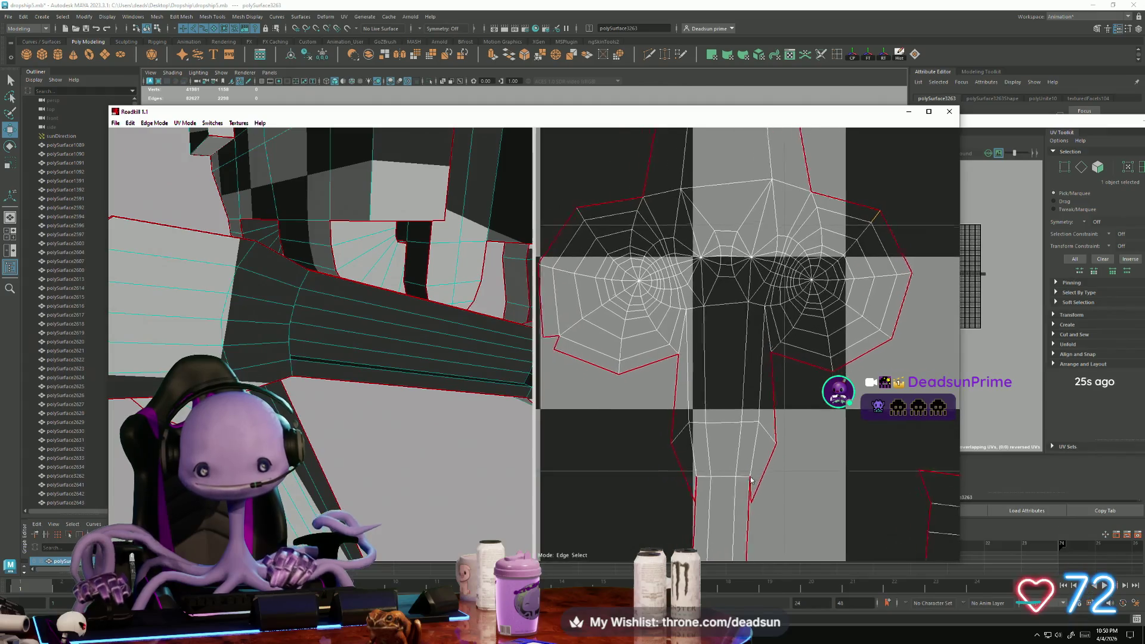
pyautogui.moveTo(278, 402)
pyautogui.keyDown('alt'); pyautogui.mouseDown()
pyautogui.moveTo(446, 450)
pyautogui.moveTo(433, 446)
pyautogui.moveTo(454, 386)
pyautogui.moveTo(479, 385)
pyautogui.mouseUp(); pyautogui.keyUp('alt')
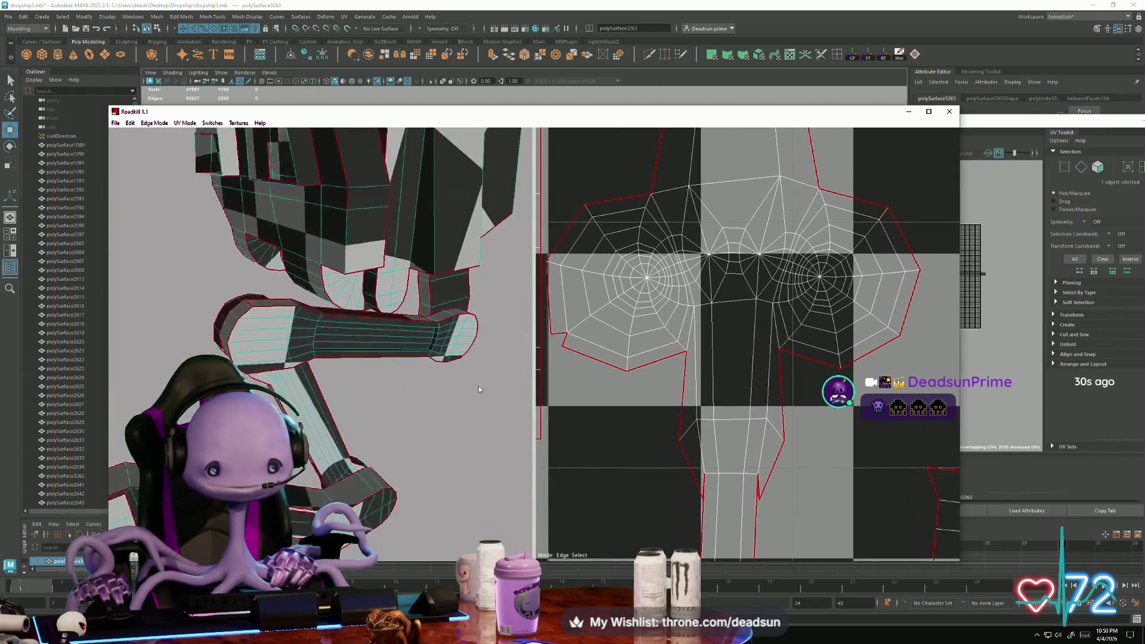
pyautogui.keyDown('alt'); pyautogui.moveTo(478, 385); pyautogui.dragTo(402, 404, button='right'); pyautogui.keyUp('alt')
pyautogui.keyDown('alt'); pyautogui.moveTo(402, 404); pyautogui.dragTo(449, 395); pyautogui.keyUp('alt')
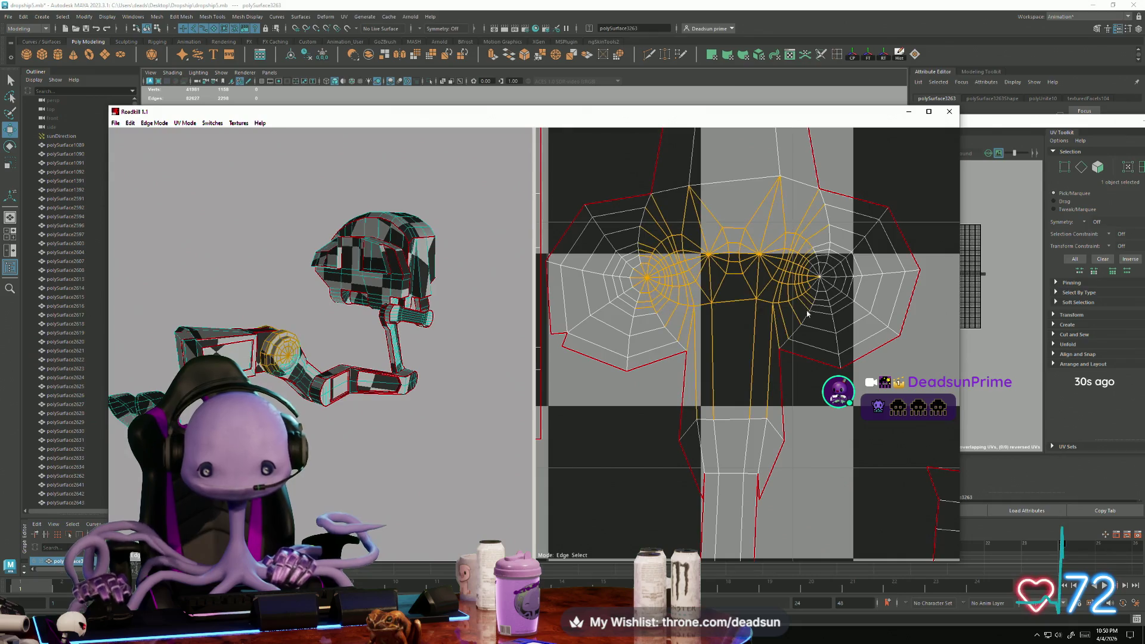
pyautogui.scroll(5, 316, 286)
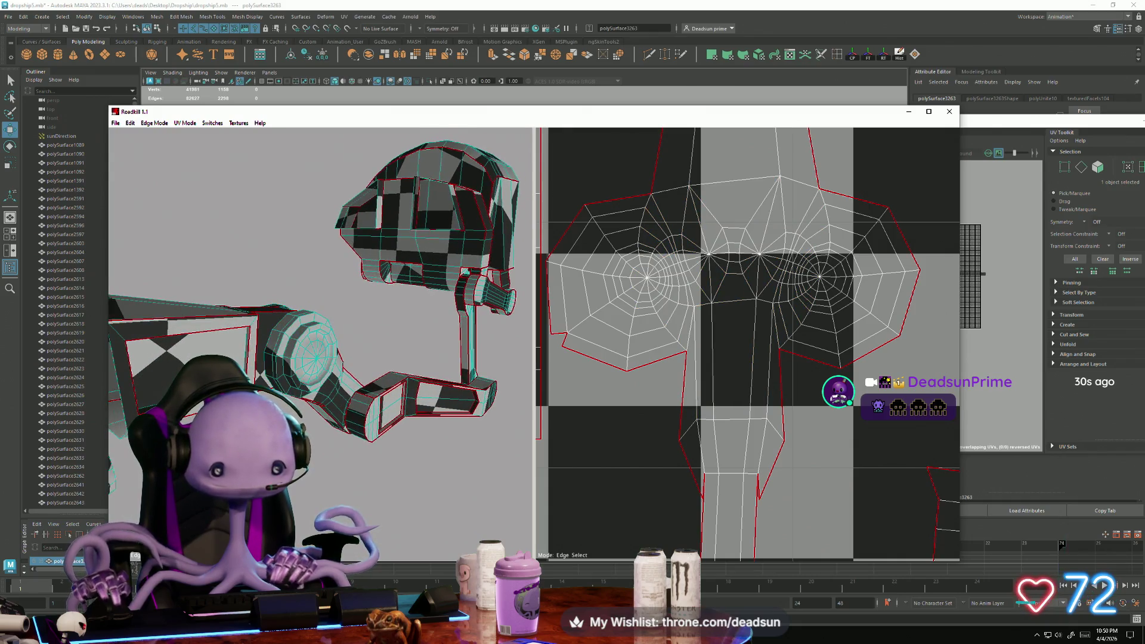
pyautogui.moveTo(295, 412)
pyautogui.keyDown('alt'); pyautogui.mouseDown()
pyautogui.moveTo(337, 351)
pyautogui.moveTo(331, 386)
pyautogui.mouseUp(); pyautogui.keyUp('alt')
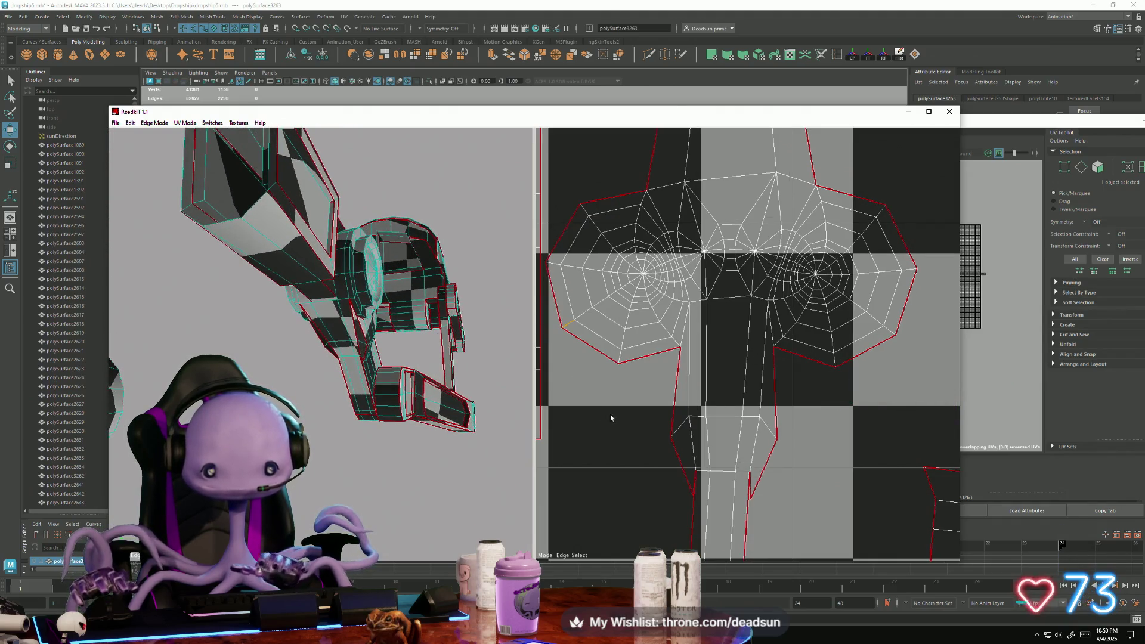
pyautogui.scroll(-3, 610, 414)
pyautogui.scroll(4, 626, 421)
pyautogui.scroll(-2, 646, 427)
pyautogui.scroll(5, 648, 428)
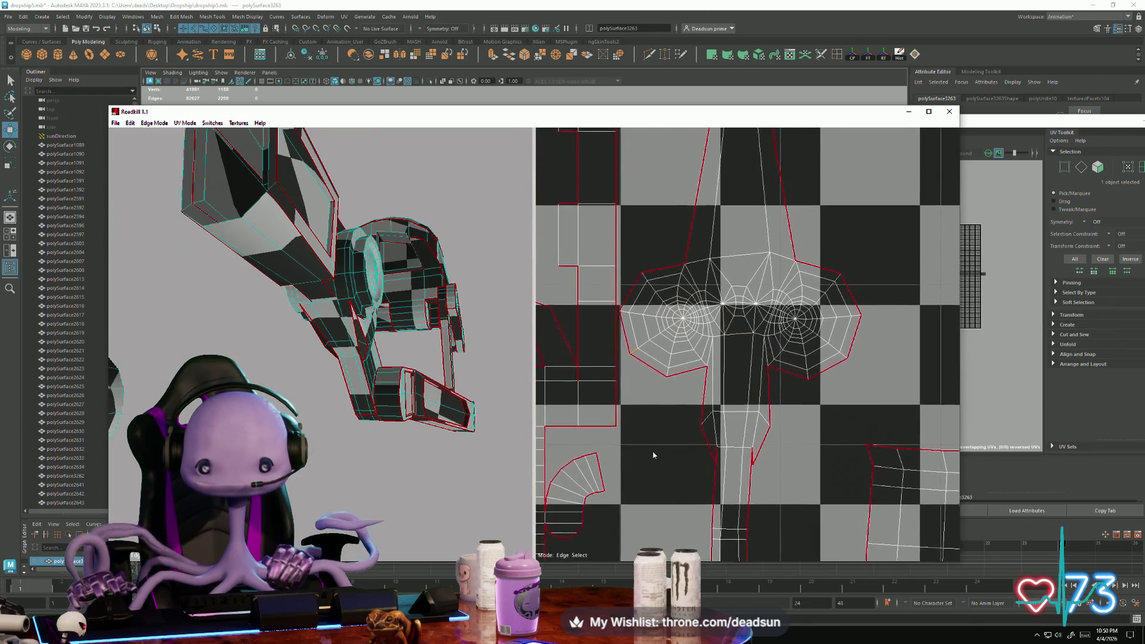
pyautogui.scroll(-2, 648, 390)
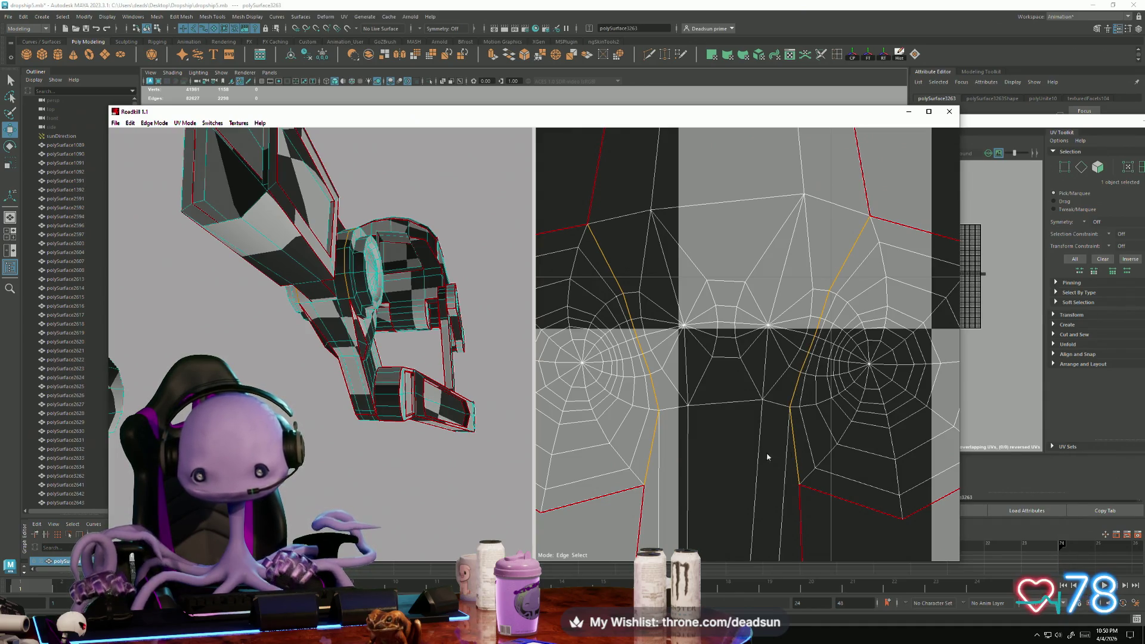
# Cut new seams across the tops of the long strut shells, plus two more on the left shell
pyautogui.scroll(-10, 753, 446)
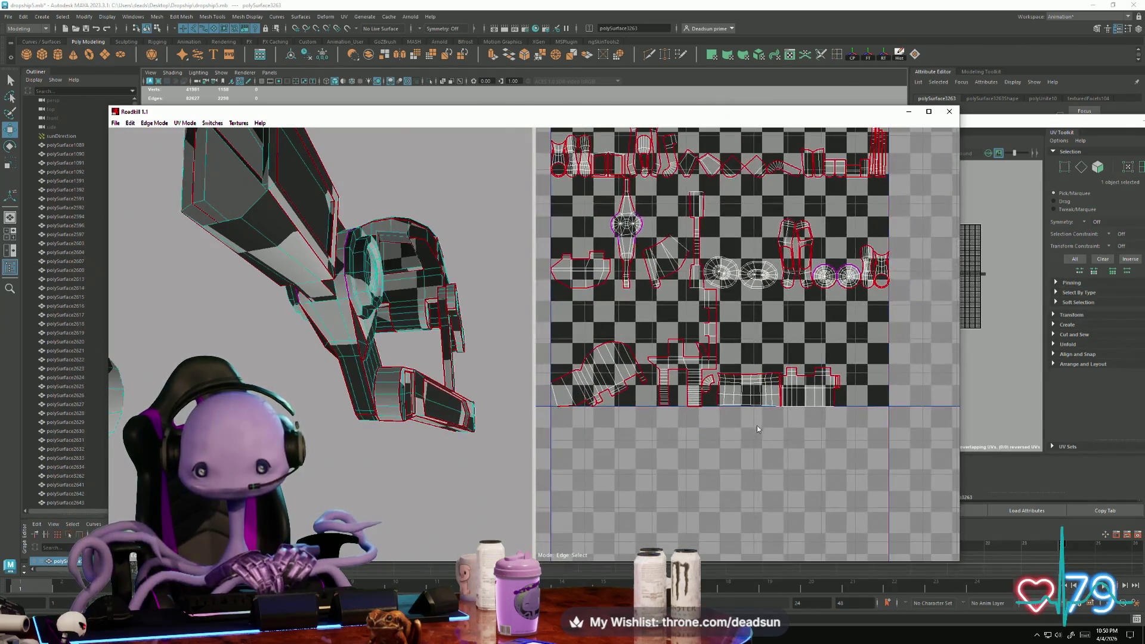
pyautogui.scroll(6, 749, 343)
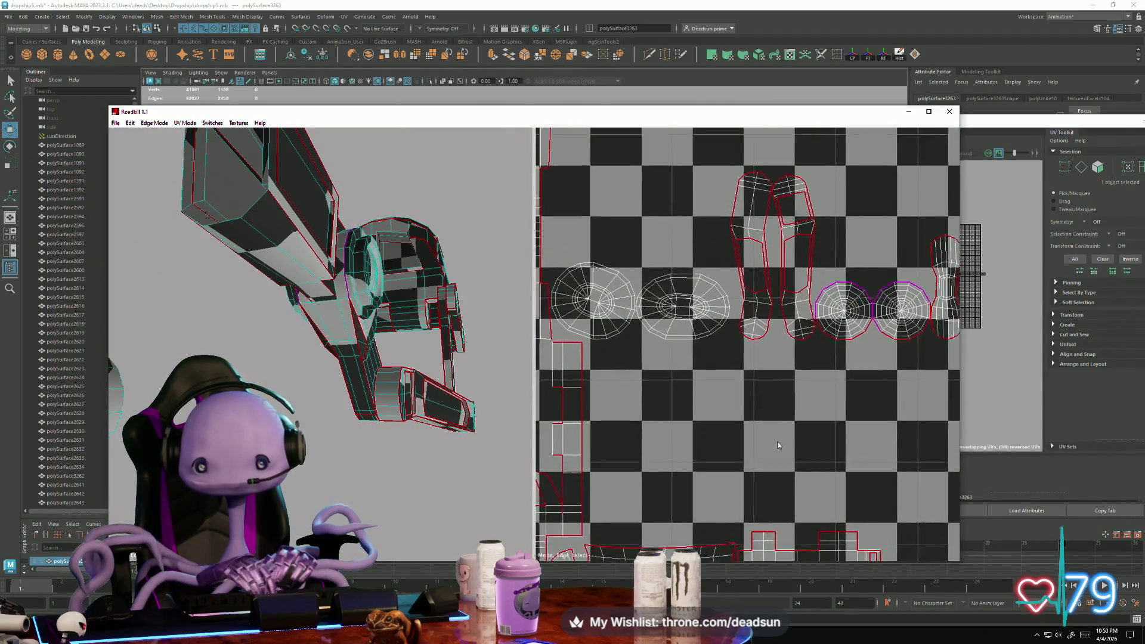
pyautogui.scroll(4, 749, 343)
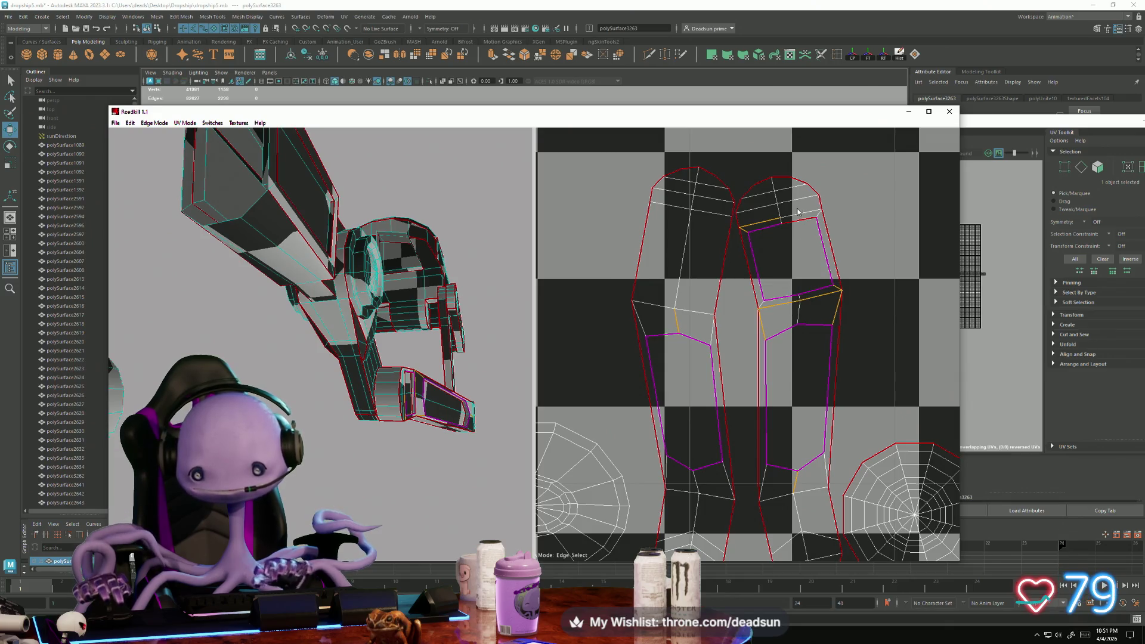
pyautogui.moveTo(434, 406)
pyautogui.keyDown('alt'); pyautogui.mouseDown()
pyautogui.moveTo(347, 356)
pyautogui.moveTo(378, 393)
pyautogui.mouseUp(); pyautogui.keyUp('alt')
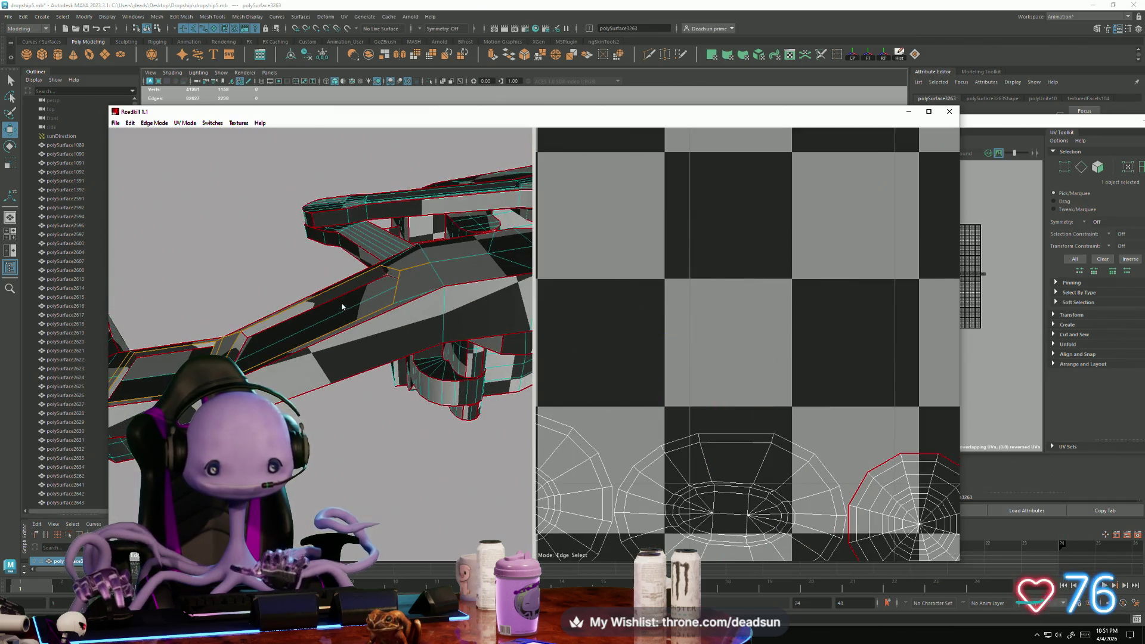
pyautogui.scroll(-5, 716, 435)
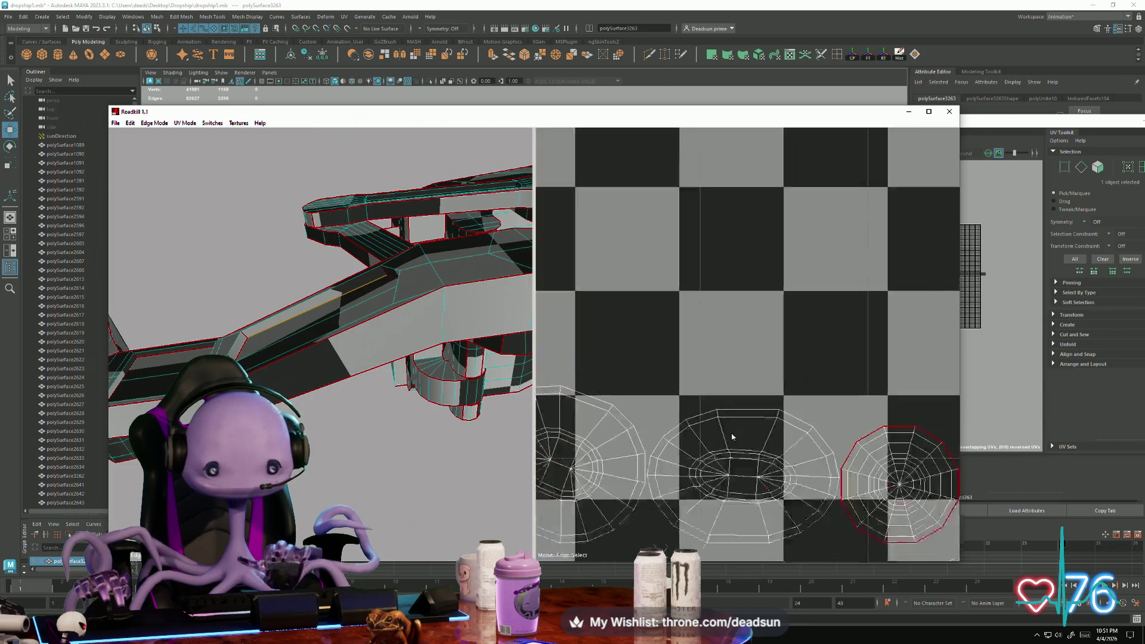
pyautogui.scroll(5, 685, 387)
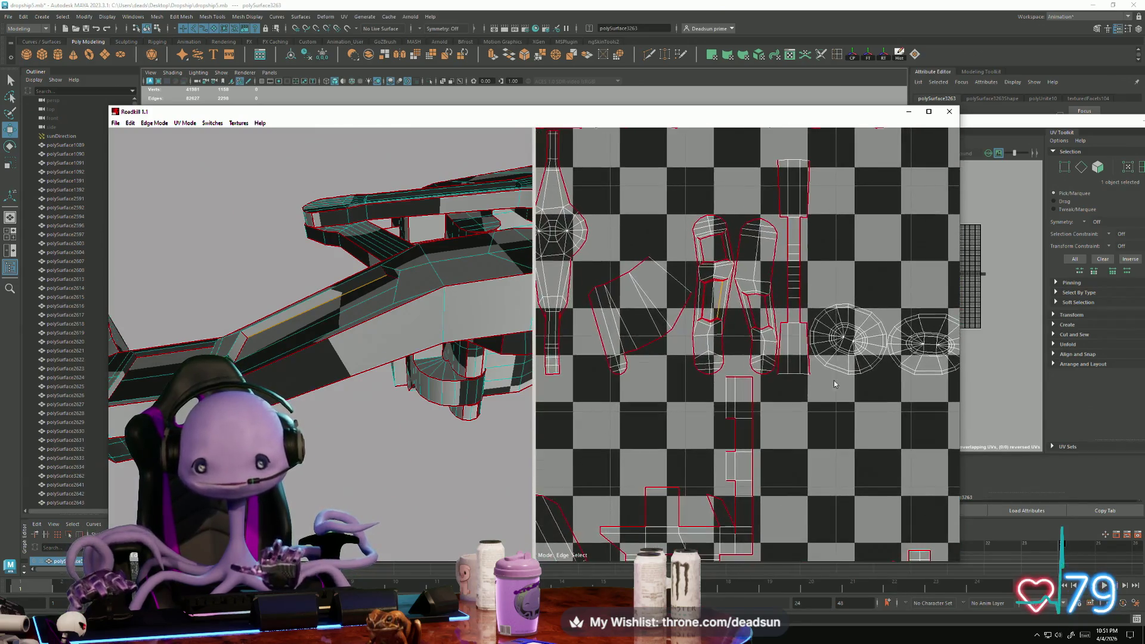
pyautogui.moveTo(699, 349); pyautogui.dragTo(673, 392, button='middle')
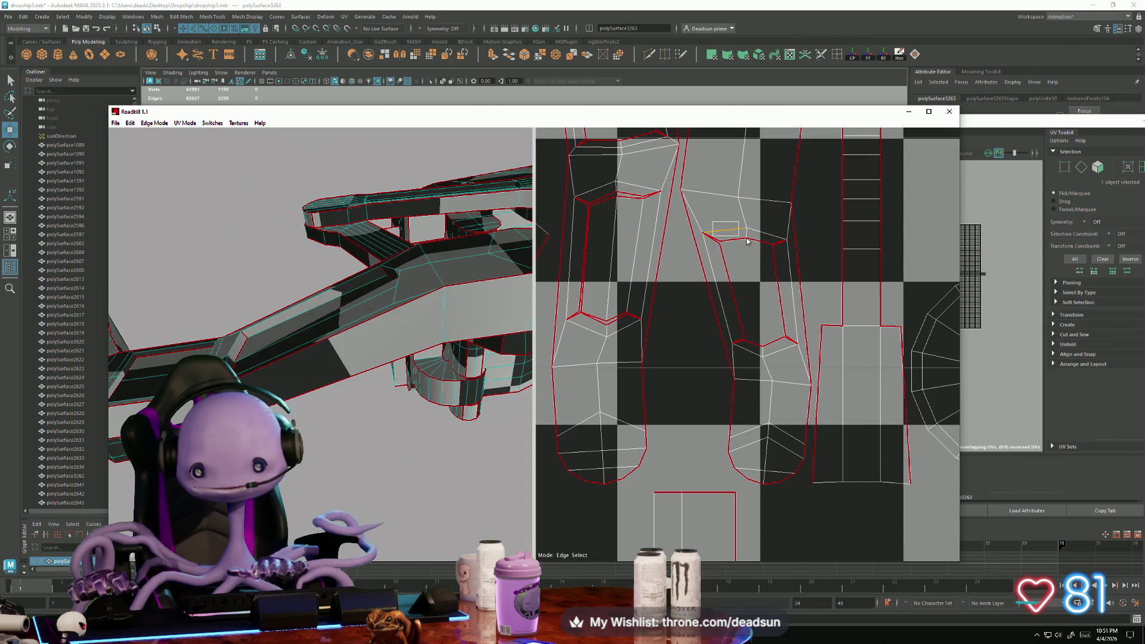
pyautogui.moveTo(783, 255)
pyautogui.mouseDown()
pyautogui.moveTo(771, 292)
pyautogui.moveTo(817, 304)
pyautogui.mouseUp()
pyautogui.moveTo(675, 300); pyautogui.dragTo(677, 300)
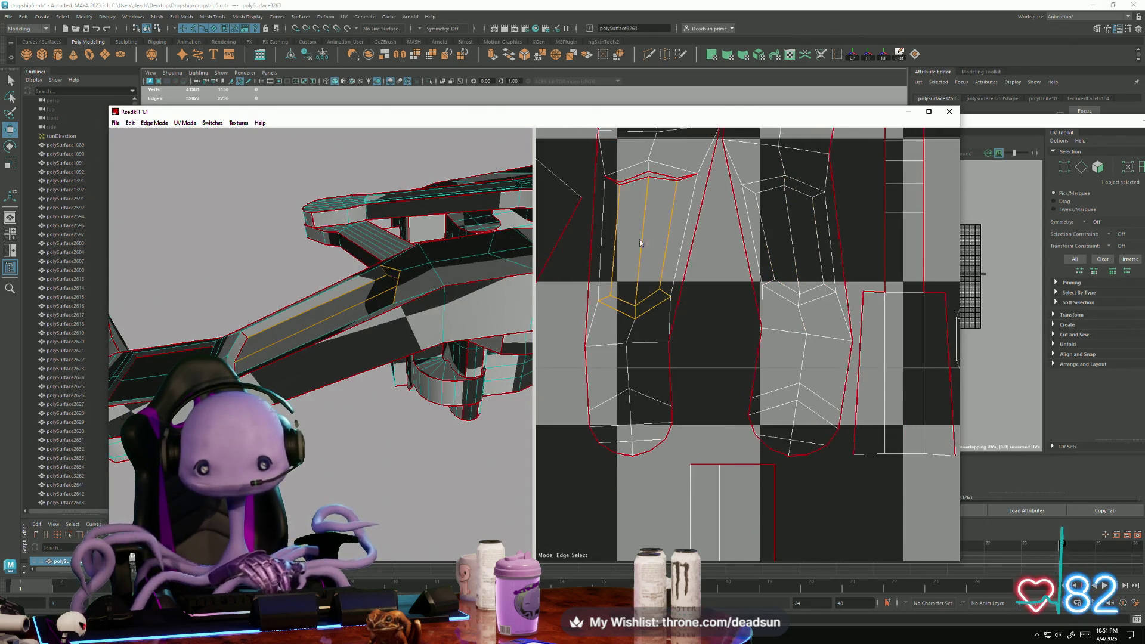
pyautogui.moveTo(674, 192); pyautogui.dragTo(675, 193)
pyautogui.scroll(-5, 775, 298)
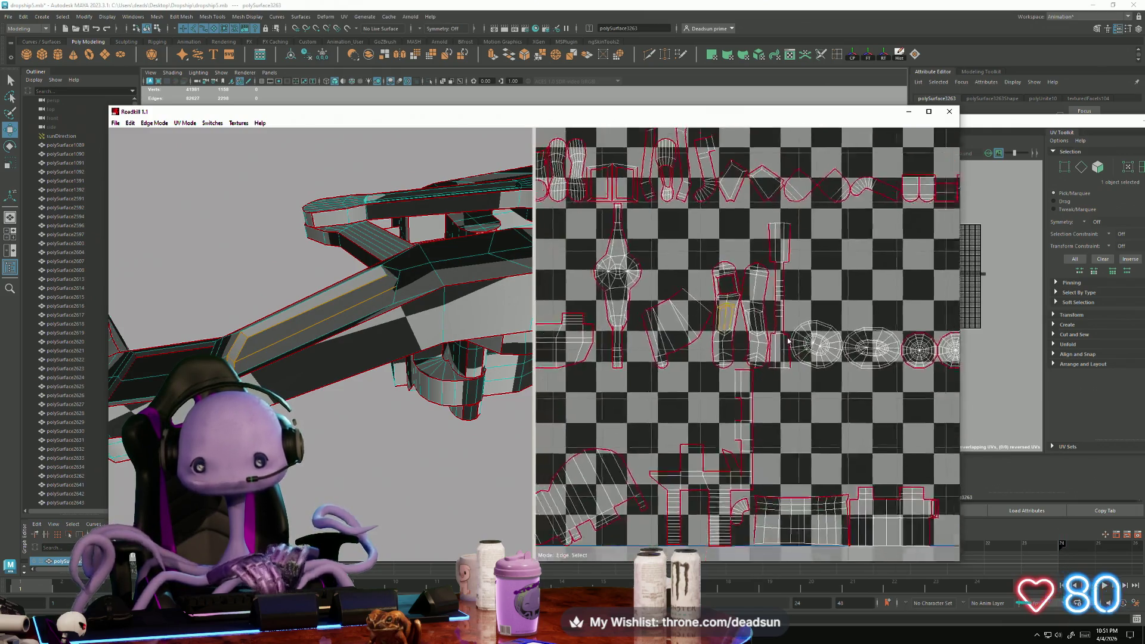
# Mark the inner square's edges, including its bottom edges, on the left leg shell as seams
pyautogui.scroll(3, 805, 353)
pyautogui.scroll(3, 805, 353)
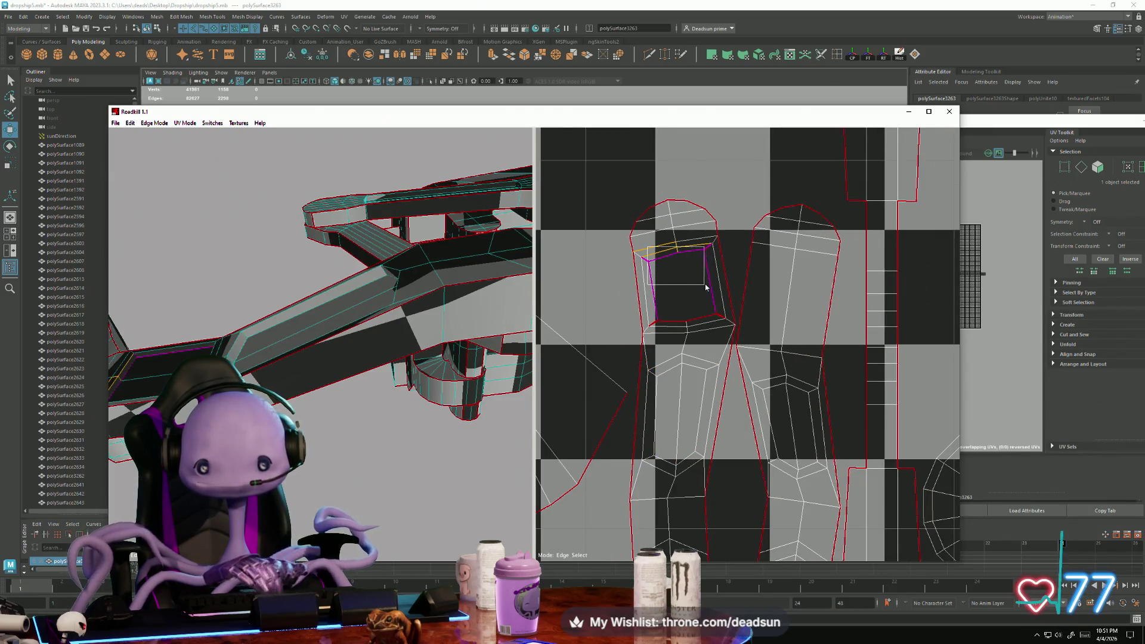
pyautogui.click(667, 315)
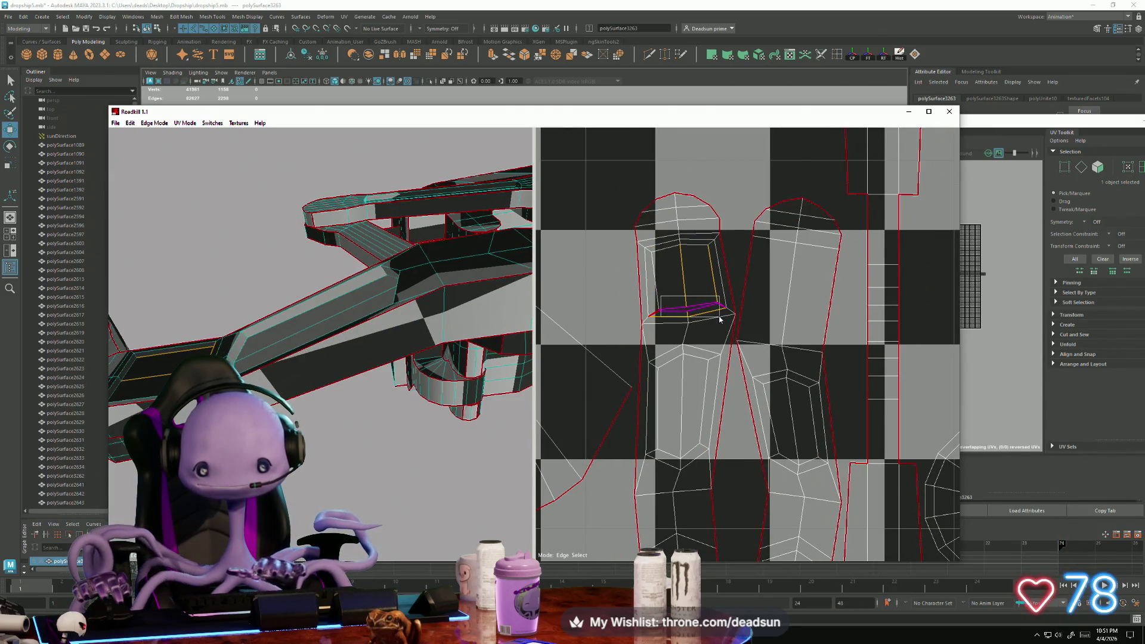
pyautogui.moveTo(720, 319); pyautogui.dragTo(720, 319)
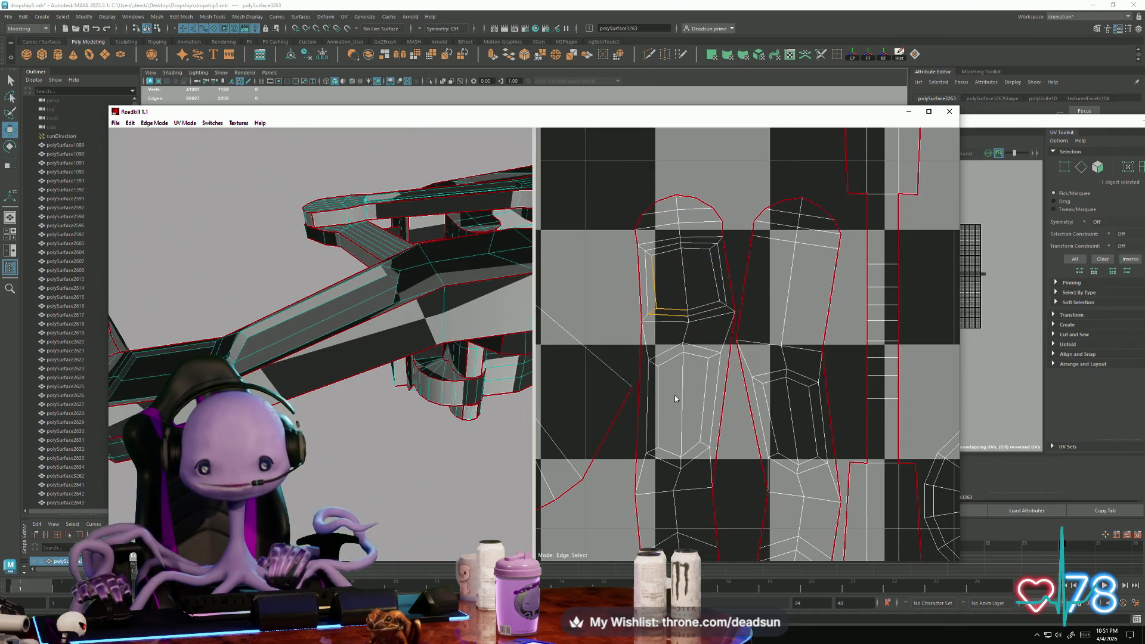
pyautogui.moveTo(370, 430)
pyautogui.keyDown('alt'); pyautogui.mouseDown()
pyautogui.moveTo(377, 467)
pyautogui.moveTo(343, 494)
pyautogui.moveTo(317, 492)
pyautogui.moveTo(316, 507)
pyautogui.moveTo(329, 452)
pyautogui.mouseUp(); pyautogui.keyUp('alt')
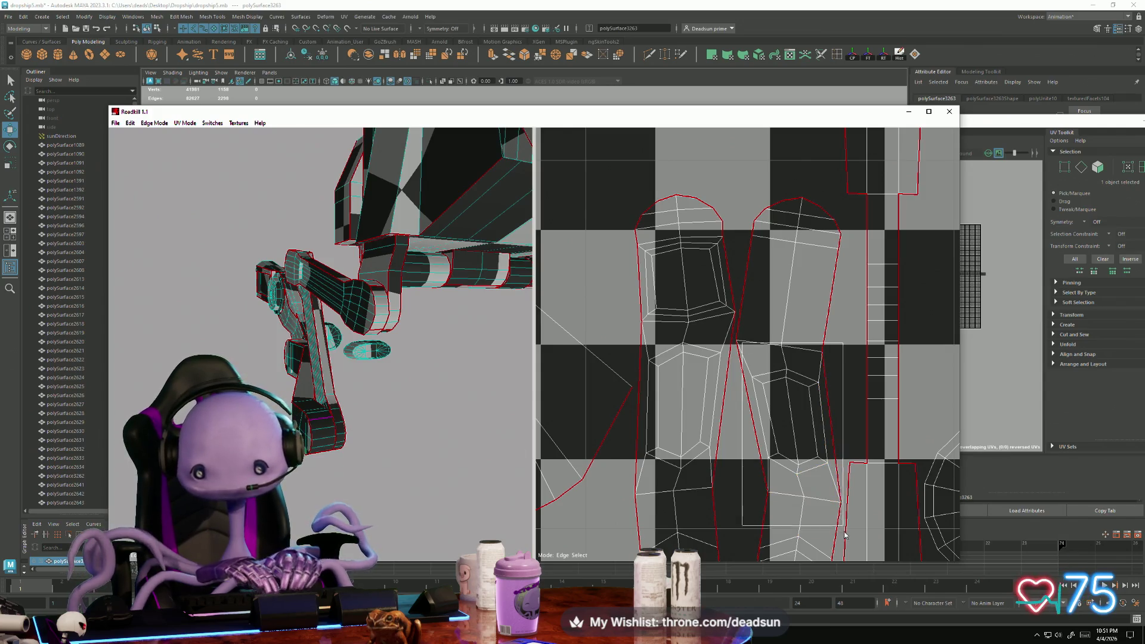
pyautogui.scroll(-5, 353, 467)
pyautogui.moveTo(353, 467)
pyautogui.keyDown('alt'); pyautogui.mouseDown()
pyautogui.moveTo(427, 356)
pyautogui.moveTo(379, 416)
pyautogui.moveTo(322, 447)
pyautogui.mouseUp(); pyautogui.keyUp('alt')
pyautogui.scroll(6, 322, 448)
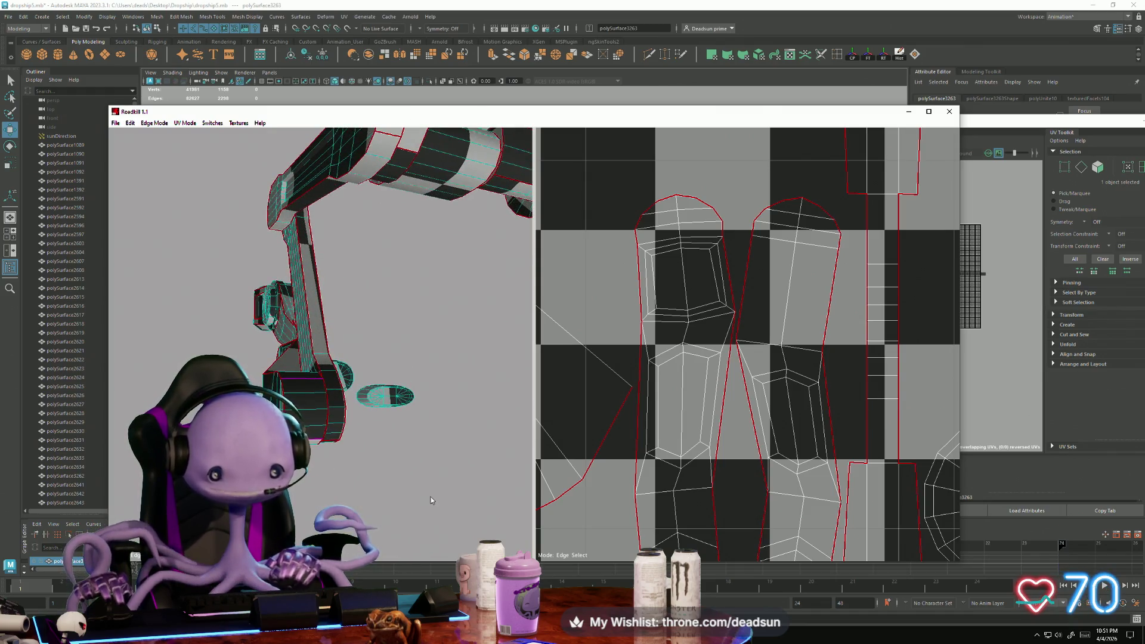
pyautogui.moveTo(431, 499)
pyautogui.keyDown('alt'); pyautogui.mouseDown()
pyautogui.moveTo(383, 455)
pyautogui.moveTo(393, 434)
pyautogui.moveTo(418, 435)
pyautogui.mouseUp(); pyautogui.keyUp('alt')
pyautogui.scroll(-5, 737, 466)
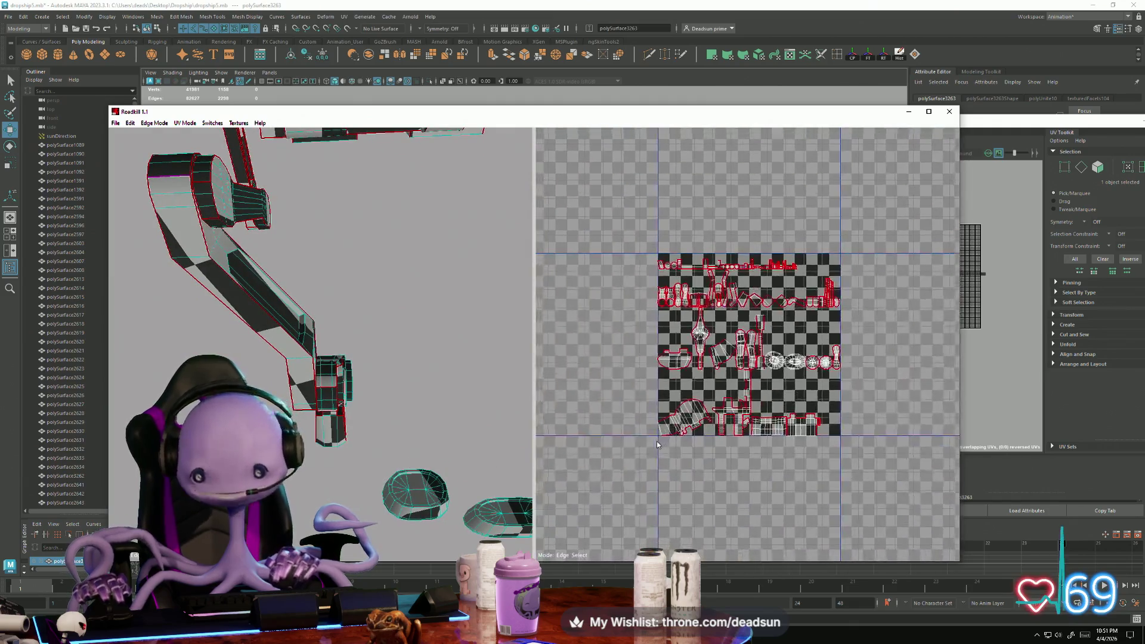
# Mark an edge on the large curved shell as a seam so the upper-right shells re-unwrap
pyautogui.scroll(6, 657, 443)
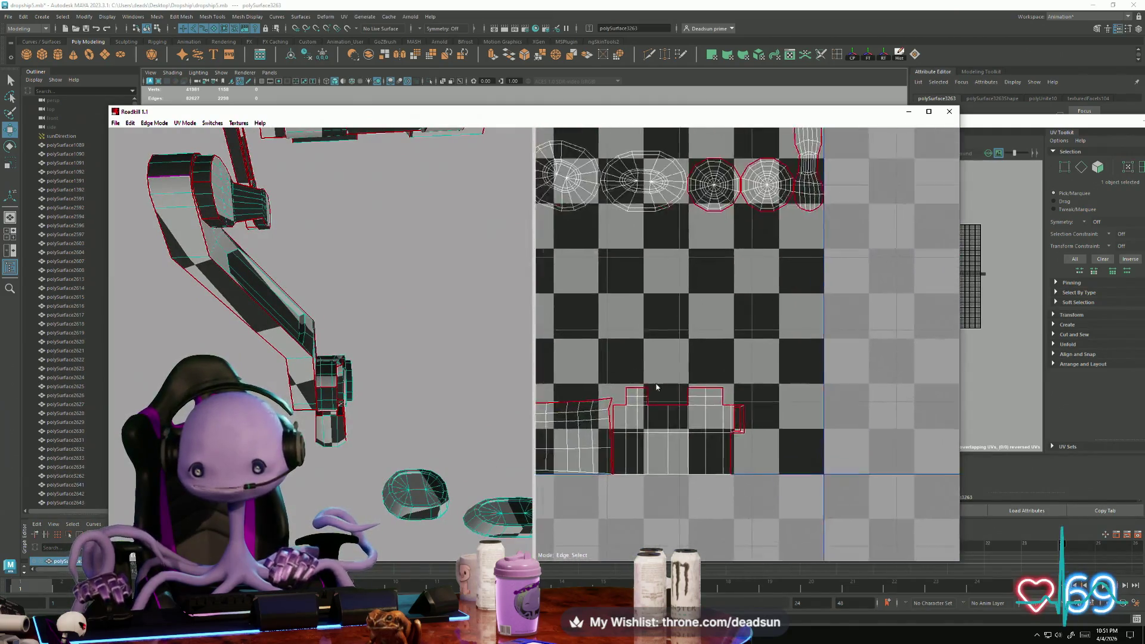
pyautogui.moveTo(656, 387)
pyautogui.keyDown('alt'); pyautogui.mouseDown(button='middle')
pyautogui.moveTo(690, 436)
pyautogui.moveTo(767, 357)
pyautogui.moveTo(737, 346)
pyautogui.mouseUp(button='middle'); pyautogui.keyUp('alt')
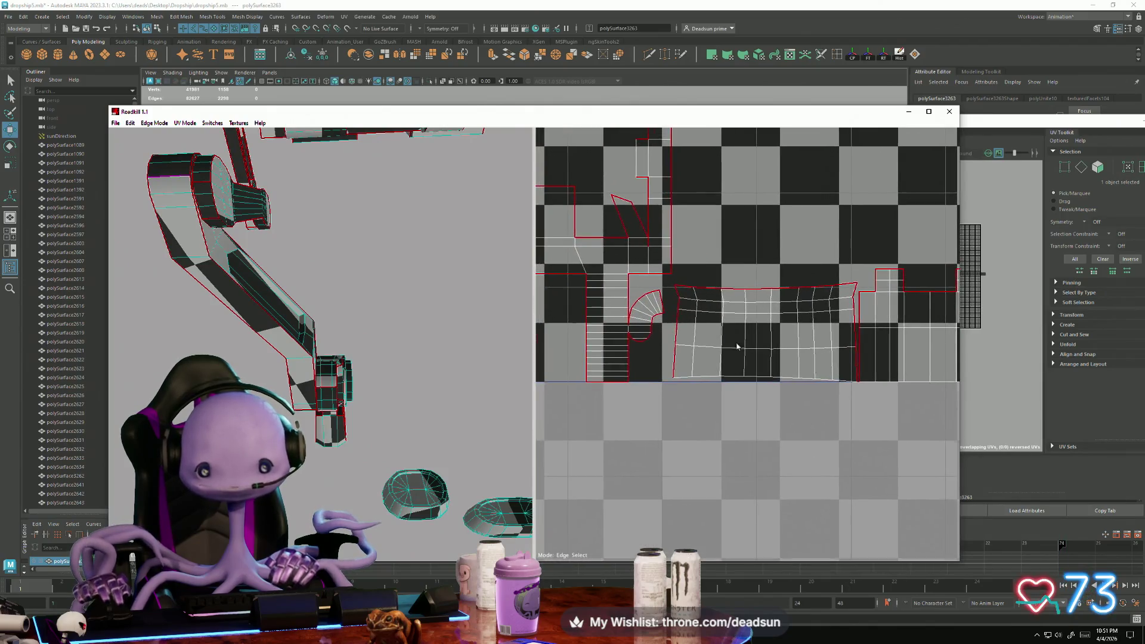
pyautogui.scroll(-3, 737, 346)
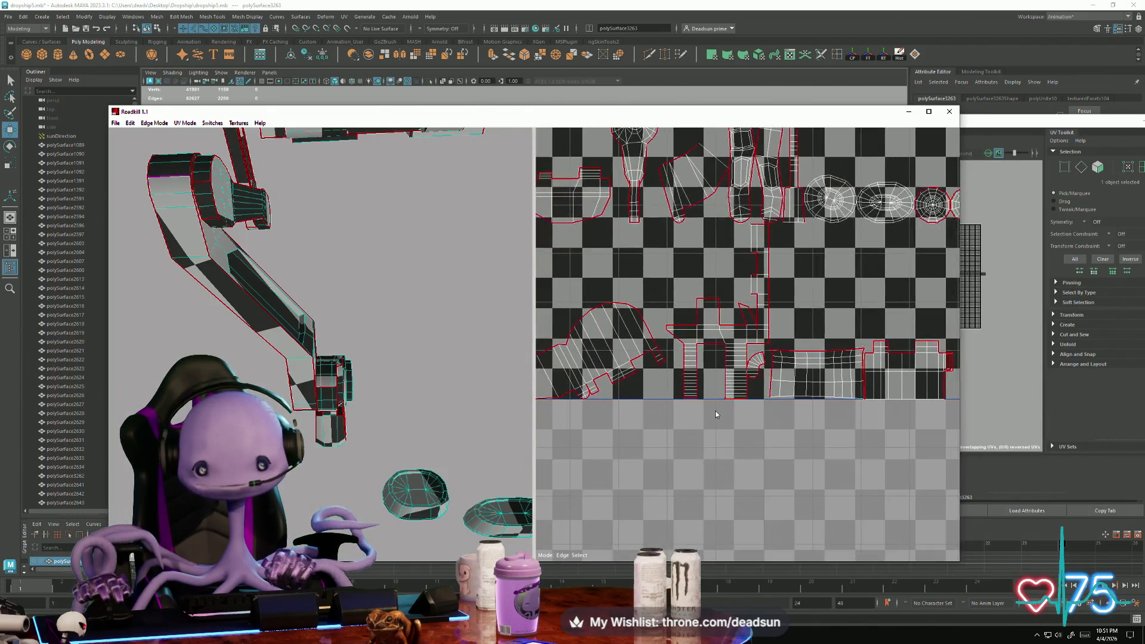
pyautogui.click(741, 378)
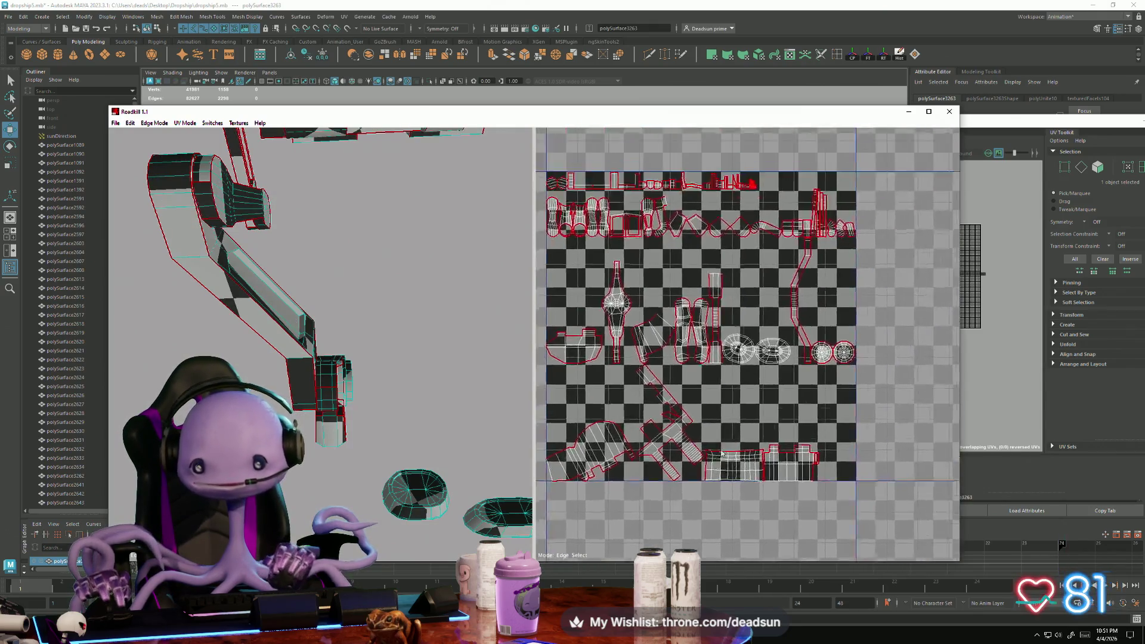
pyautogui.scroll(5, 722, 454)
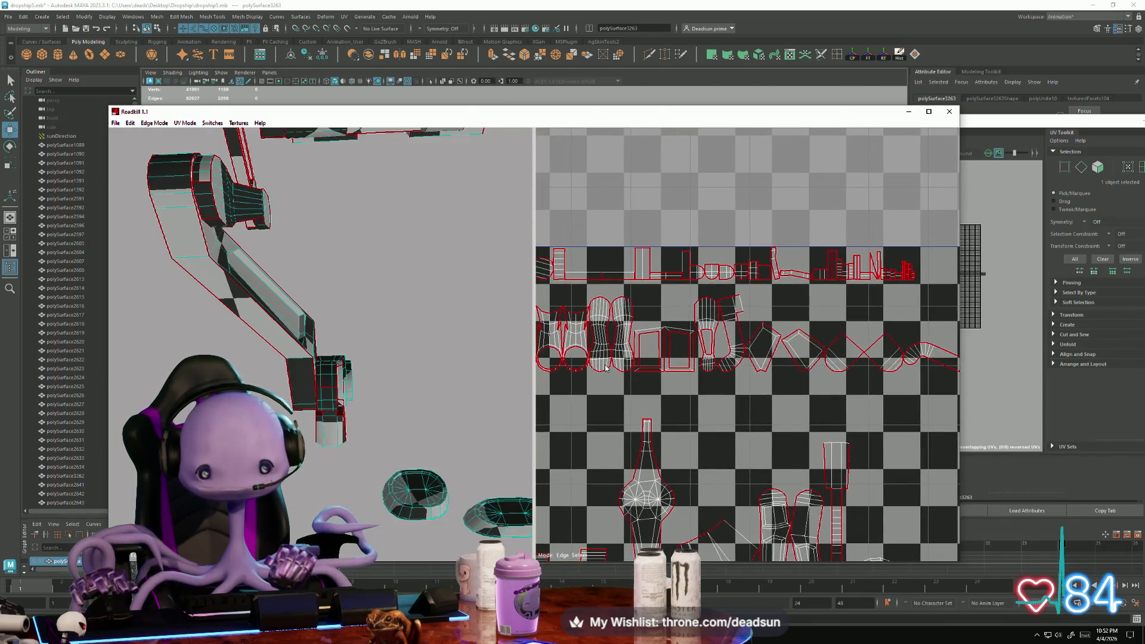
pyautogui.keyDown('alt'); pyautogui.moveTo(382, 358); pyautogui.dragTo(310, 427); pyautogui.keyUp('alt')
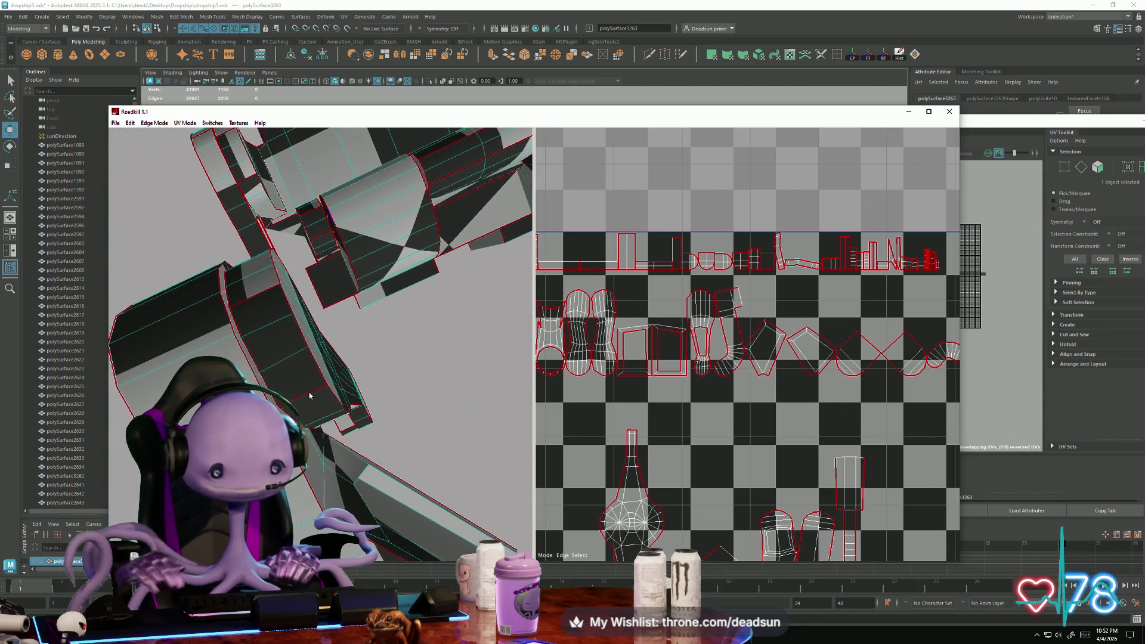
# Select two edges on the large arm segment and seam them with Space so they unfold as strips
pyautogui.click(309, 395)
pyautogui.click(254, 300)
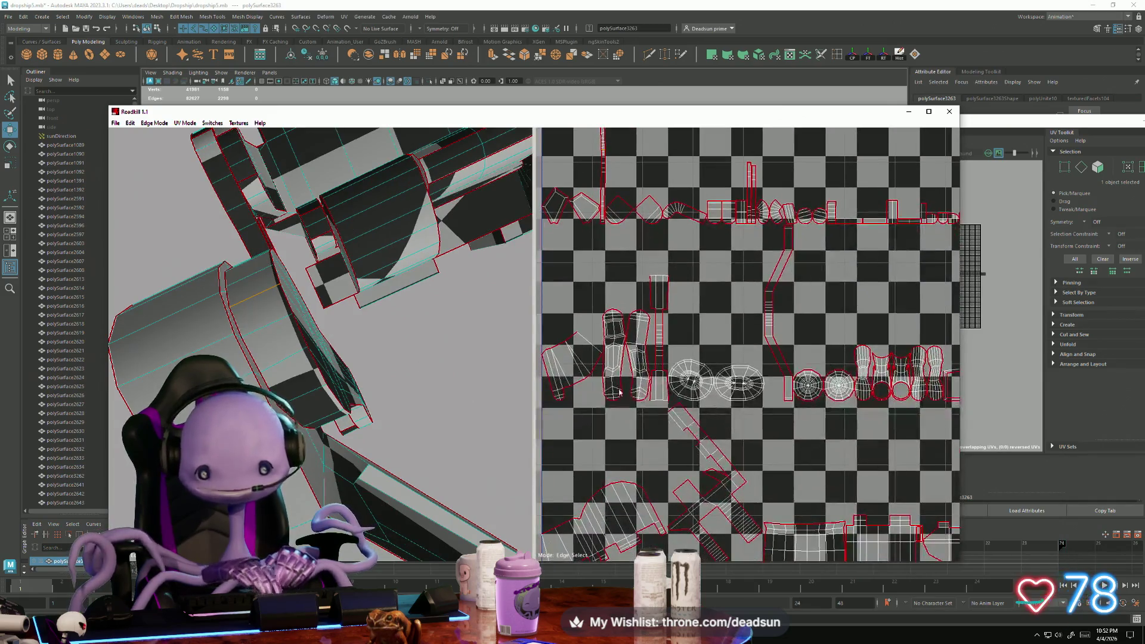
pyautogui.moveTo(255, 352)
pyautogui.mouseDown(button='middle')
pyautogui.moveTo(115, 480)
pyautogui.moveTo(319, 490)
pyautogui.moveTo(371, 382)
pyautogui.moveTo(389, 445)
pyautogui.moveTo(168, 274)
pyautogui.mouseUp(button='middle')
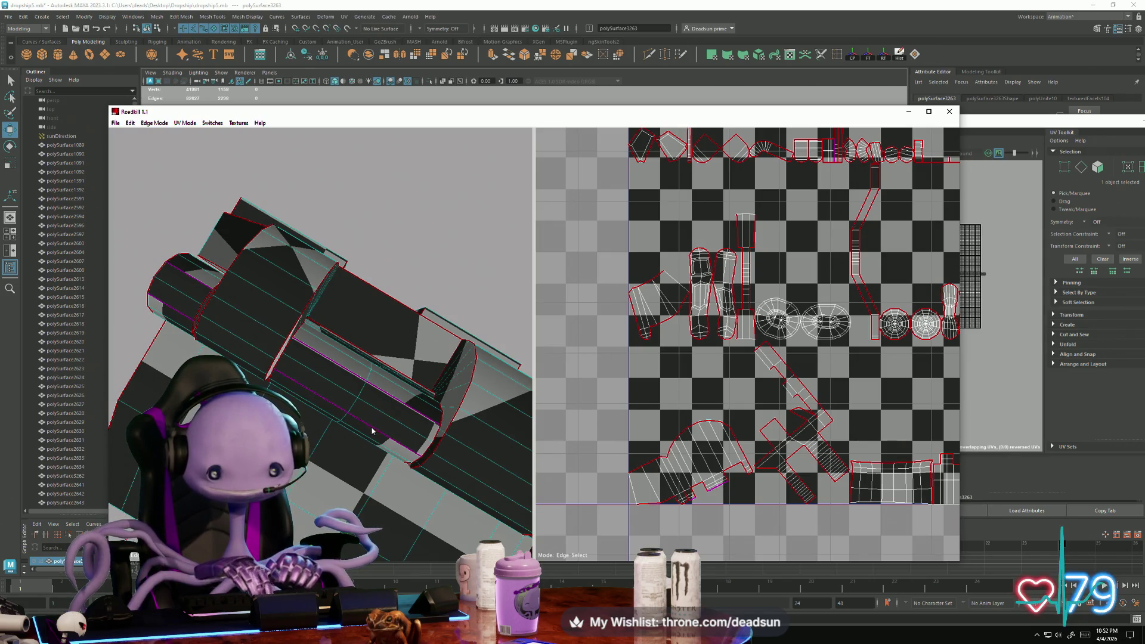
pyautogui.press('space')
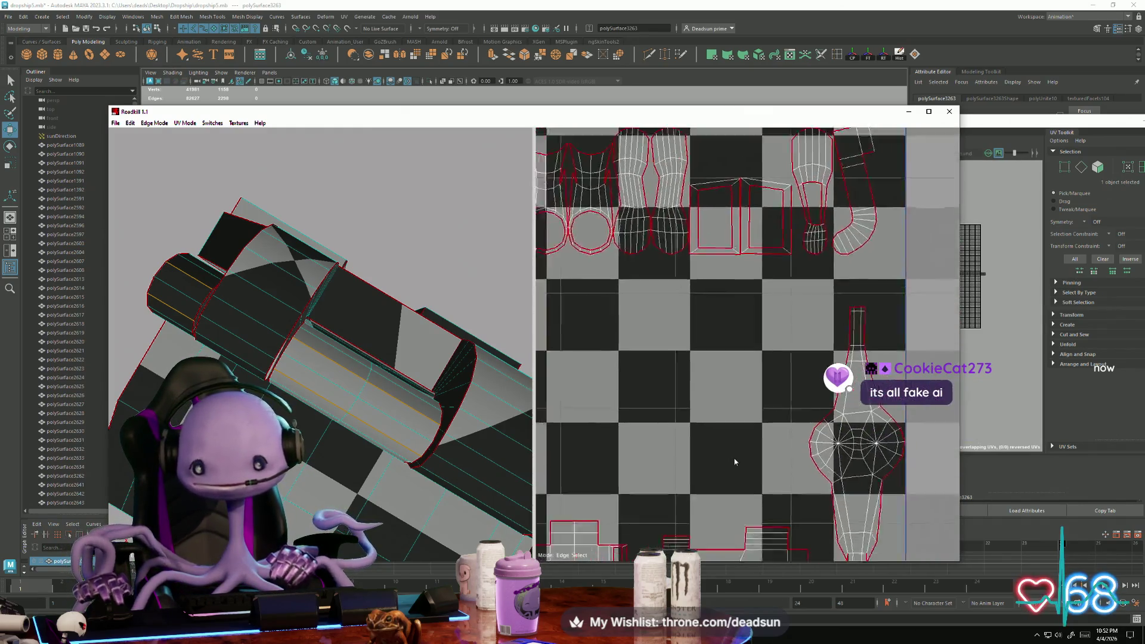
pyautogui.scroll(5, 710, 417)
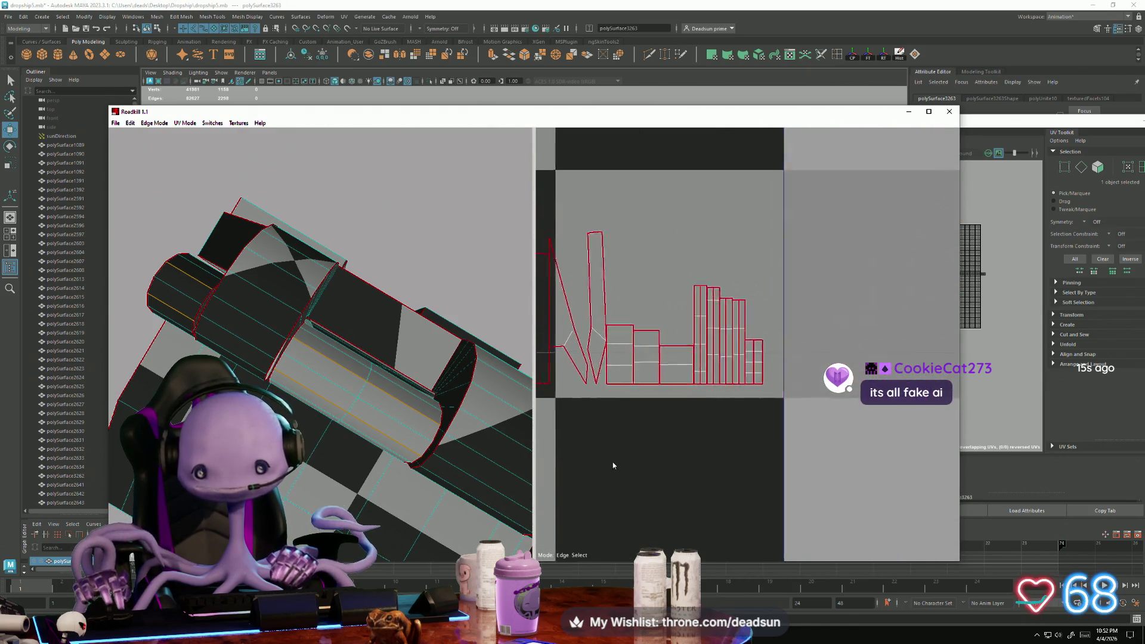
pyautogui.moveTo(433, 411)
pyautogui.keyDown('alt'); pyautogui.mouseDown()
pyautogui.moveTo(384, 508)
pyautogui.moveTo(383, 540)
pyautogui.moveTo(435, 459)
pyautogui.moveTo(385, 482)
pyautogui.moveTo(382, 495)
pyautogui.moveTo(398, 455)
pyautogui.moveTo(346, 456)
pyautogui.moveTo(394, 447)
pyautogui.moveTo(345, 333)
pyautogui.mouseUp(); pyautogui.keyUp('alt')
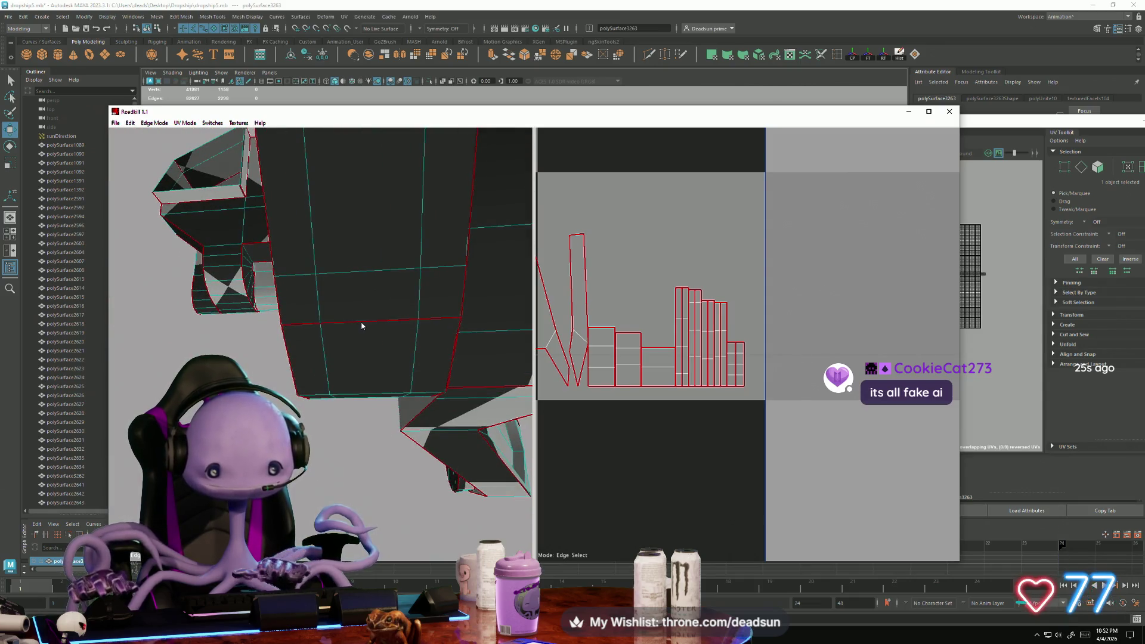
# Mark three edges on the boxy part as seams to split off separate strip islands
pyautogui.click(334, 322)
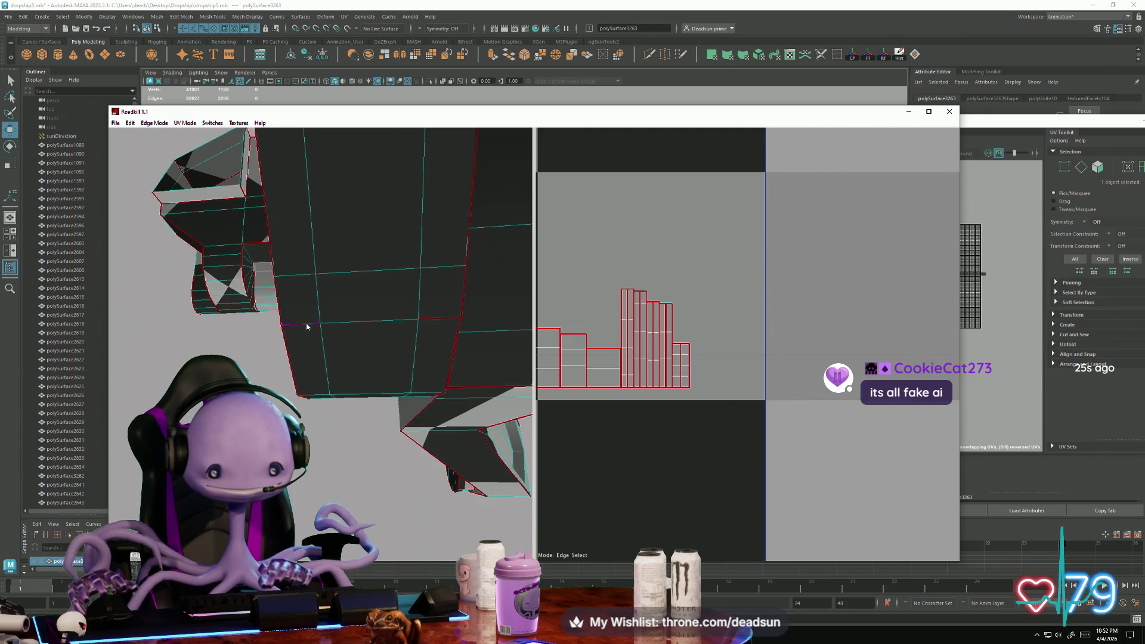
pyautogui.click(307, 325)
pyautogui.click(443, 323)
pyautogui.moveTo(443, 322)
pyautogui.keyDown('alt'); pyautogui.mouseDown()
pyautogui.moveTo(486, 482)
pyautogui.moveTo(576, 536)
pyautogui.moveTo(582, 470)
pyautogui.moveTo(359, 441)
pyautogui.moveTo(363, 411)
pyautogui.moveTo(317, 445)
pyautogui.moveTo(360, 421)
pyautogui.moveTo(301, 408)
pyautogui.mouseUp(); pyautogui.keyUp('alt')
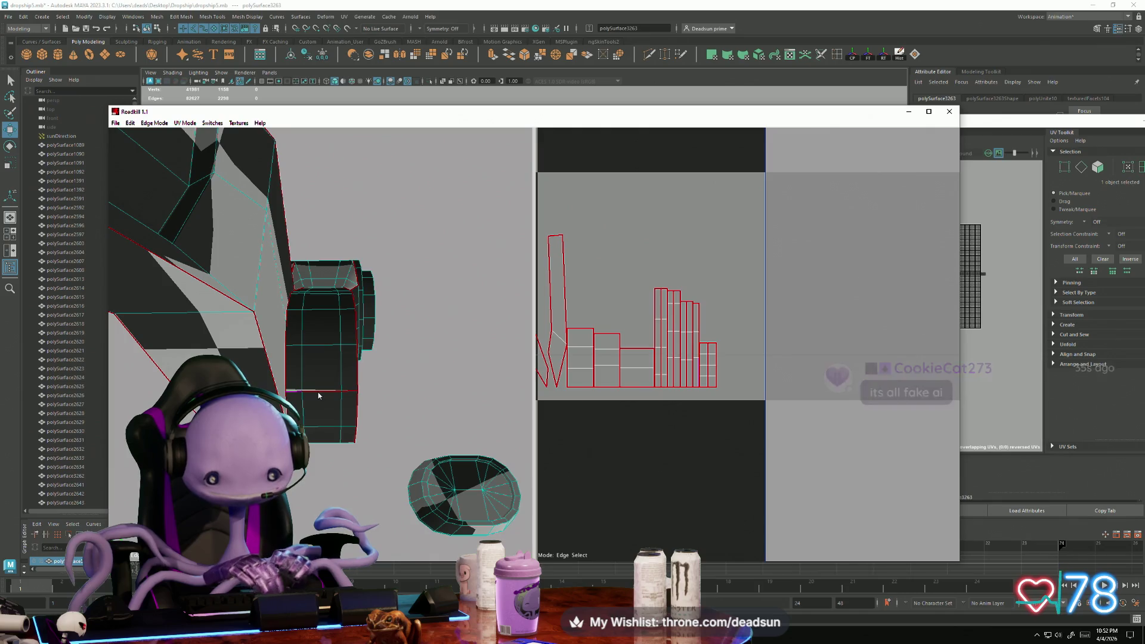
pyautogui.scroll(-3, 611, 376)
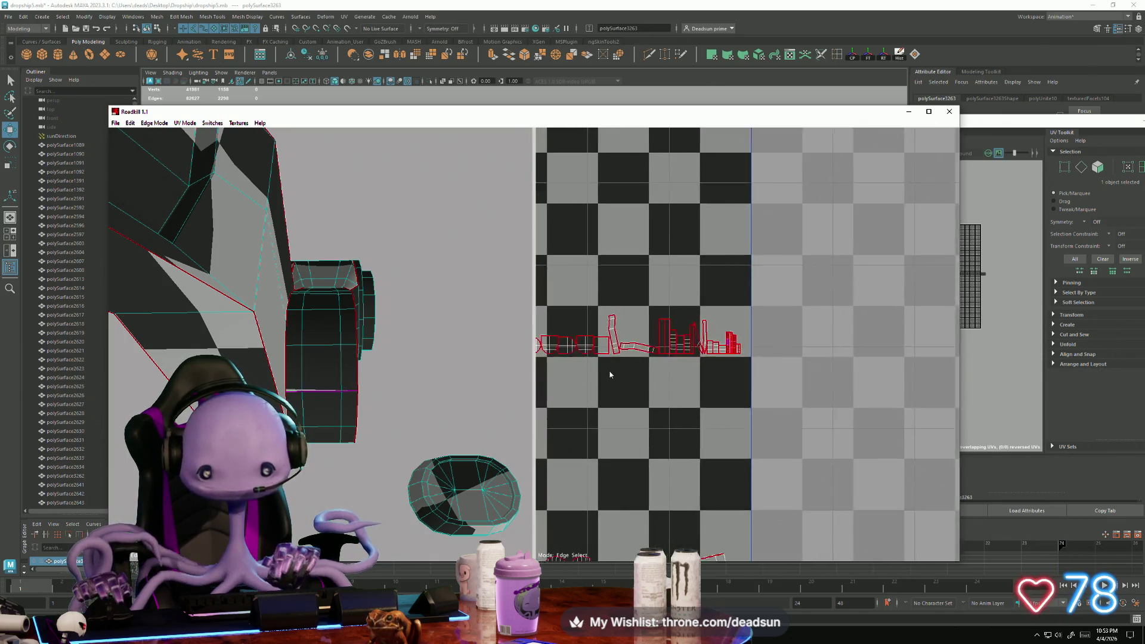
# Orbit out to show the full robotic arm, then zoom in on the bottle-shaped UV island
pyautogui.scroll(3, 632, 317)
pyautogui.keyDown('alt'); pyautogui.moveTo(381, 429); pyautogui.dragTo(227, 367); pyautogui.keyUp('alt')
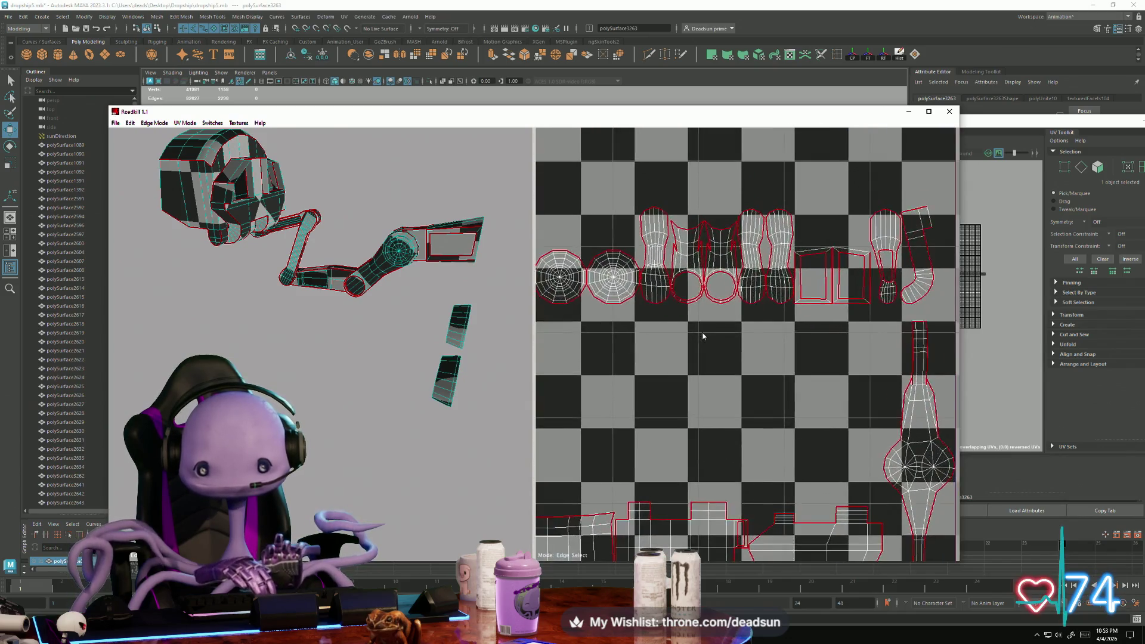
pyautogui.scroll(5, 622, 297)
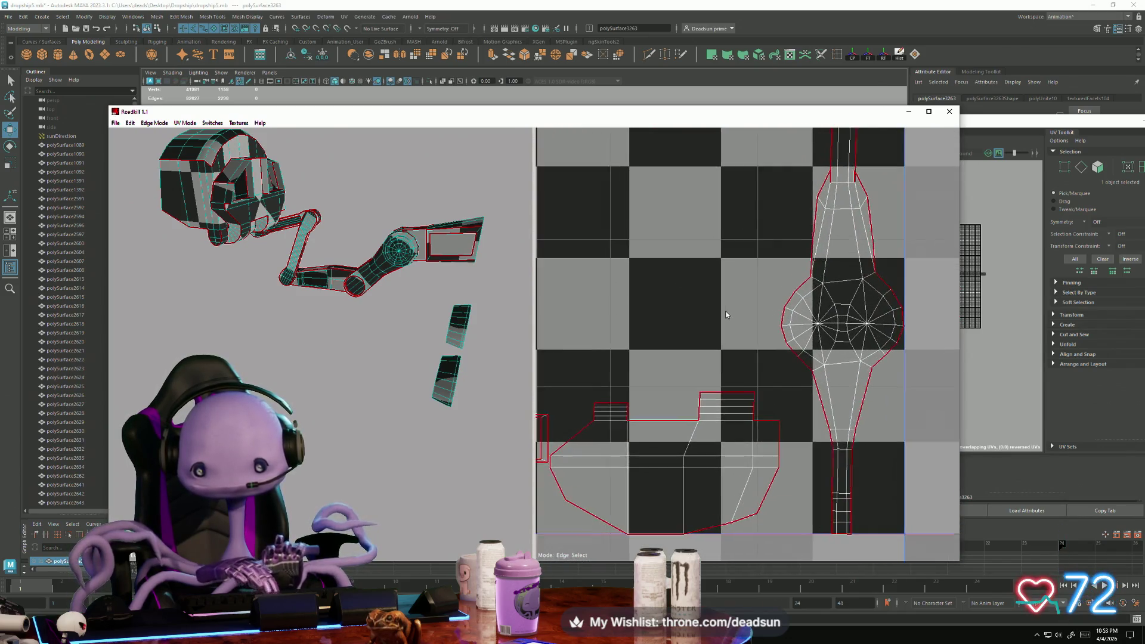
pyautogui.moveTo(716, 410); pyautogui.dragTo(685, 477, button='middle')
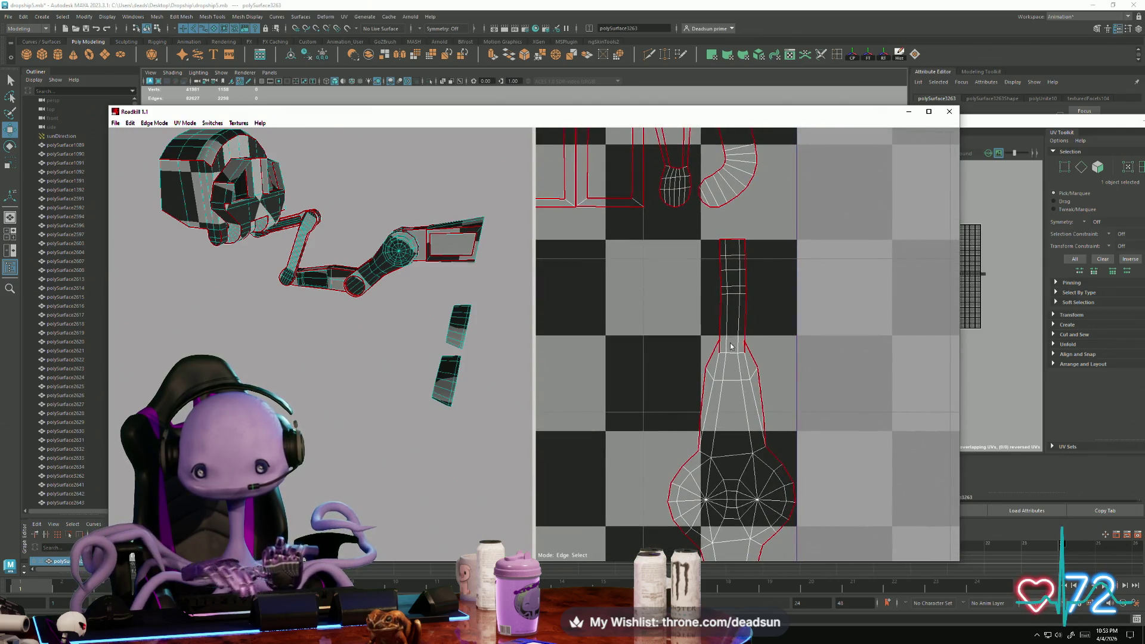
pyautogui.scroll(2, 738, 354)
pyautogui.scroll(-2, 742, 363)
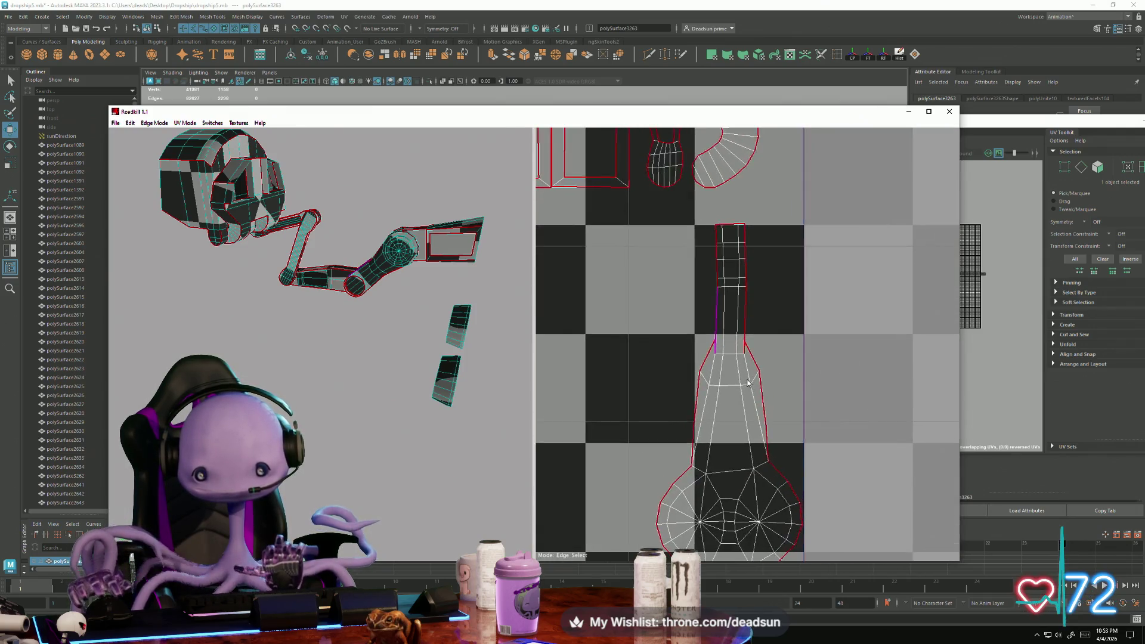
pyautogui.scroll(3, 750, 387)
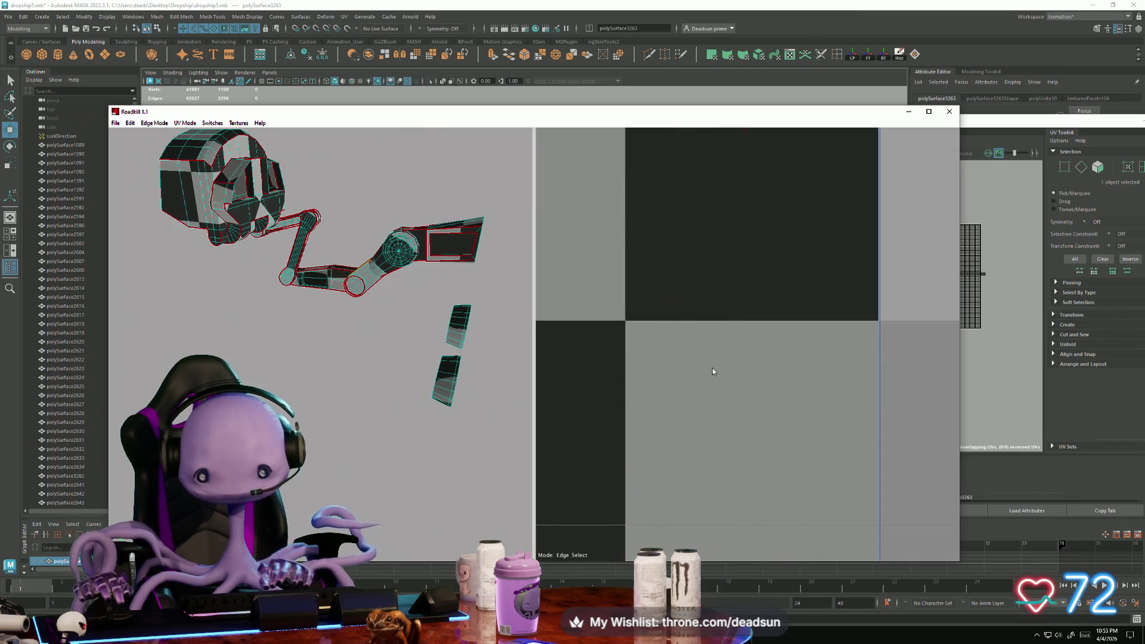
pyautogui.scroll(-10, 703, 381)
pyautogui.scroll(5, 707, 365)
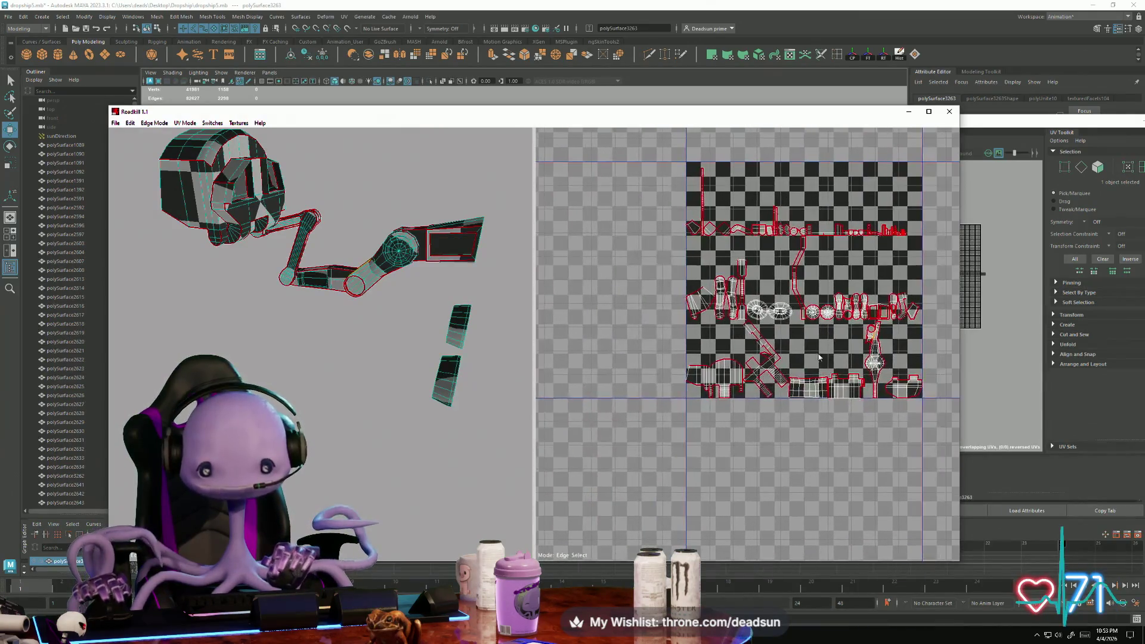
pyautogui.scroll(10, 781, 356)
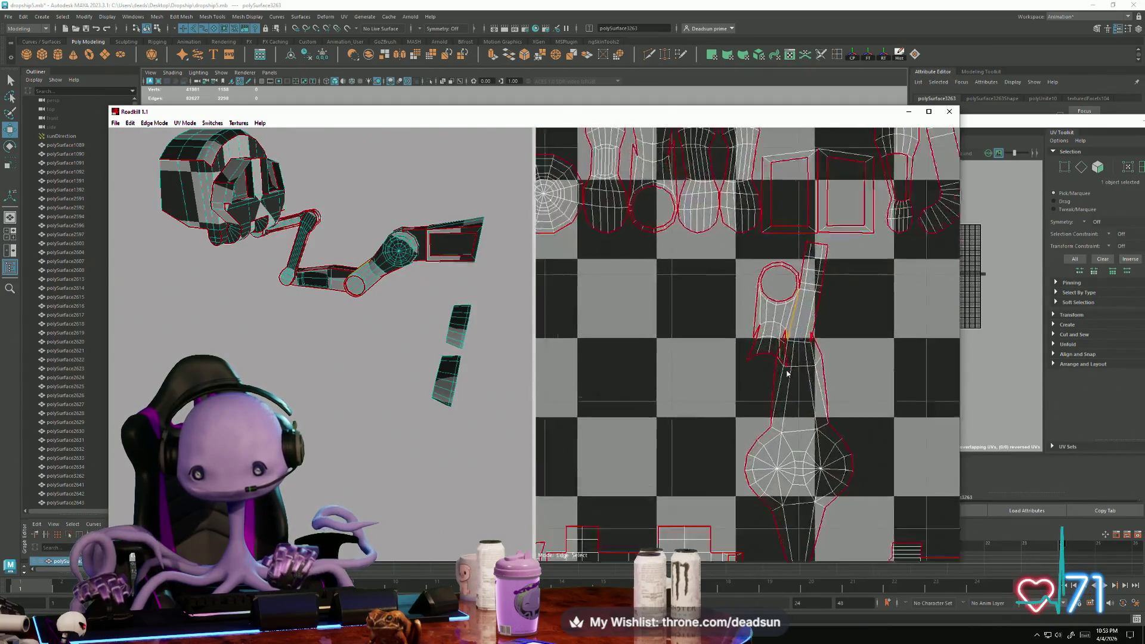
# Cut two seams near the bottle island's neck so its shells re-unwrap
pyautogui.scroll(-2, 758, 325)
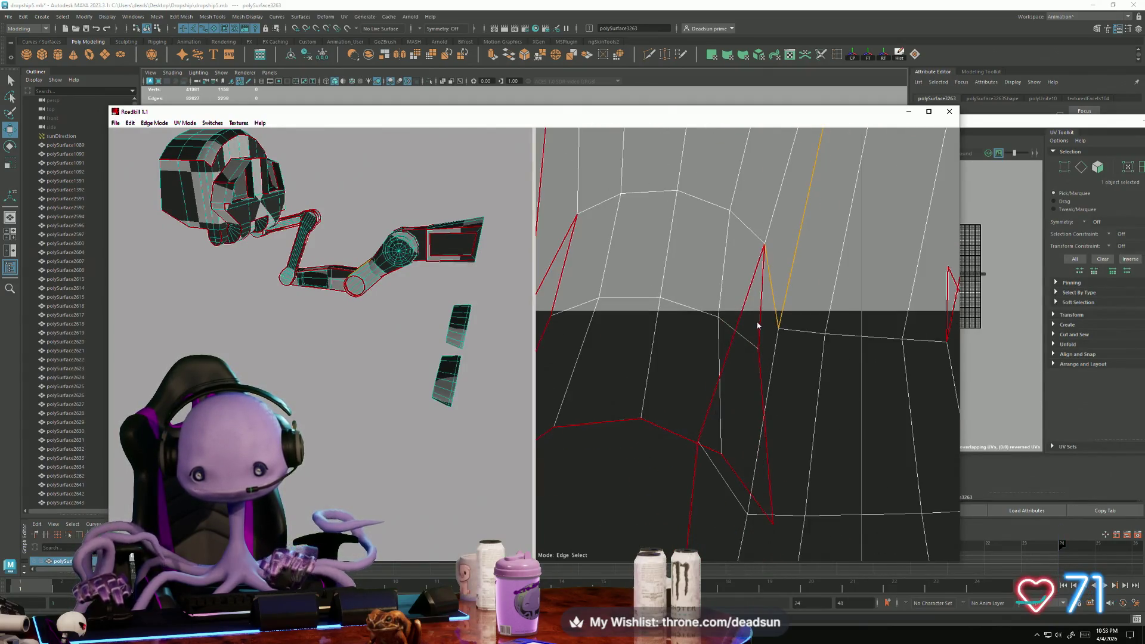
pyautogui.scroll(-2, 761, 328)
pyautogui.scroll(-5, 783, 423)
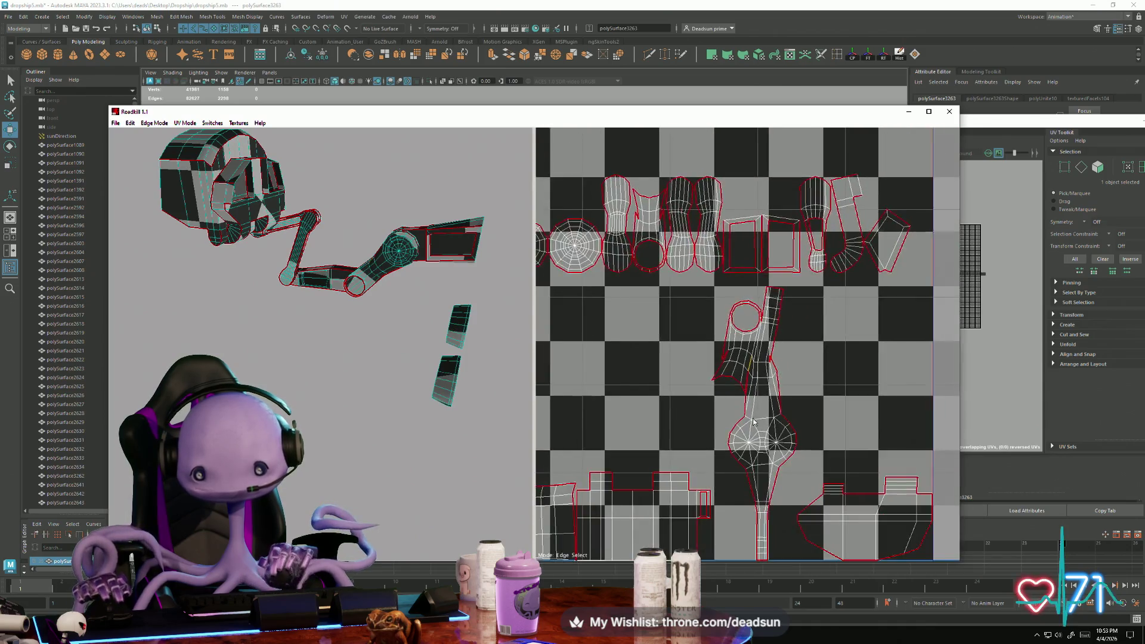
pyautogui.click(748, 389)
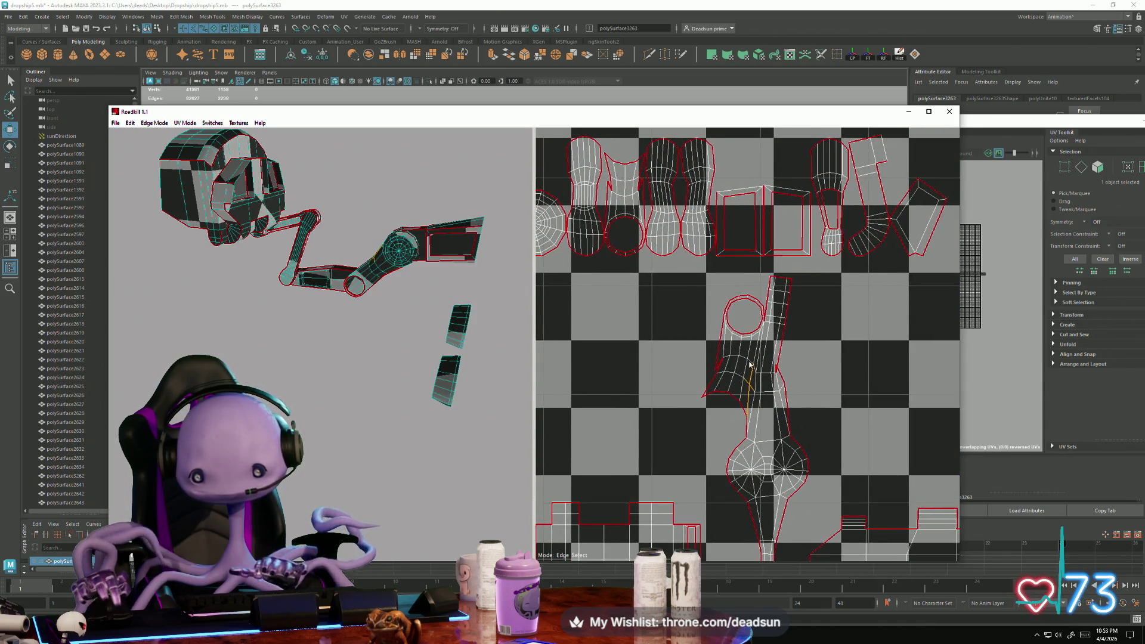
pyautogui.click(783, 379)
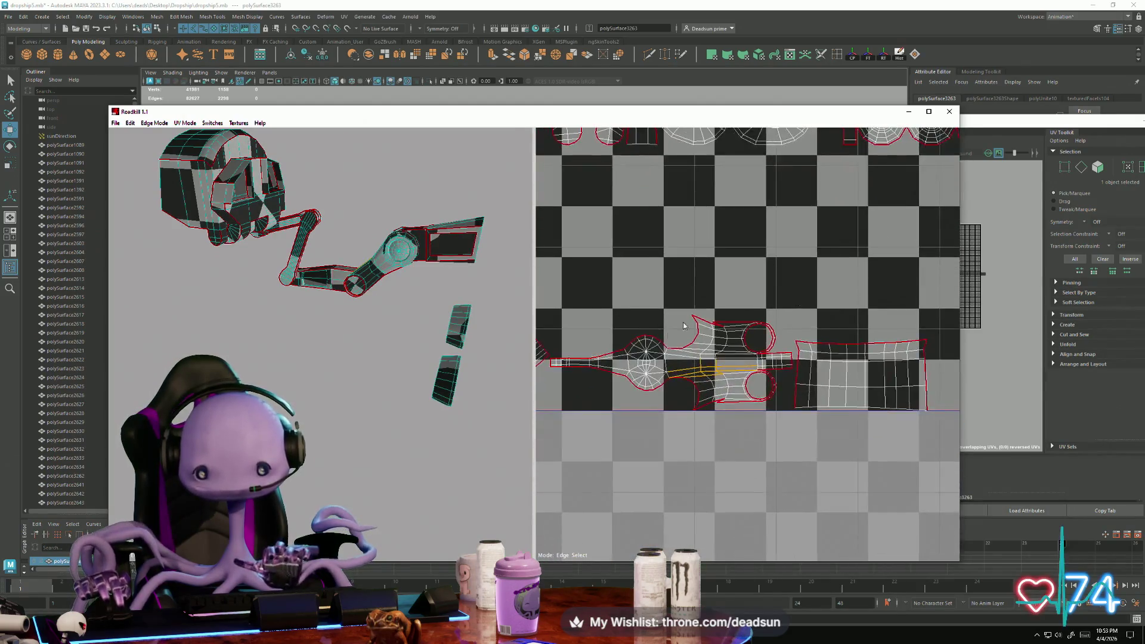
# Cut a seam along the edge of the long handle island
pyautogui.scroll(3, 684, 326)
pyautogui.moveTo(600, 463); pyautogui.dragTo(639, 438, button='middle')
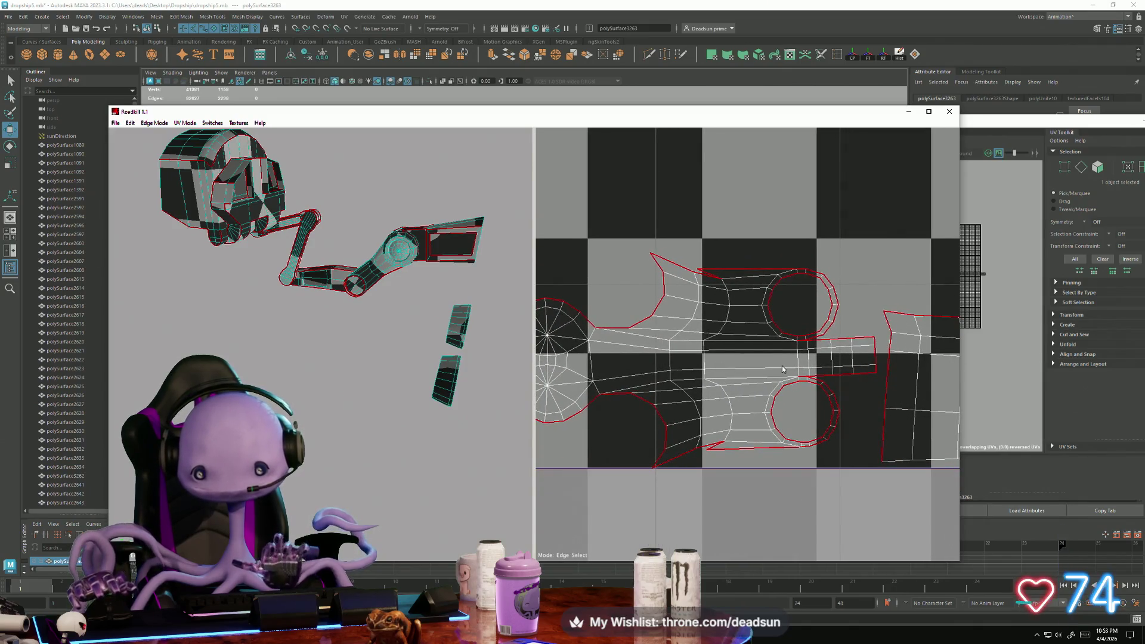
pyautogui.scroll(5, 764, 374)
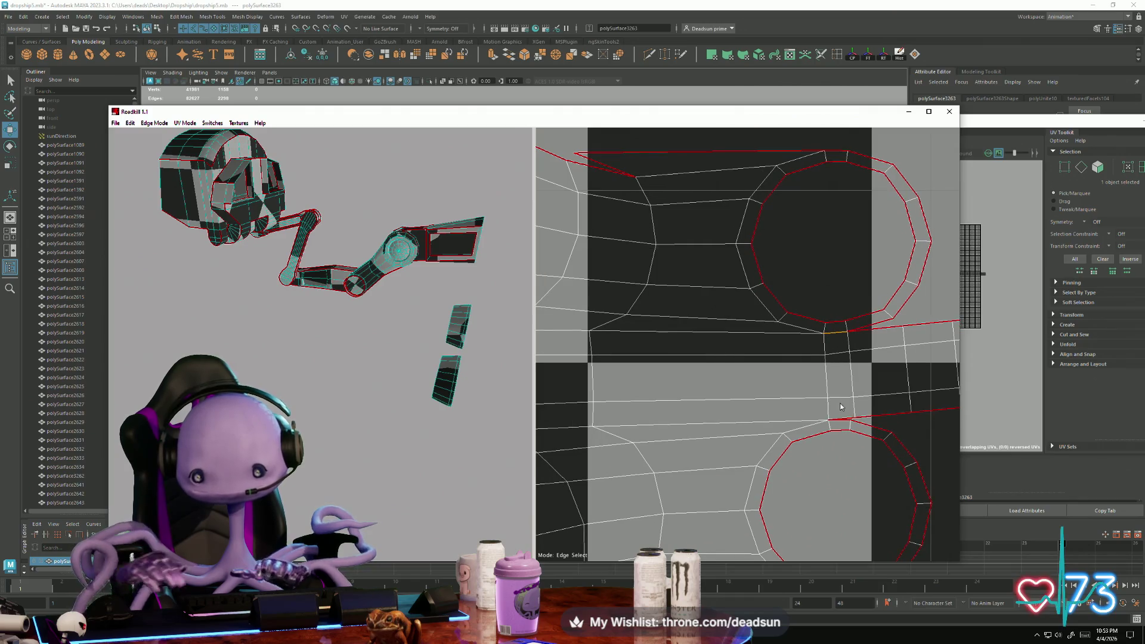
pyautogui.click(841, 417)
# Repack all UV islands onto the checker grid with the P hotkey
pyautogui.scroll(-10, 854, 420)
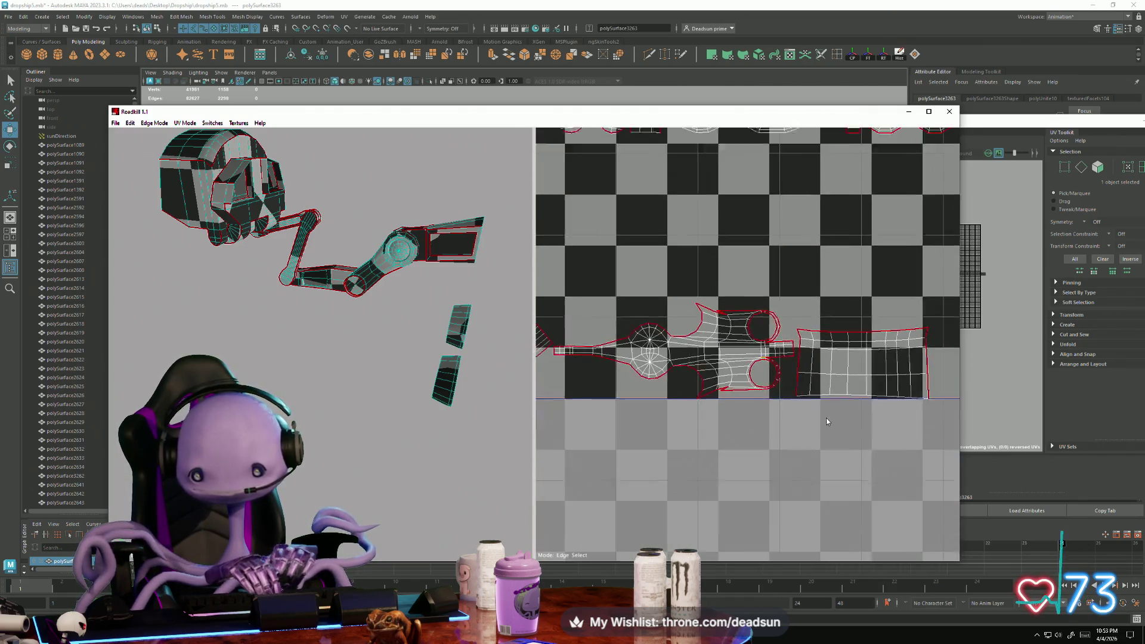
pyautogui.scroll(-10, 701, 401)
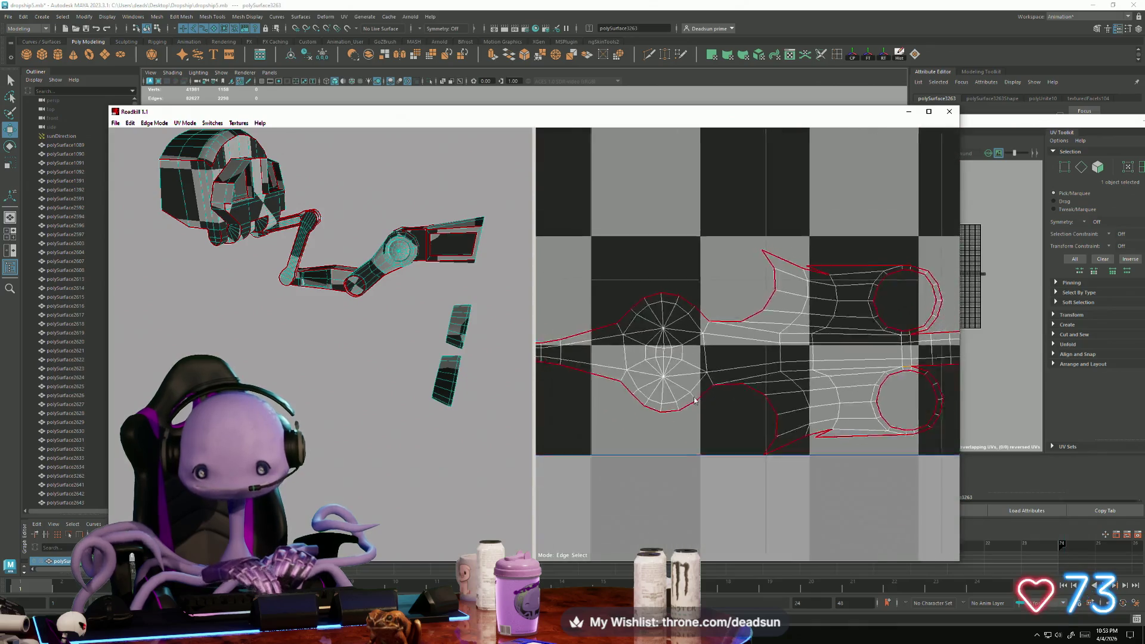
pyautogui.scroll(2, 754, 441)
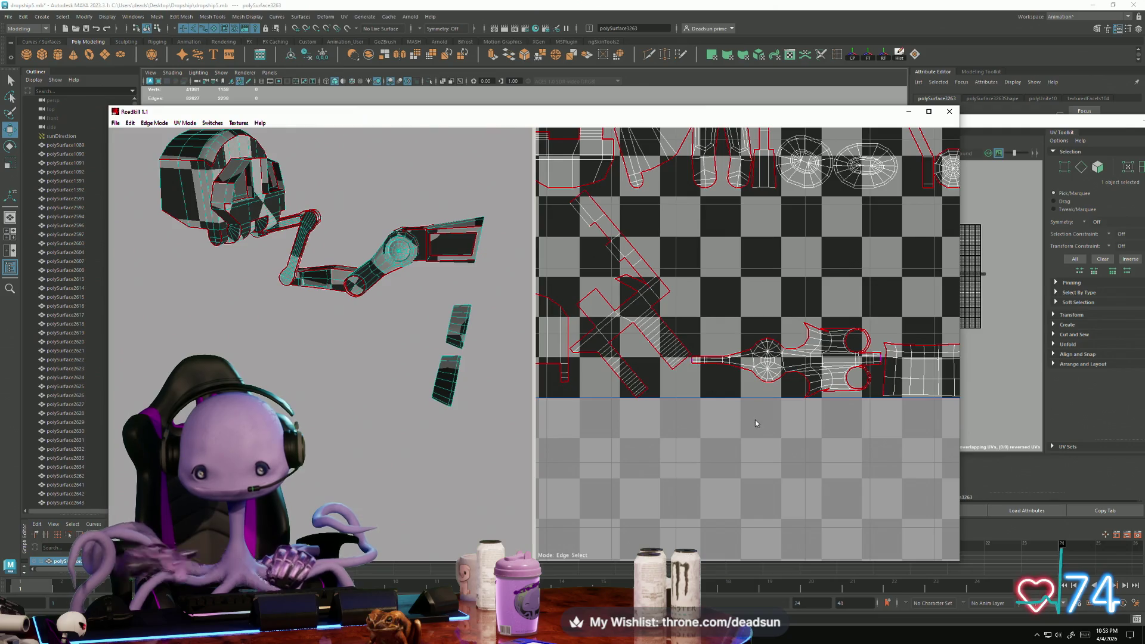
pyautogui.moveTo(687, 417); pyautogui.dragTo(729, 475, button='middle')
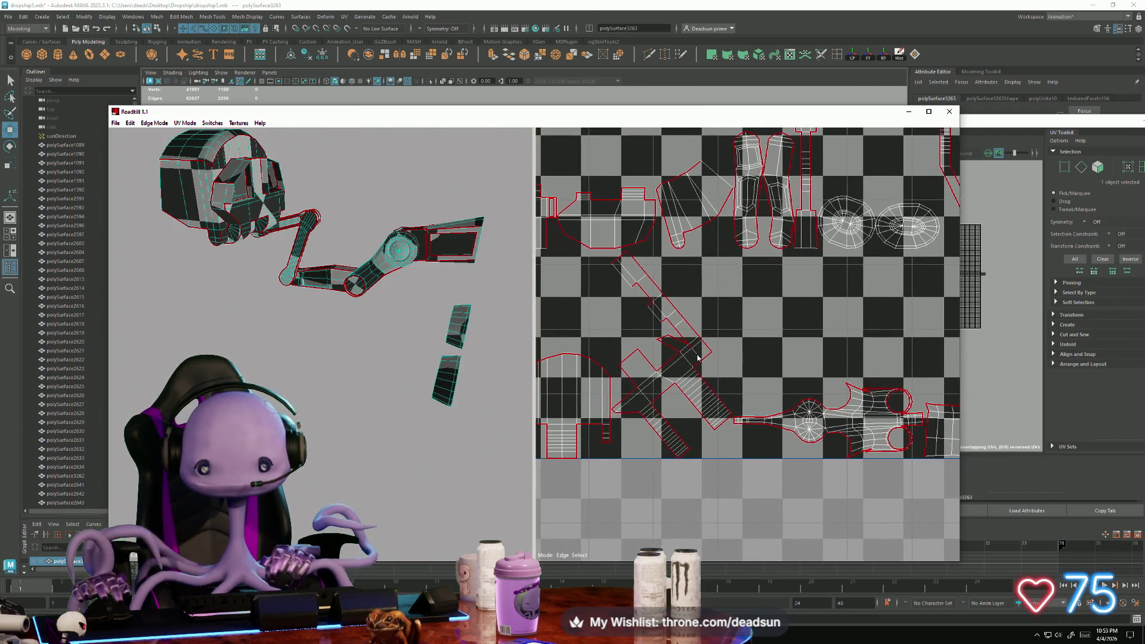
pyautogui.press('p')
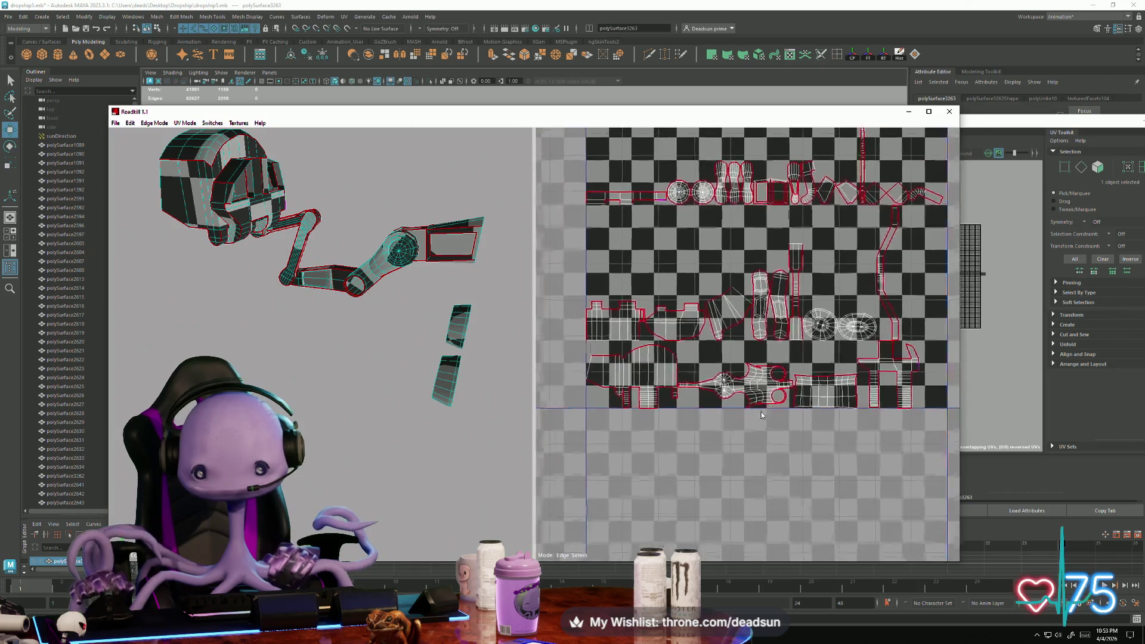
pyautogui.moveTo(762, 427); pyautogui.dragTo(768, 509, button='middle')
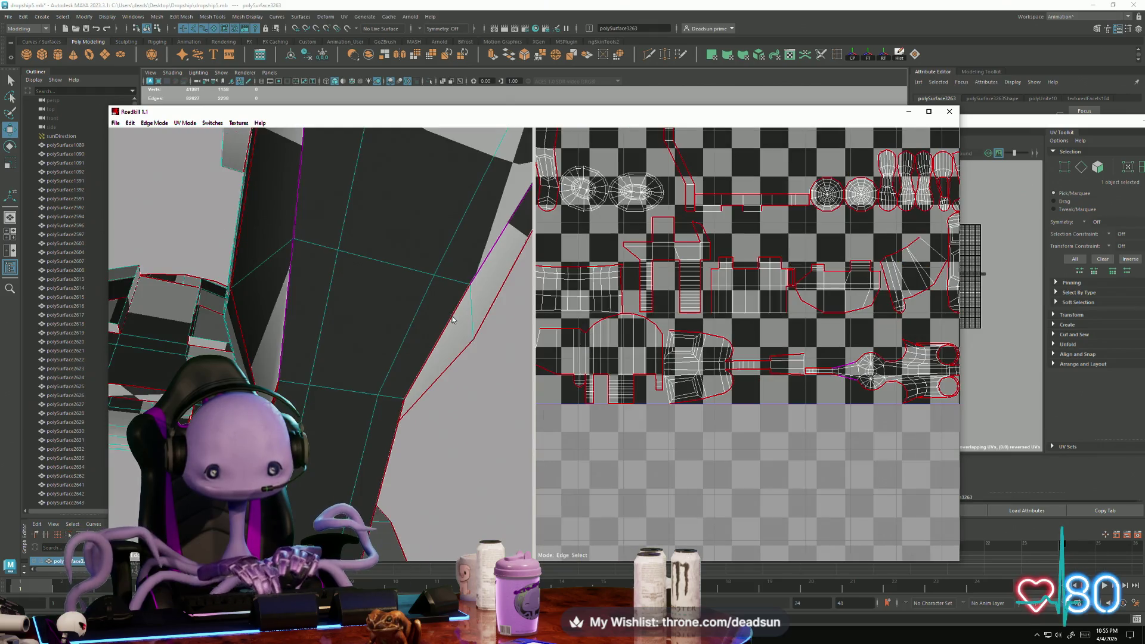
pyautogui.scroll(5, 809, 380)
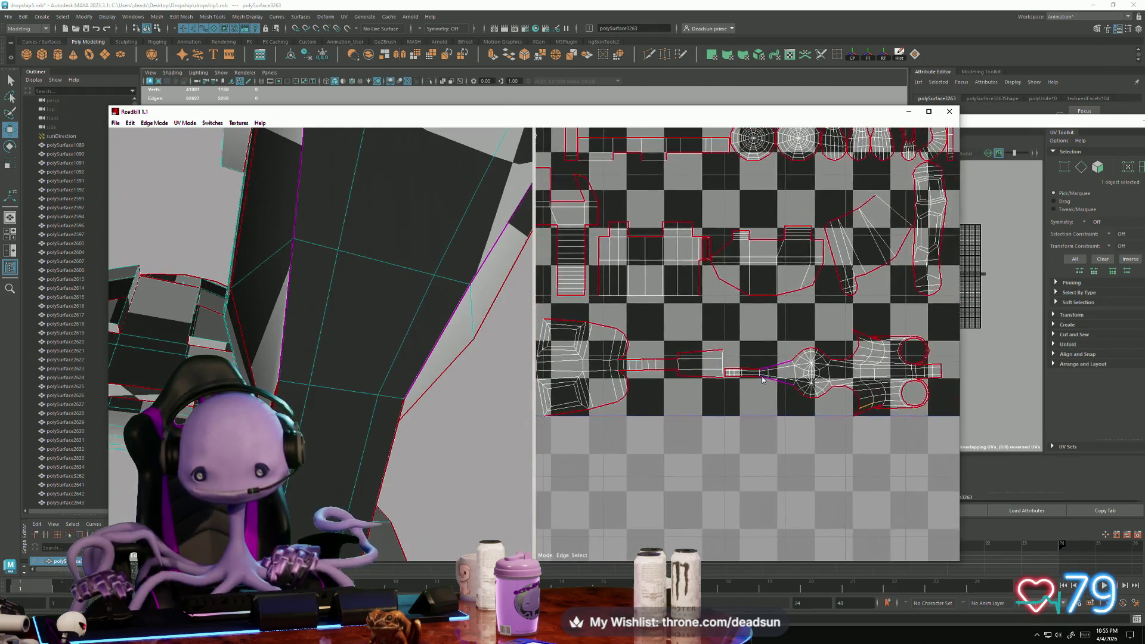
pyautogui.click(838, 416)
pyautogui.scroll(4, 774, 410)
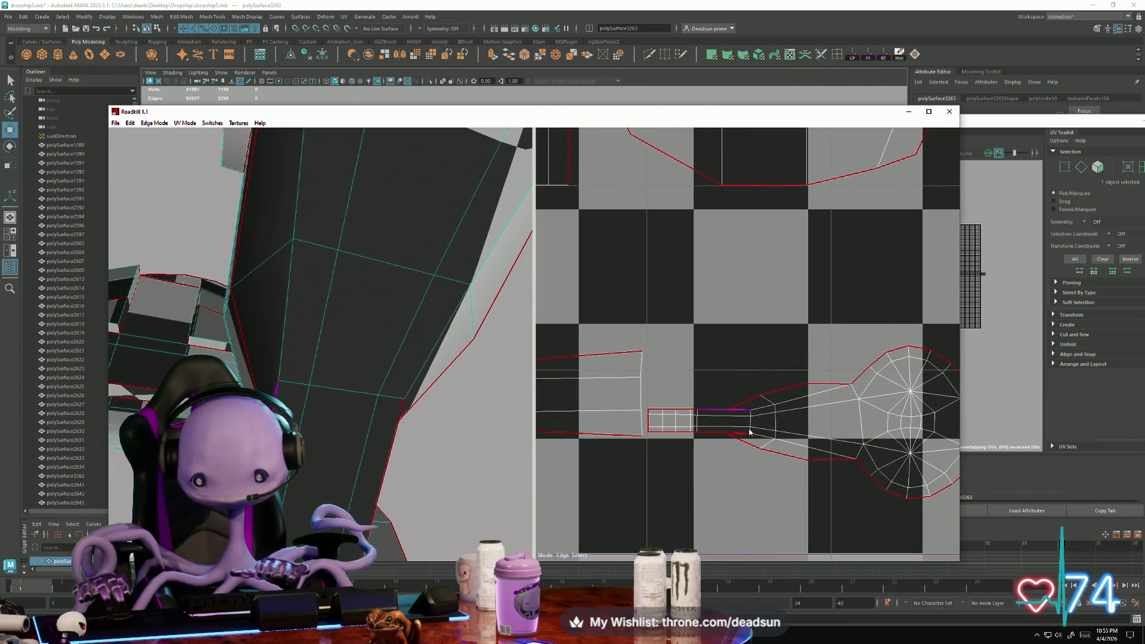
pyautogui.scroll(8, 743, 441)
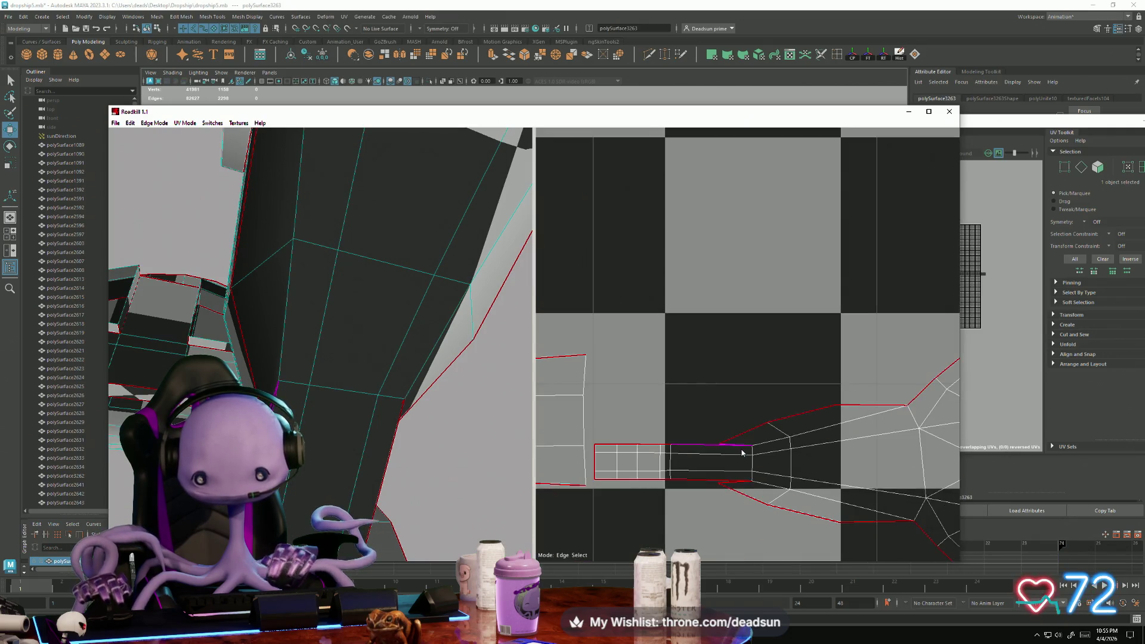
pyautogui.scroll(-8, 732, 406)
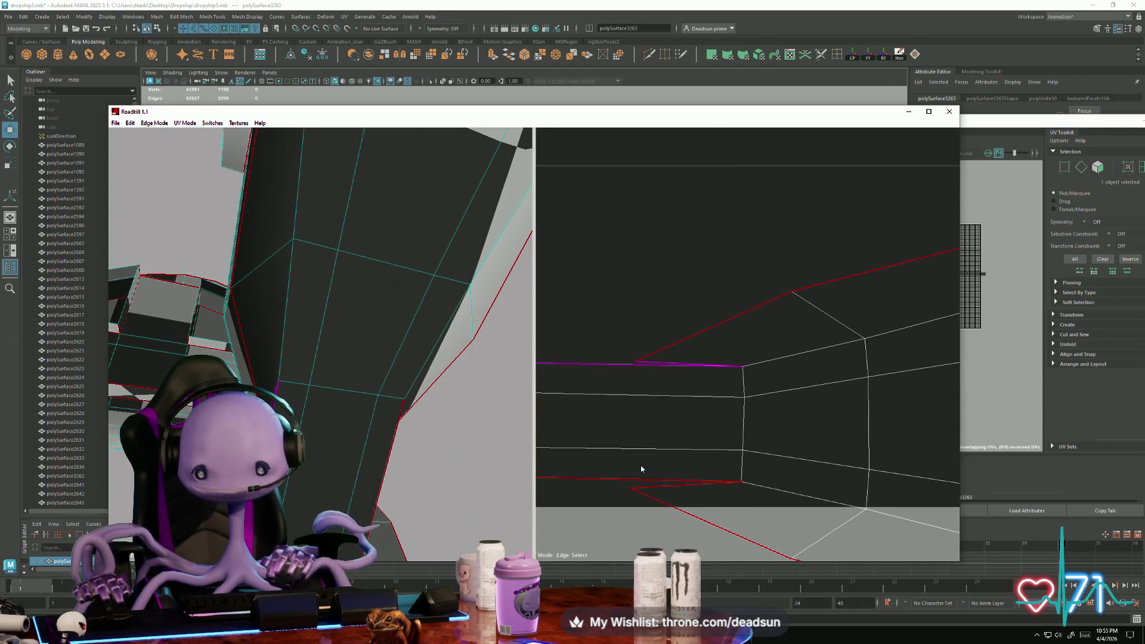
pyautogui.scroll(-10, 659, 491)
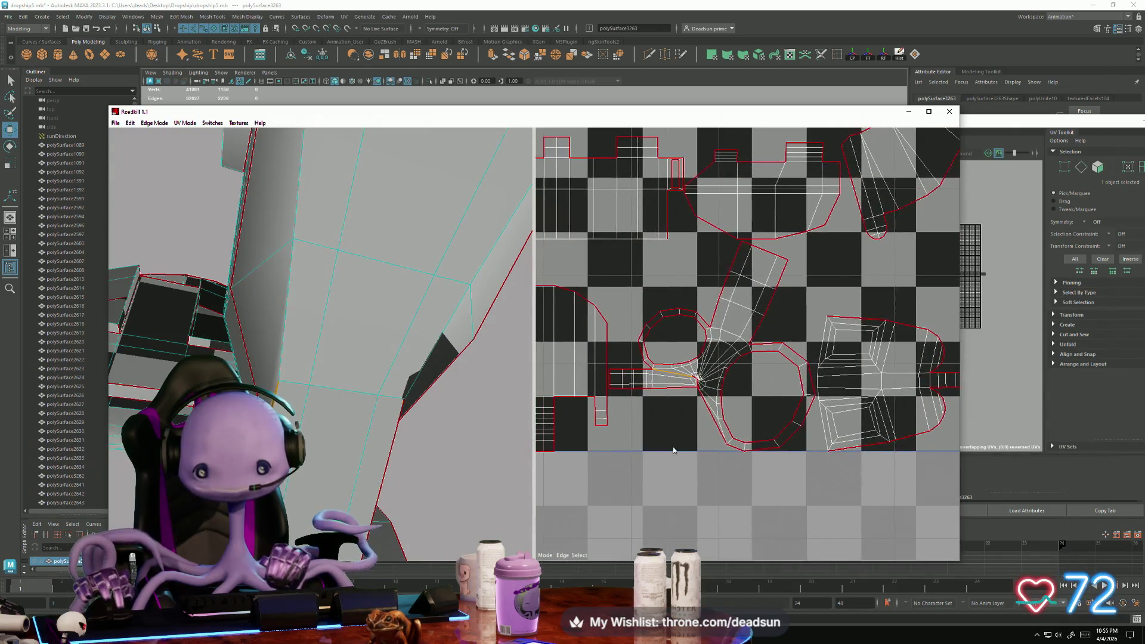
pyautogui.scroll(4, 696, 433)
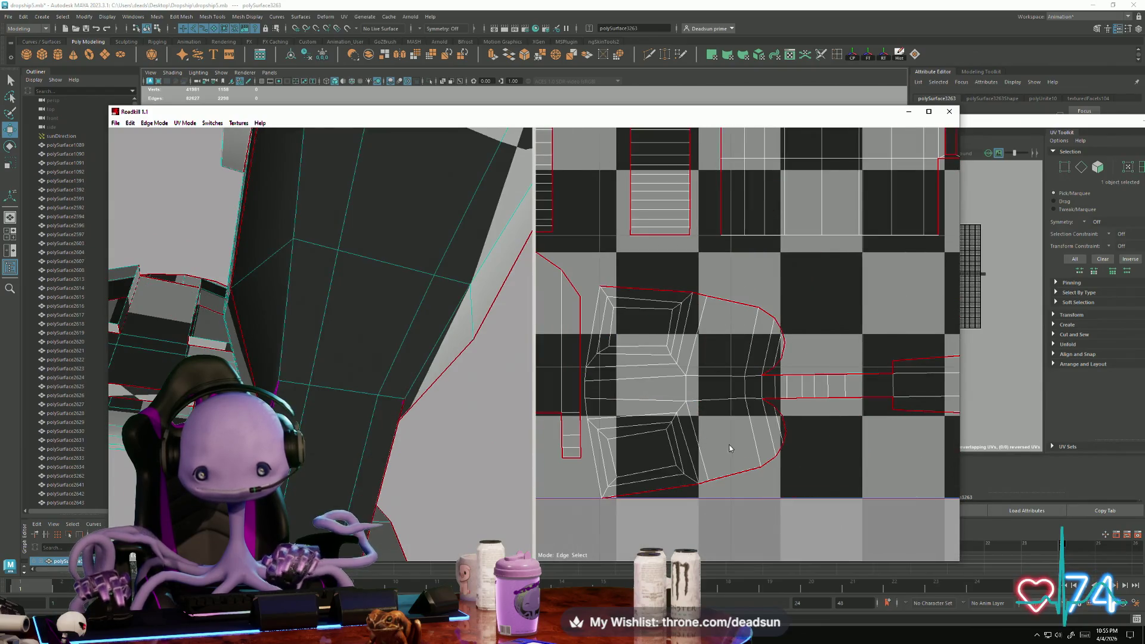
pyautogui.scroll(-5, 730, 449)
pyautogui.scroll(6, 804, 445)
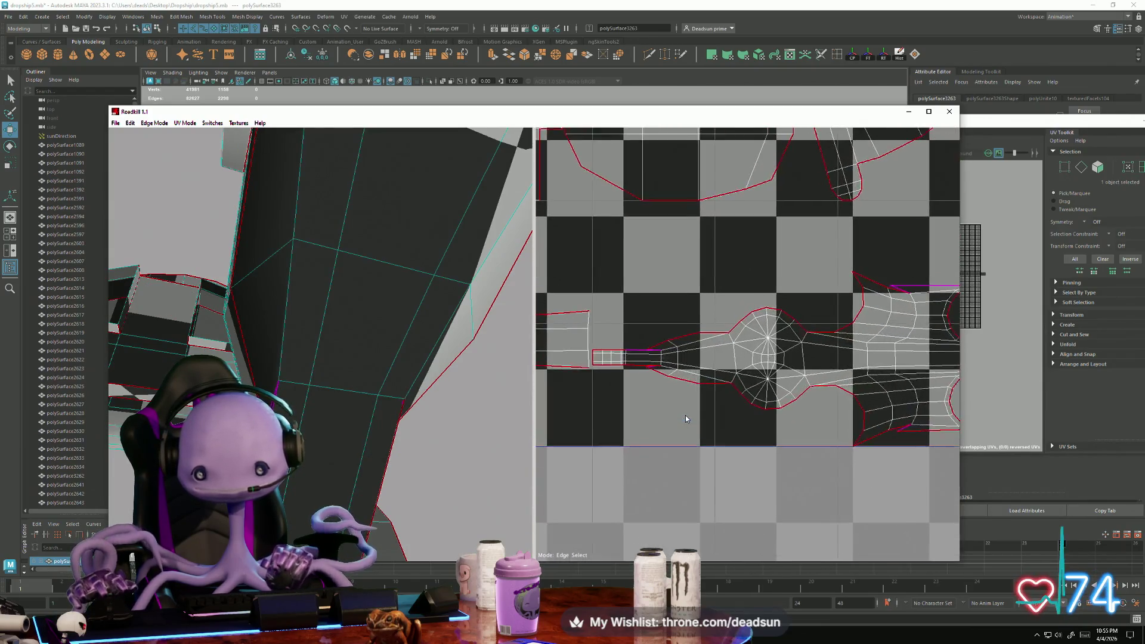
pyautogui.scroll(-3, 685, 415)
pyautogui.scroll(3, 834, 326)
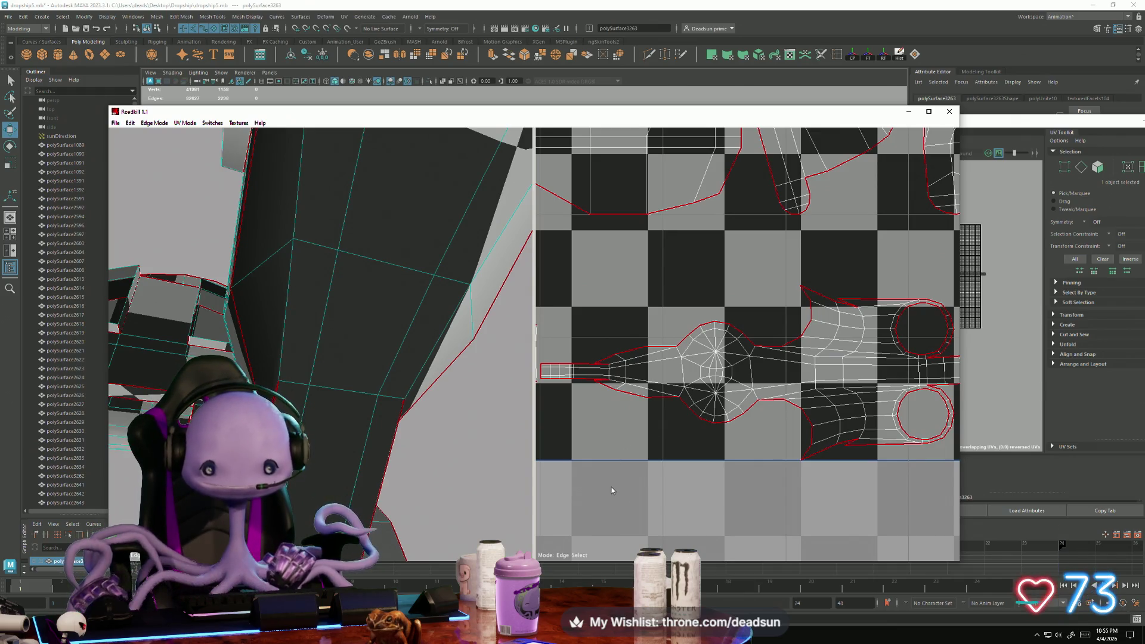
pyautogui.scroll(-4, 611, 490)
pyautogui.scroll(2, 711, 464)
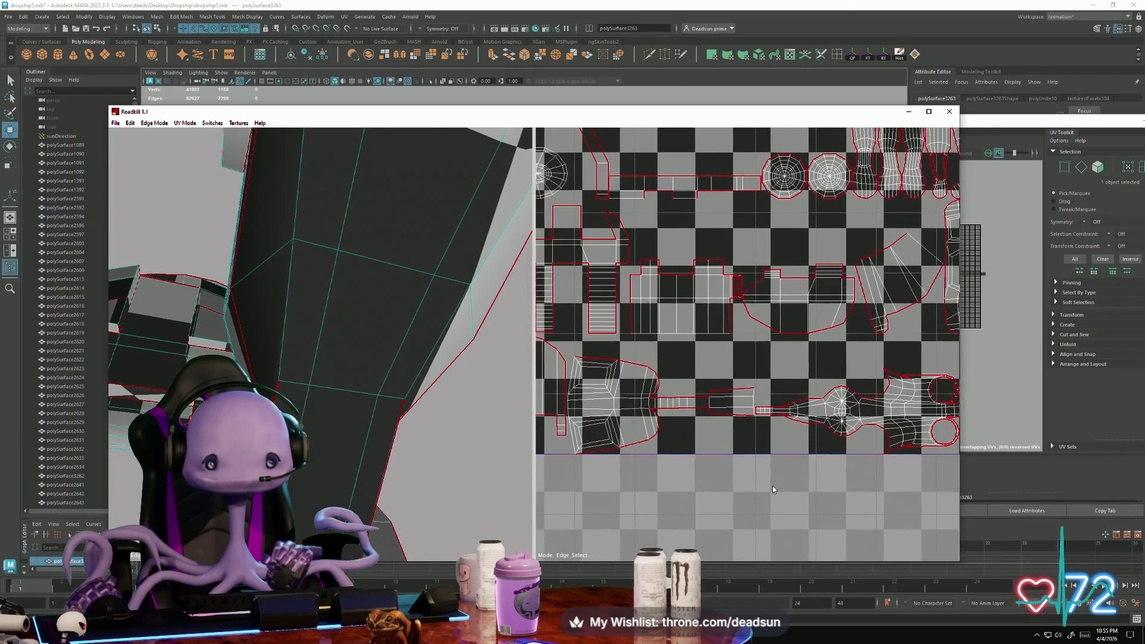
pyautogui.scroll(-1, 727, 438)
pyautogui.scroll(4, 672, 389)
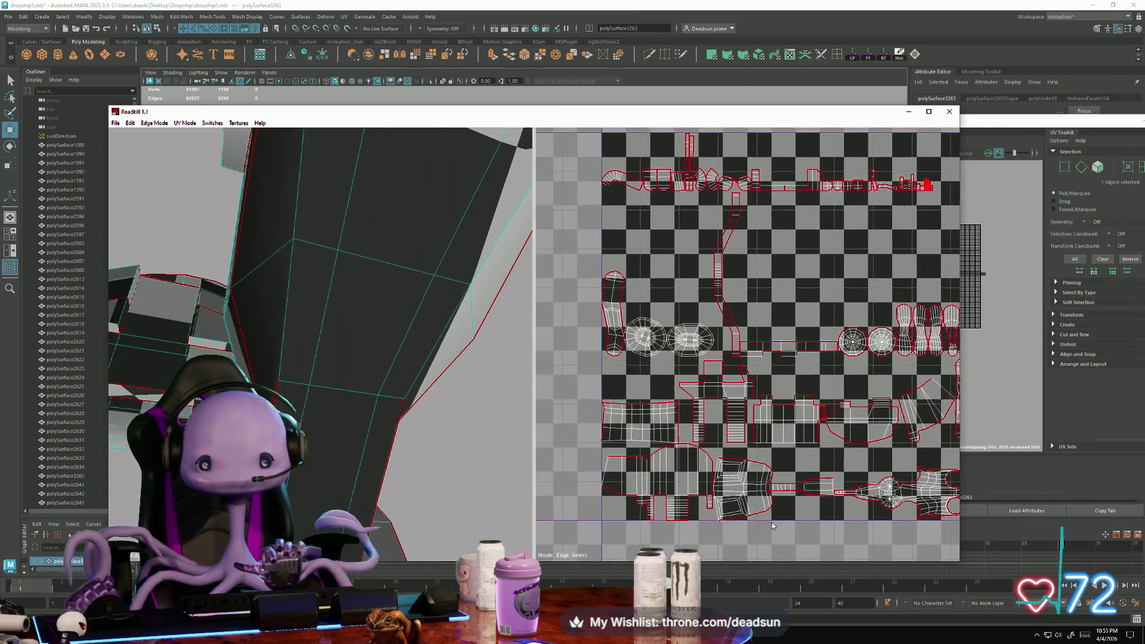
pyautogui.moveTo(693, 428); pyautogui.dragTo(708, 285, button='middle')
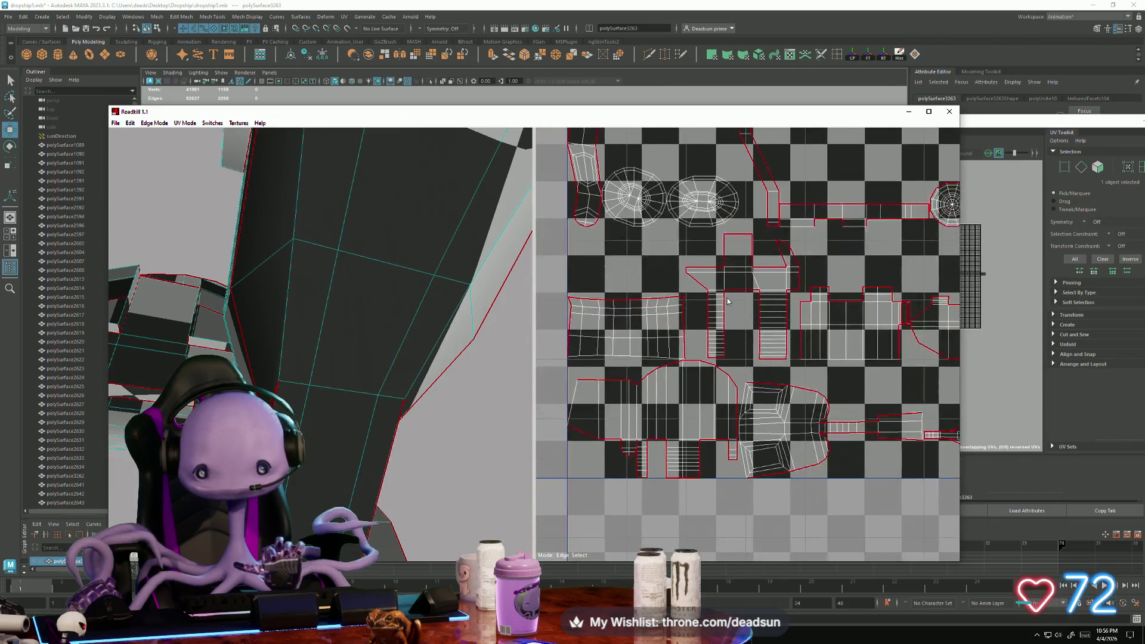
pyautogui.scroll(2, 716, 314)
pyautogui.scroll(-3, 716, 314)
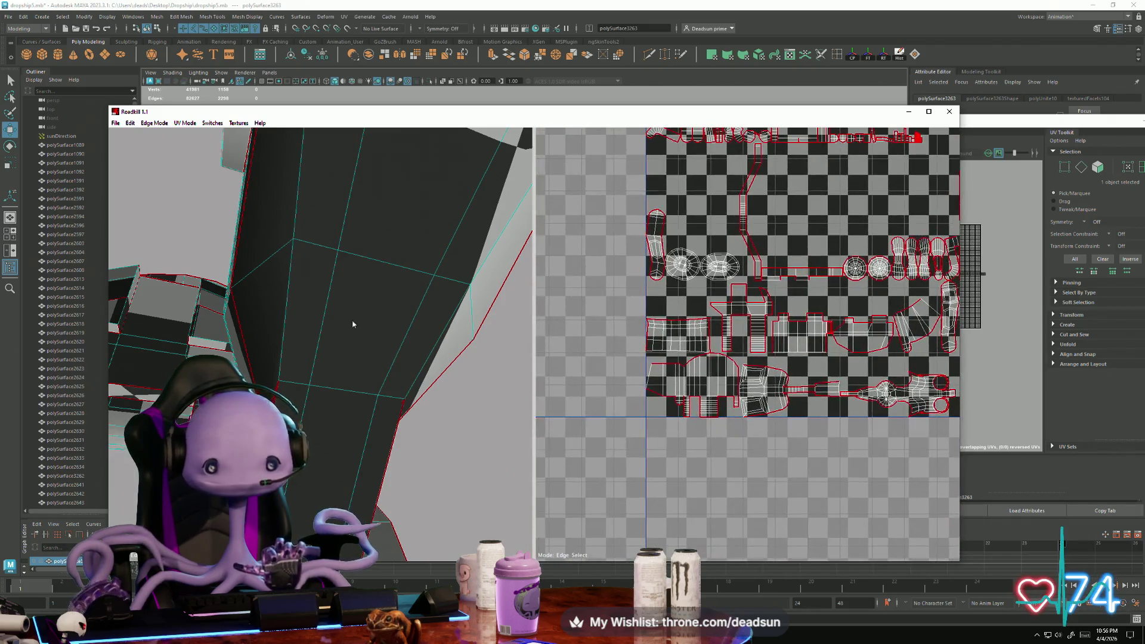
pyautogui.moveTo(352, 320)
pyautogui.keyDown('alt'); pyautogui.mouseDown()
pyautogui.moveTo(413, 360)
pyautogui.moveTo(477, 311)
pyautogui.mouseUp(); pyautogui.keyUp('alt')
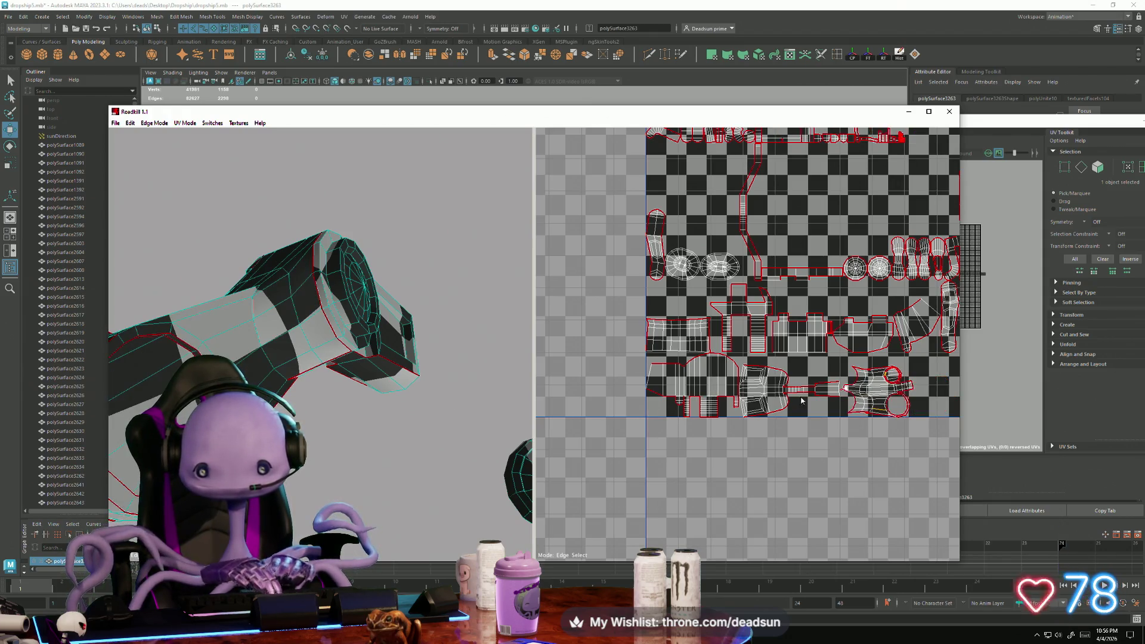
# Mark seam edges around the ringed end of the wing shell
pyautogui.scroll(5, 709, 397)
pyautogui.moveTo(804, 410); pyautogui.dragTo(657, 341, button='middle')
pyautogui.scroll(3, 657, 346)
pyautogui.scroll(-2, 656, 356)
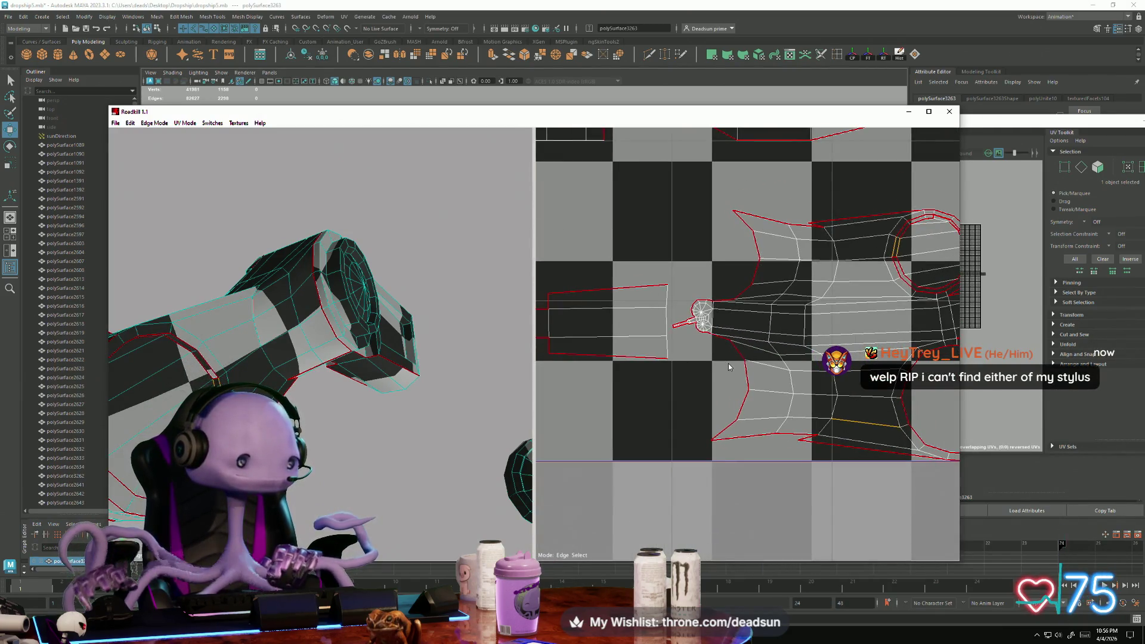
pyautogui.moveTo(728, 363)
pyautogui.mouseDown(button='middle')
pyautogui.moveTo(662, 340)
pyautogui.moveTo(675, 299)
pyautogui.mouseUp(button='middle')
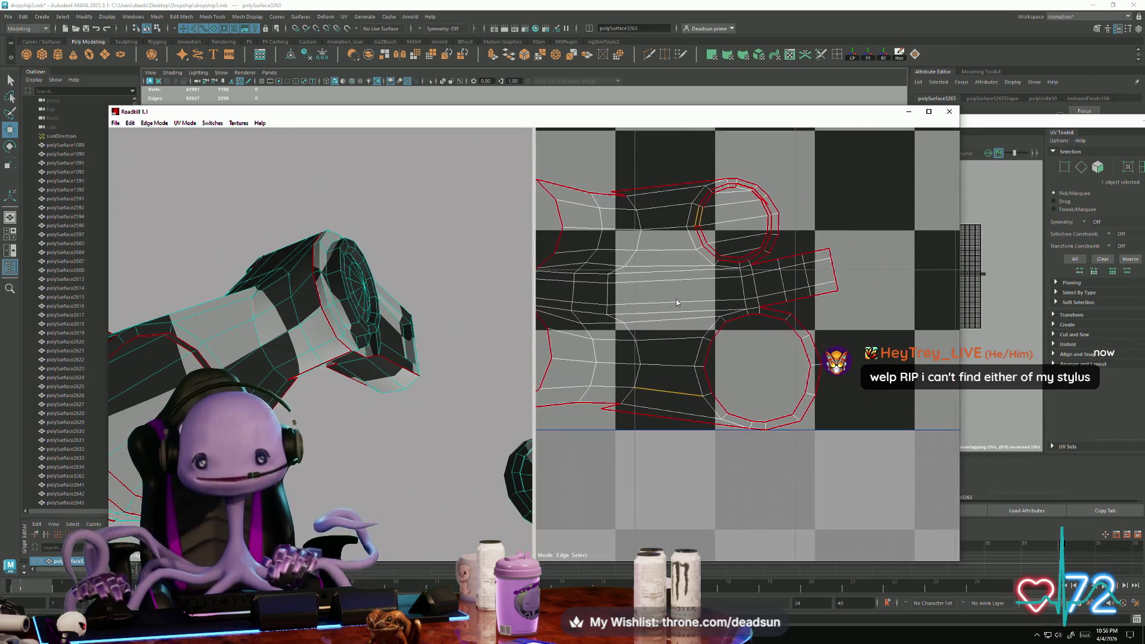
pyautogui.click(724, 261)
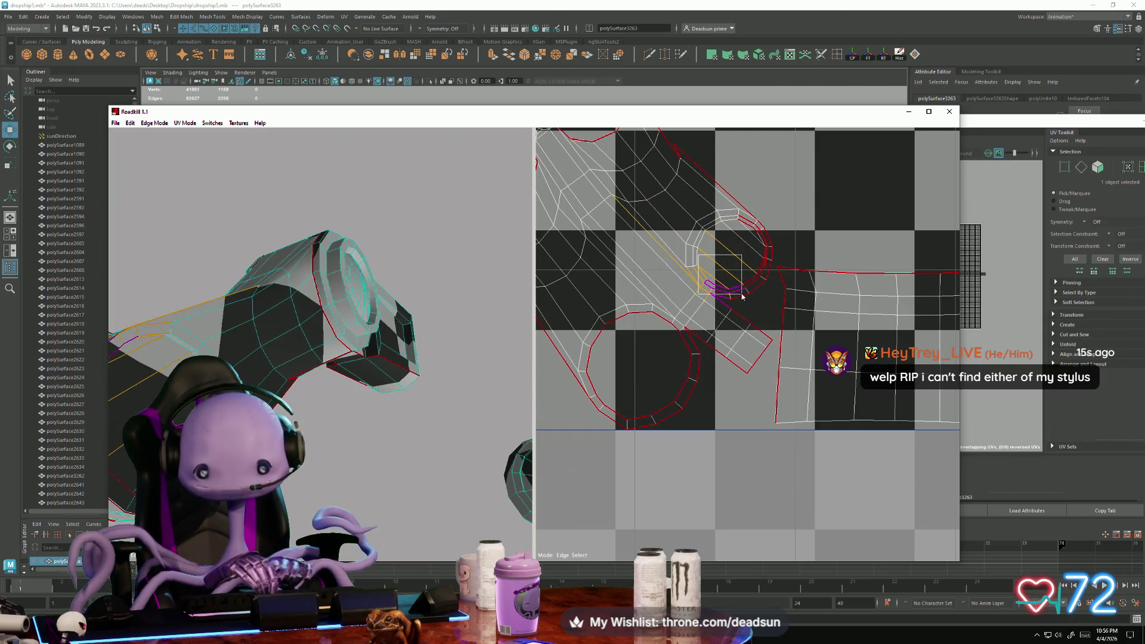
pyautogui.click(742, 293)
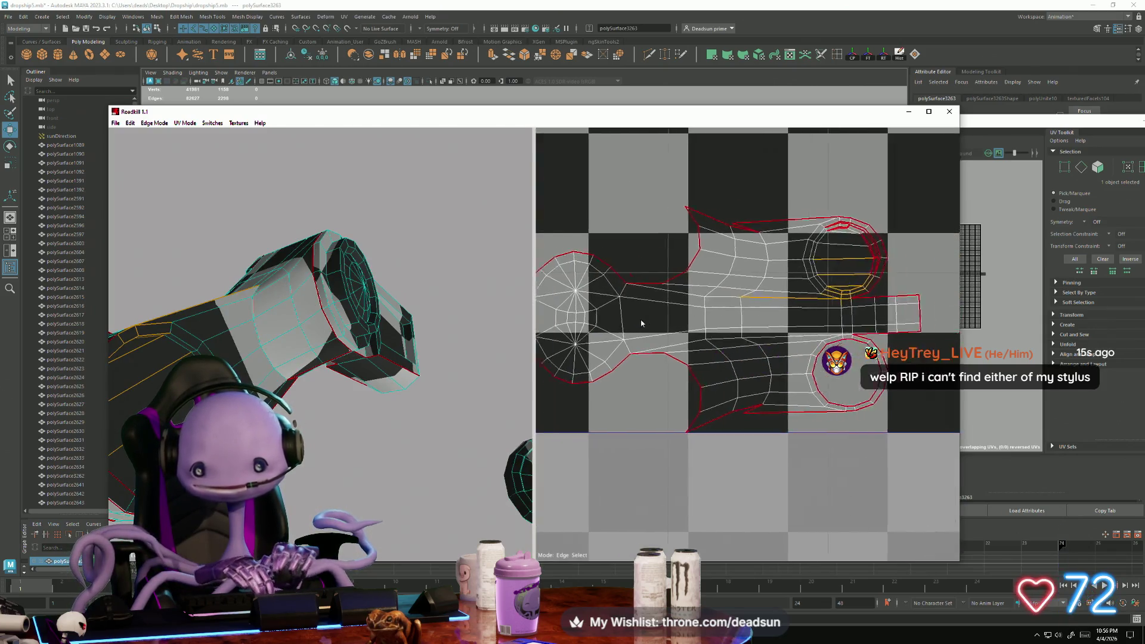
pyautogui.scroll(2, 708, 284)
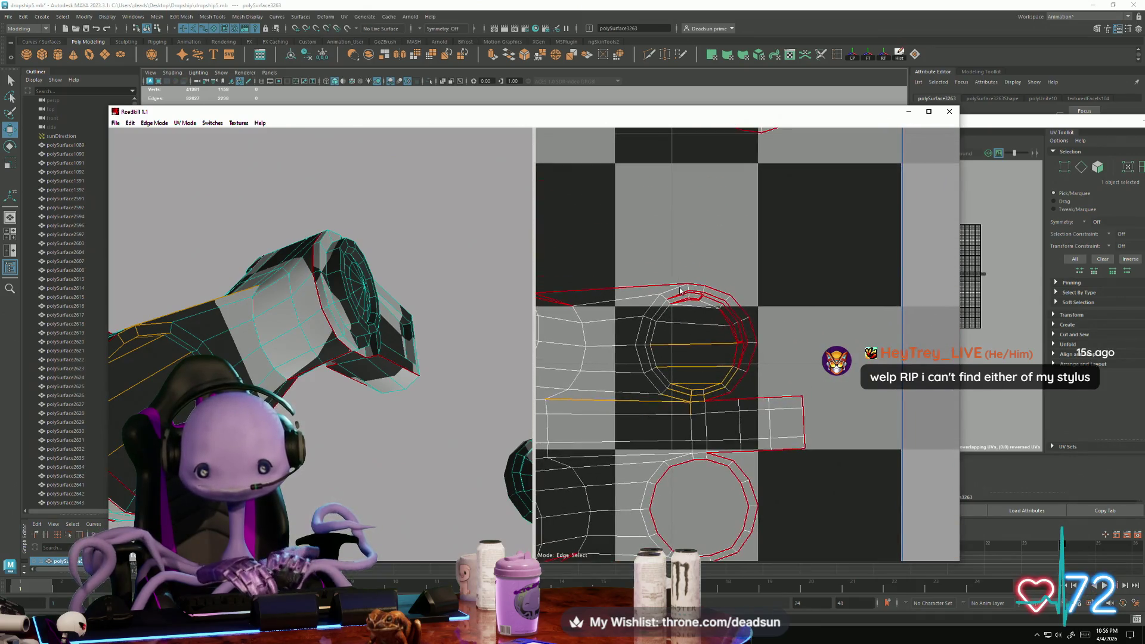
pyautogui.click(693, 303)
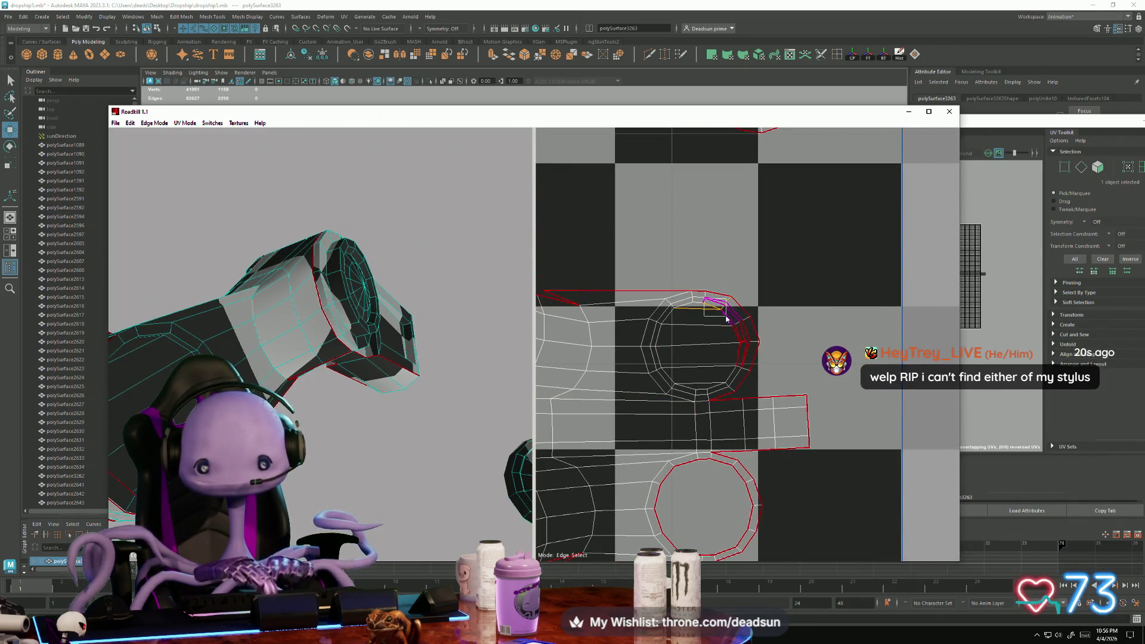
pyautogui.click(729, 322)
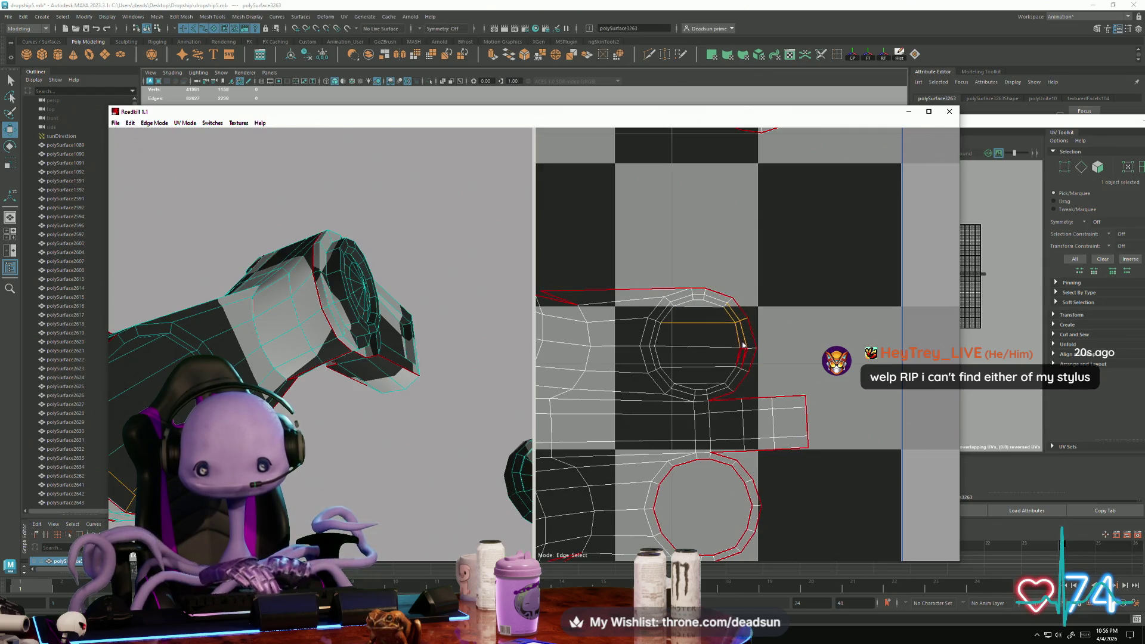
pyautogui.click(743, 359)
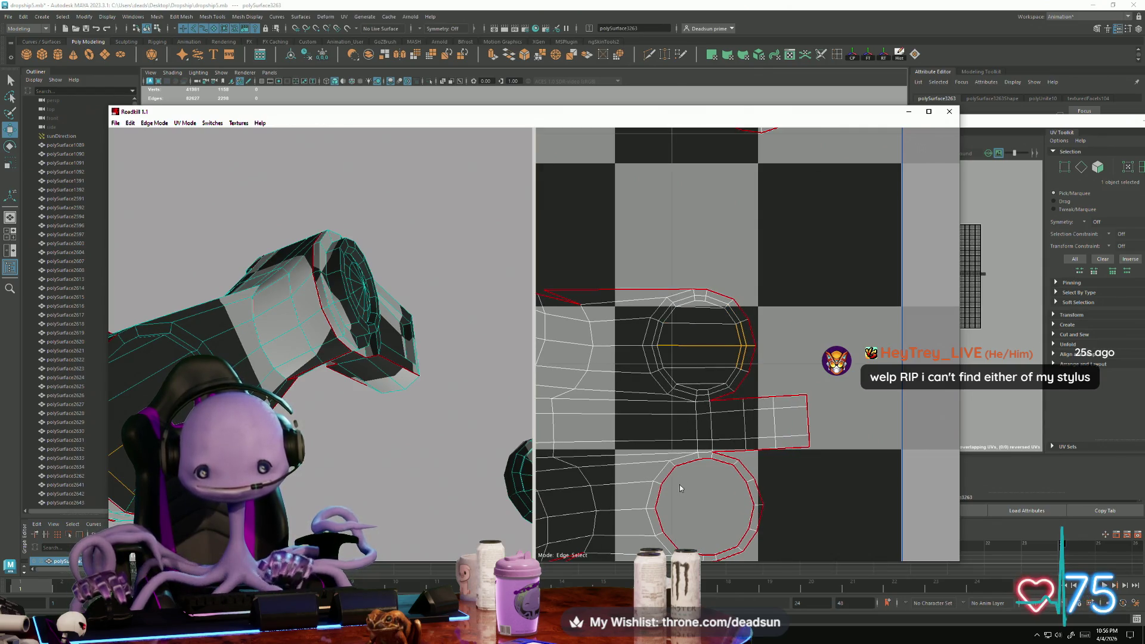
# Mark seam edges around the lower circular shell so it re-unwraps into a closed disc
pyautogui.moveTo(680, 487); pyautogui.dragTo(604, 367, button='middle')
pyautogui.click(642, 442)
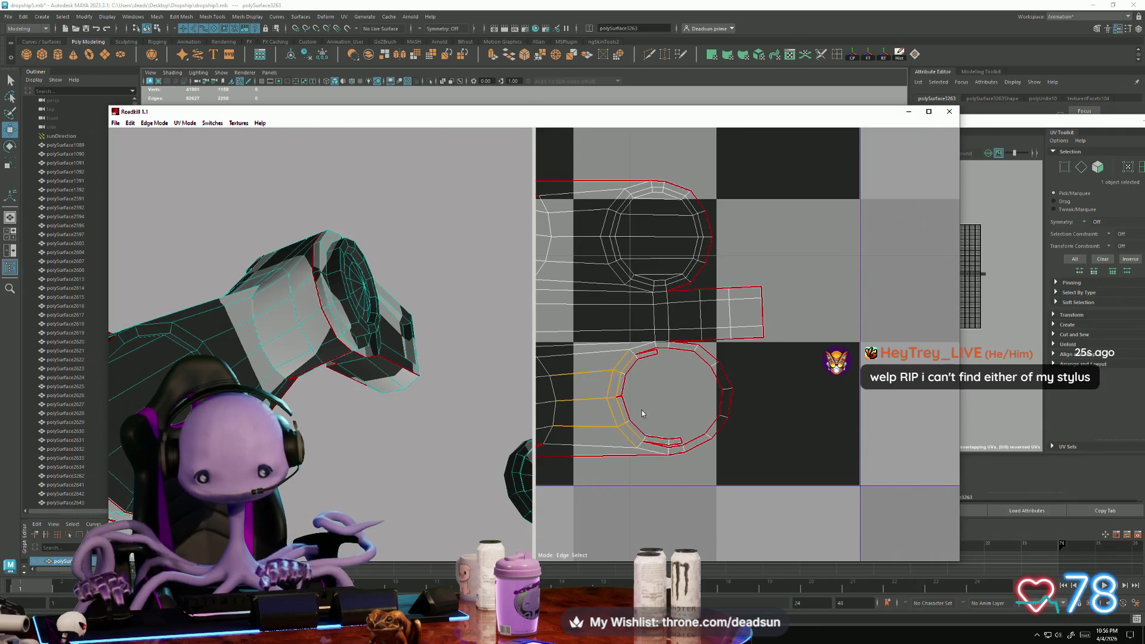
pyautogui.click(674, 430)
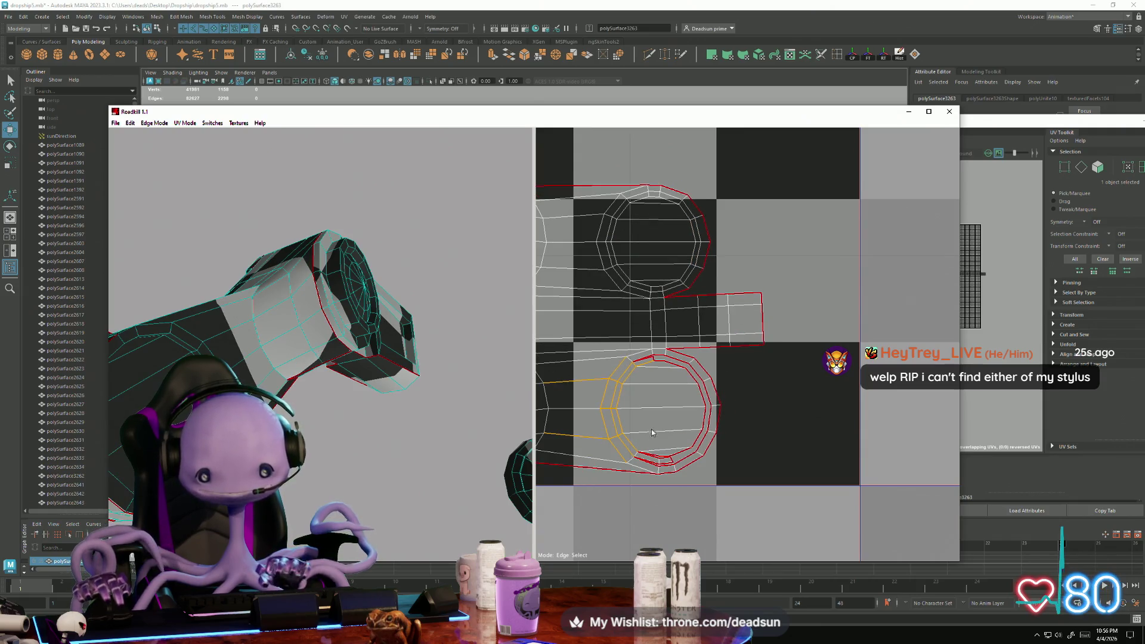
pyautogui.click(675, 466)
pyautogui.click(710, 435)
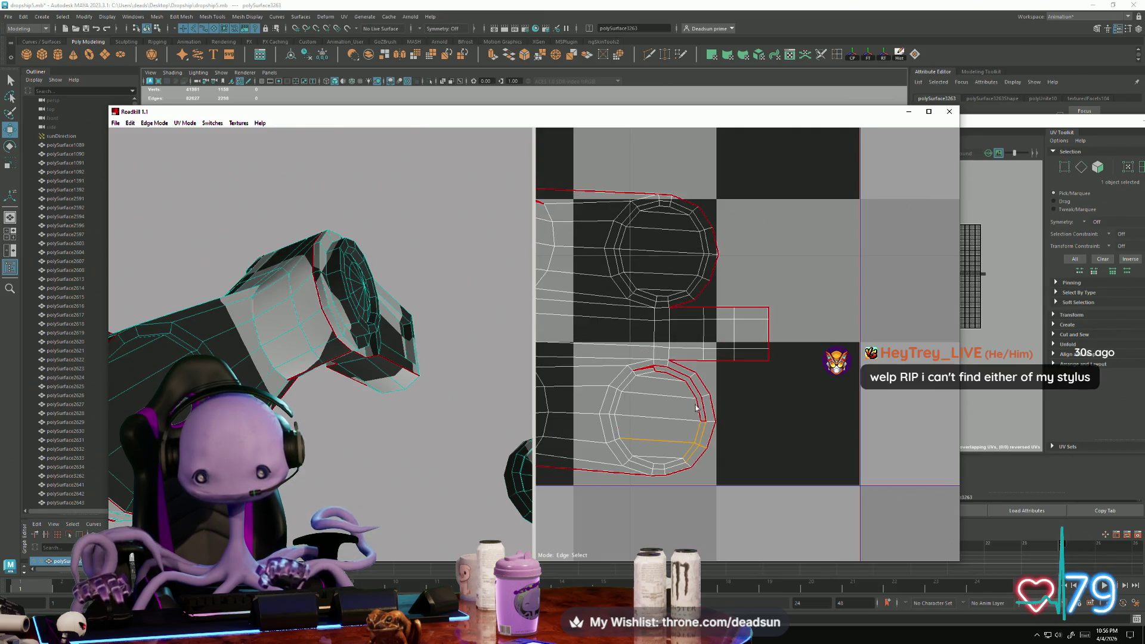
pyautogui.click(709, 419)
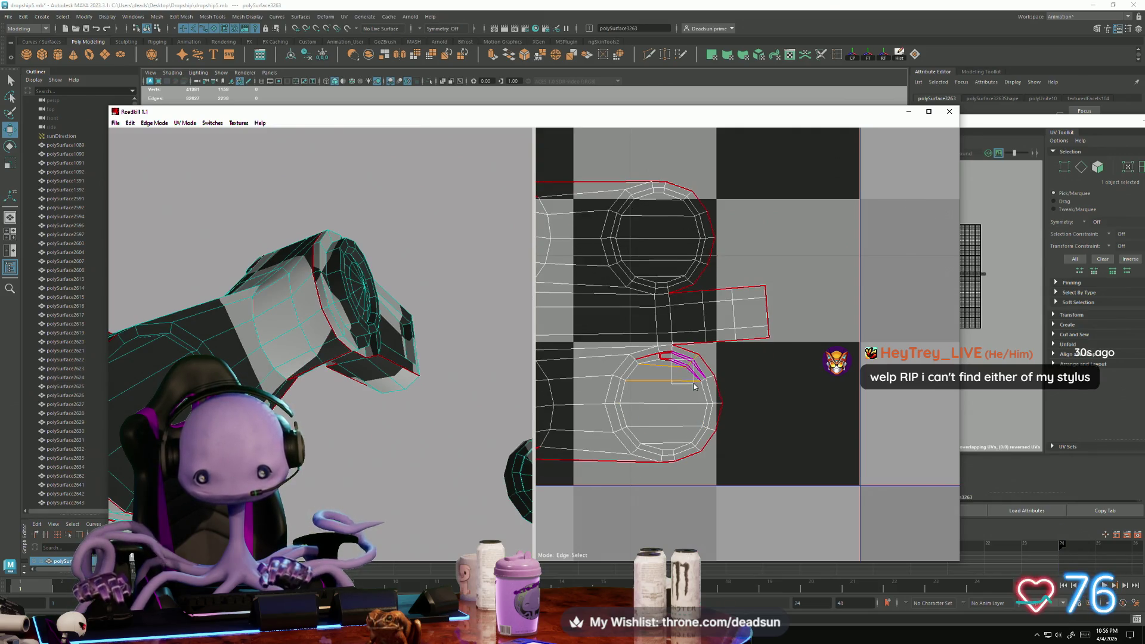
pyautogui.click(693, 386)
pyautogui.click(660, 371)
pyautogui.scroll(-5, 693, 433)
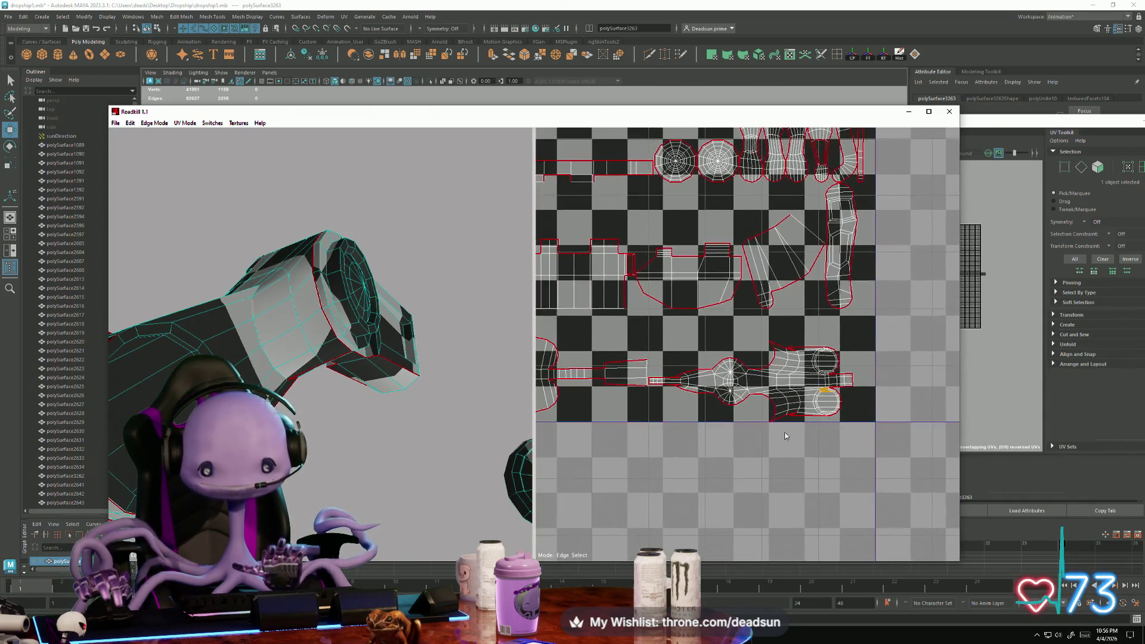
pyautogui.scroll(-2, 785, 432)
pyautogui.moveTo(687, 410)
pyautogui.mouseDown(button='middle')
pyautogui.moveTo(749, 480)
pyautogui.moveTo(789, 472)
pyautogui.moveTo(797, 357)
pyautogui.moveTo(739, 474)
pyautogui.moveTo(747, 498)
pyautogui.mouseUp(button='middle')
pyautogui.scroll(5, 725, 376)
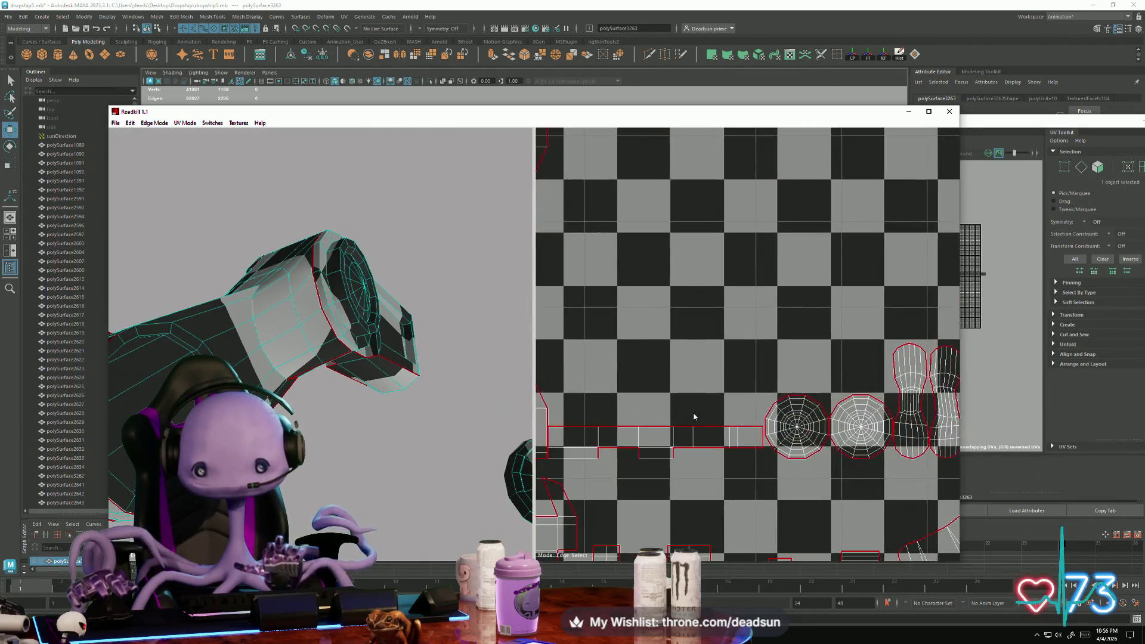
pyautogui.scroll(-3, 725, 376)
pyautogui.scroll(-3, 751, 412)
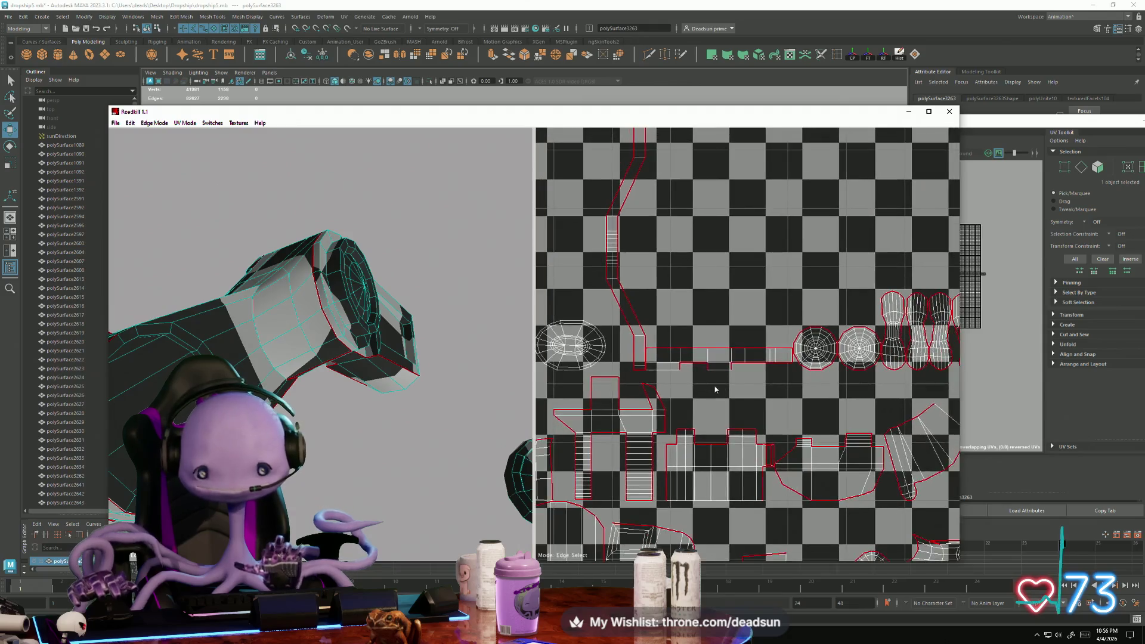
pyautogui.scroll(5, 794, 386)
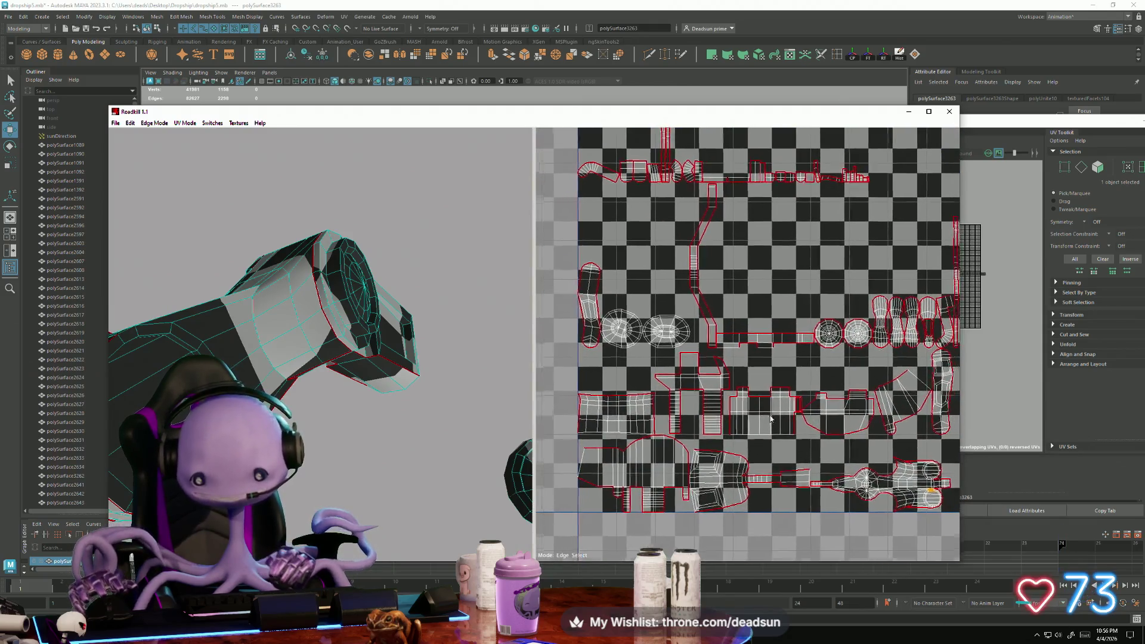
pyautogui.scroll(-1, 722, 353)
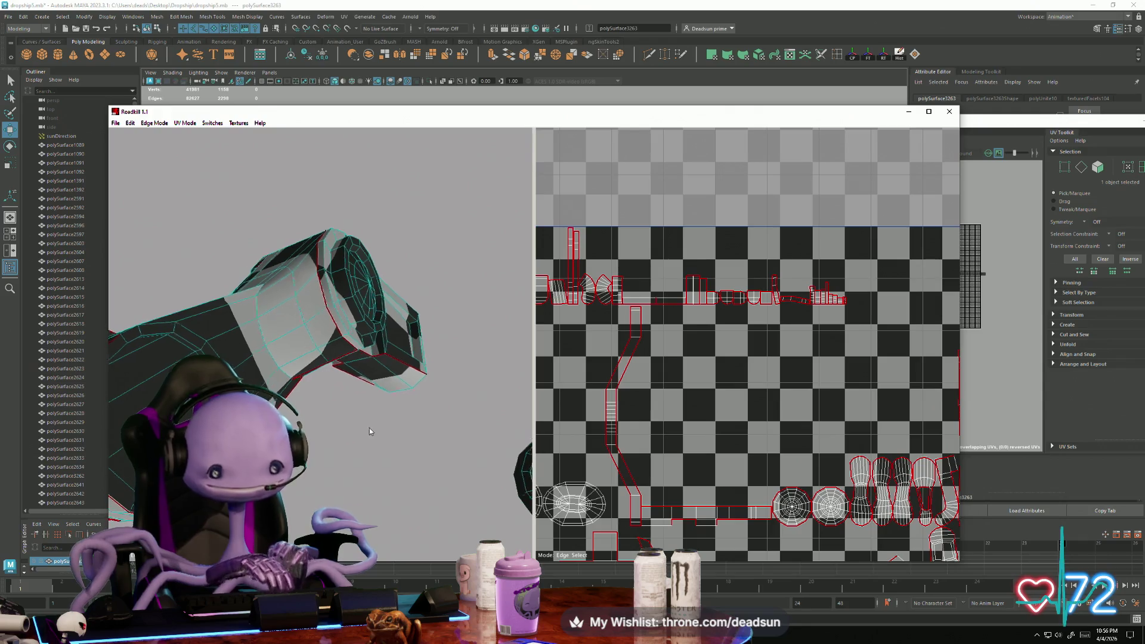
pyautogui.moveTo(369, 427)
pyautogui.keyDown('alt'); pyautogui.mouseDown()
pyautogui.moveTo(307, 472)
pyautogui.moveTo(334, 498)
pyautogui.moveTo(316, 465)
pyautogui.moveTo(316, 496)
pyautogui.moveTo(334, 450)
pyautogui.moveTo(321, 453)
pyautogui.moveTo(370, 516)
pyautogui.moveTo(316, 400)
pyautogui.moveTo(334, 477)
pyautogui.moveTo(297, 490)
pyautogui.moveTo(330, 500)
pyautogui.moveTo(324, 412)
pyautogui.moveTo(412, 463)
pyautogui.moveTo(400, 495)
pyautogui.moveTo(382, 501)
pyautogui.moveTo(407, 507)
pyautogui.moveTo(379, 503)
pyautogui.moveTo(361, 471)
pyautogui.moveTo(388, 459)
pyautogui.mouseUp(); pyautogui.keyUp('alt')
pyautogui.scroll(-5, 589, 358)
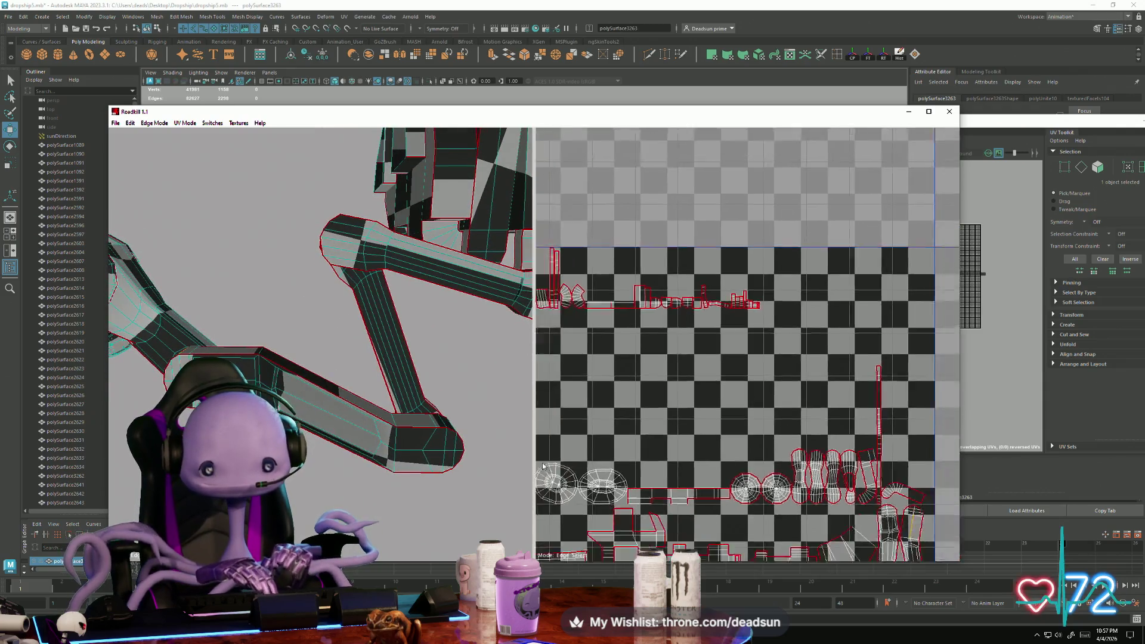
pyautogui.scroll(3, 601, 333)
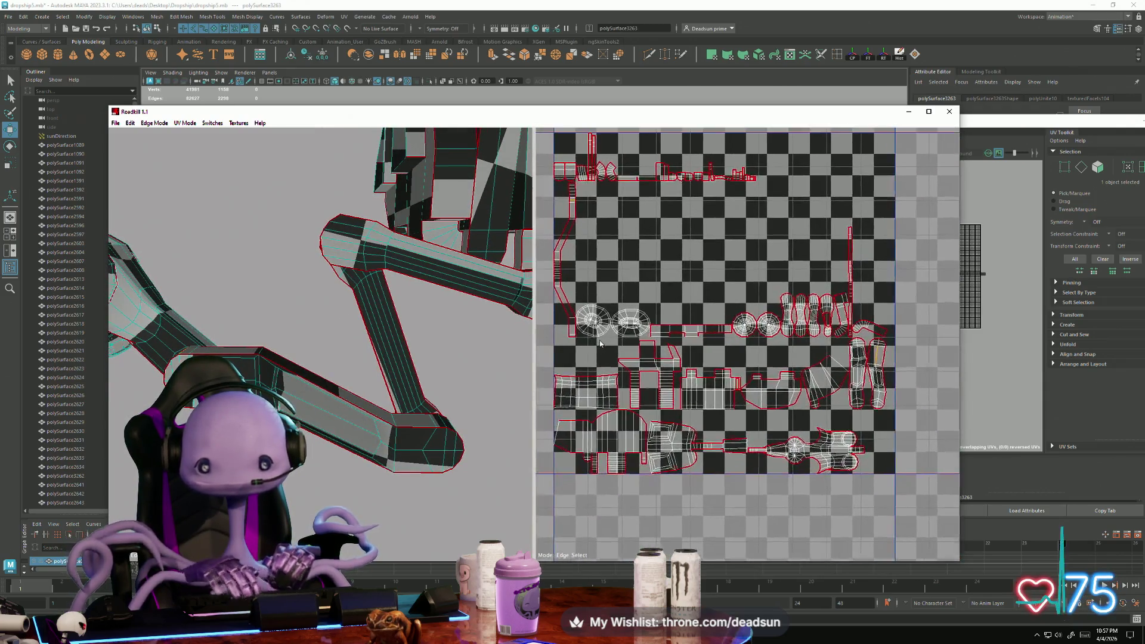
pyautogui.moveTo(601, 334); pyautogui.dragTo(740, 369, button='middle')
pyautogui.moveTo(381, 428)
pyautogui.keyDown('alt'); pyautogui.mouseDown()
pyautogui.moveTo(357, 431)
pyautogui.moveTo(435, 423)
pyautogui.moveTo(269, 370)
pyautogui.mouseUp(); pyautogui.keyUp('alt')
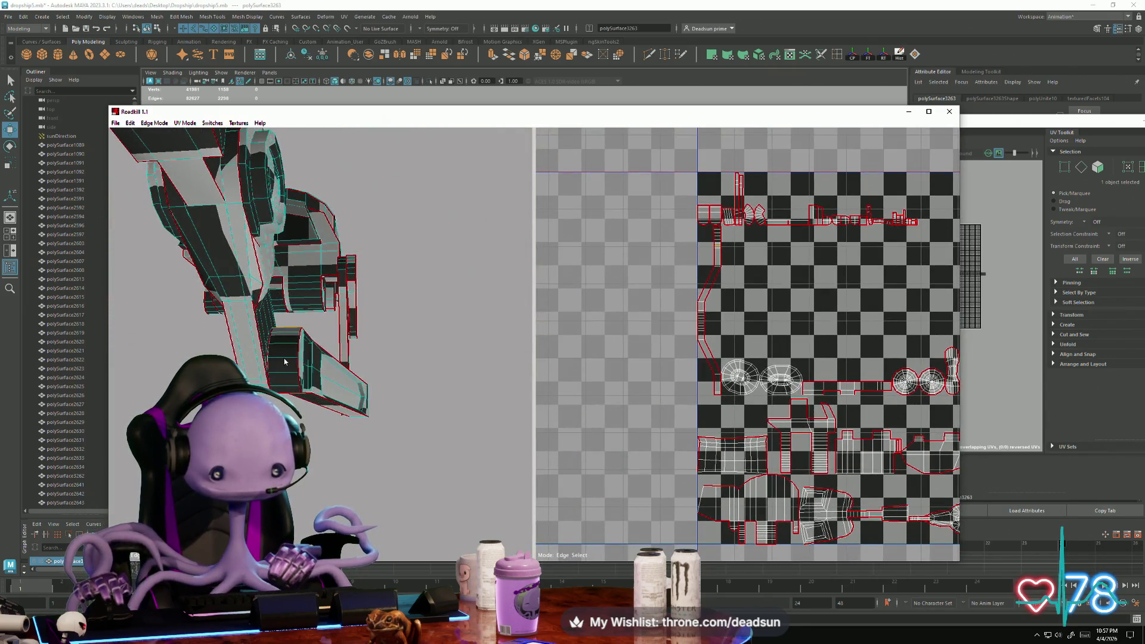
pyautogui.keyDown('alt'); pyautogui.moveTo(420, 389); pyautogui.dragTo(358, 370); pyautogui.keyUp('alt')
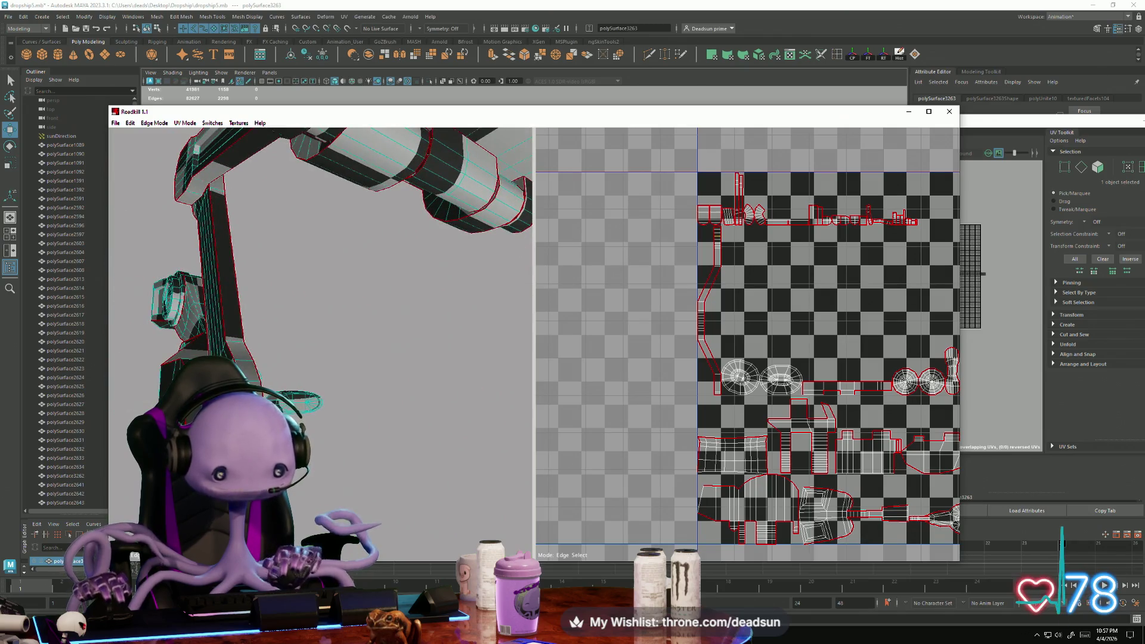
pyautogui.press('Return')
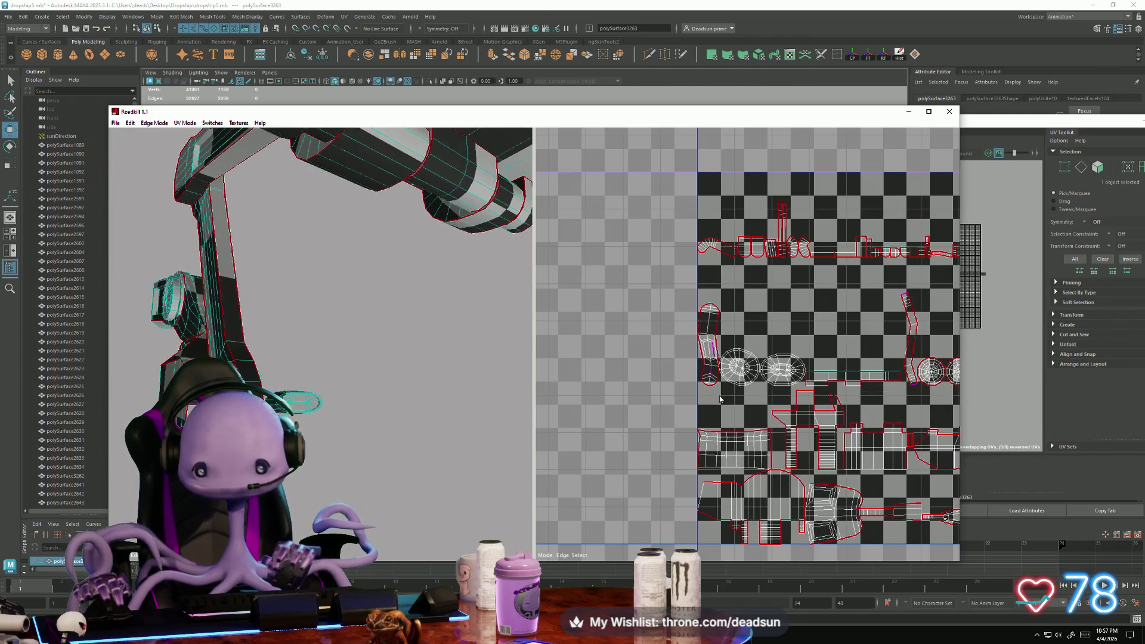
pyautogui.scroll(4, 720, 399)
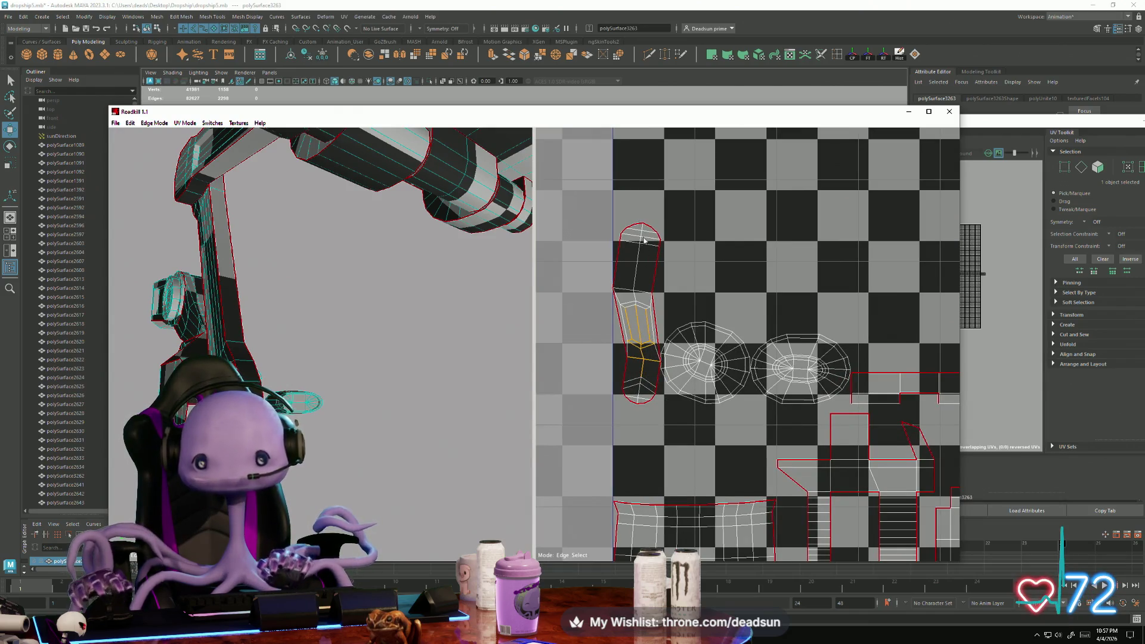
pyautogui.scroll(-4, 666, 309)
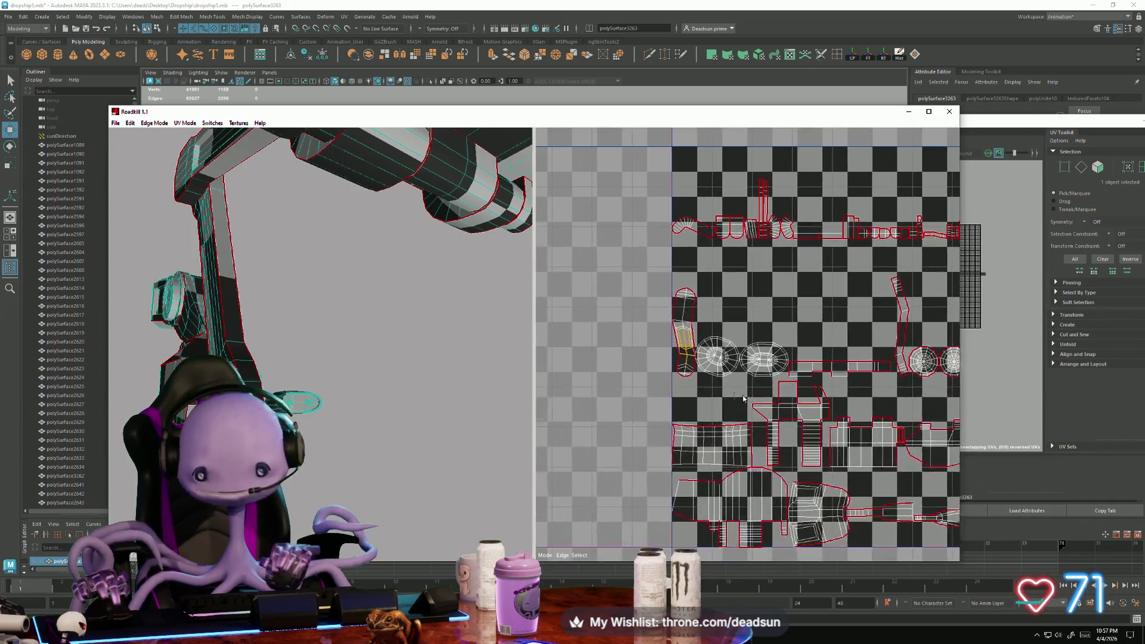
pyautogui.scroll(3, 638, 377)
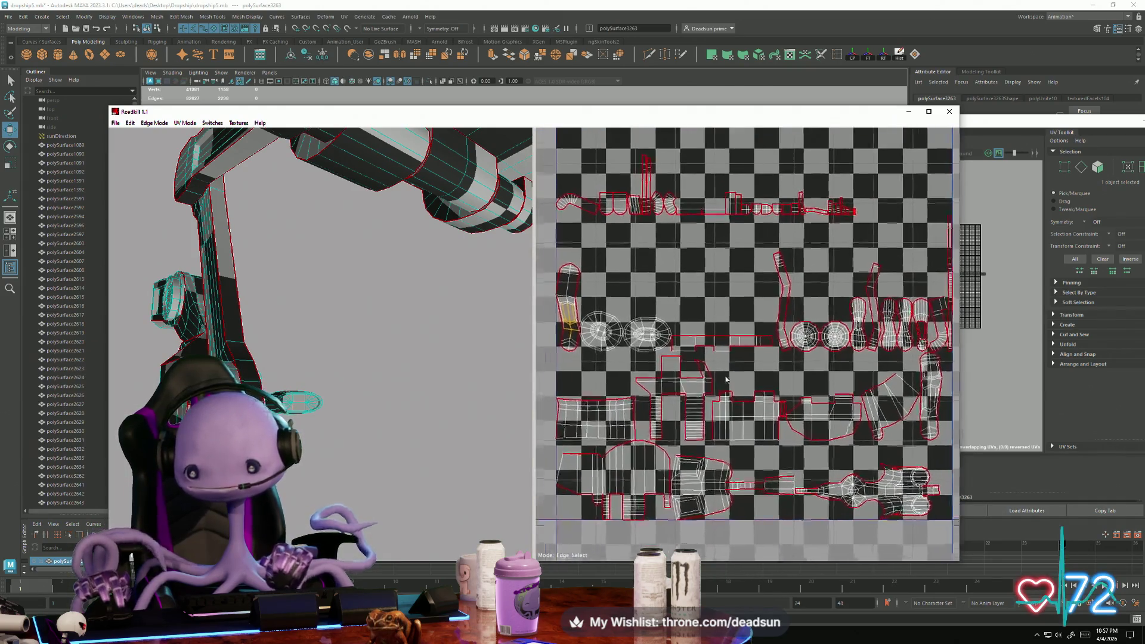
pyautogui.scroll(-3, 732, 386)
pyautogui.scroll(3, 600, 434)
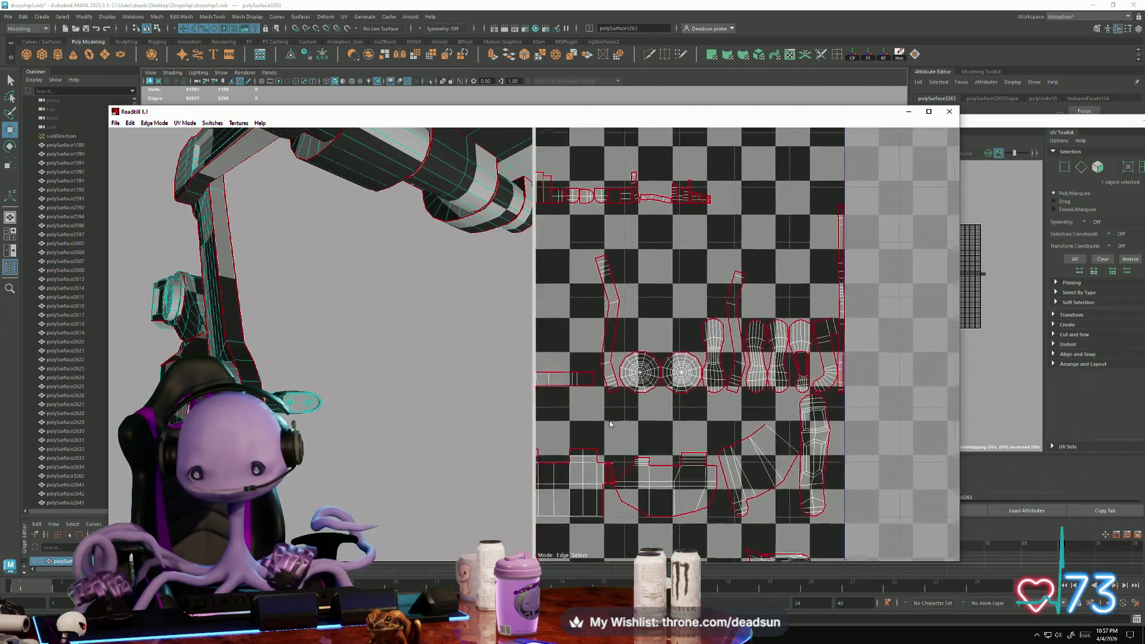
# Re-cut the seams on the tube-shaped arm island, splitting it into two tall strips
pyautogui.moveTo(600, 434)
pyautogui.mouseDown(button='middle')
pyautogui.moveTo(665, 423)
pyautogui.moveTo(659, 465)
pyautogui.moveTo(692, 486)
pyautogui.mouseUp(button='middle')
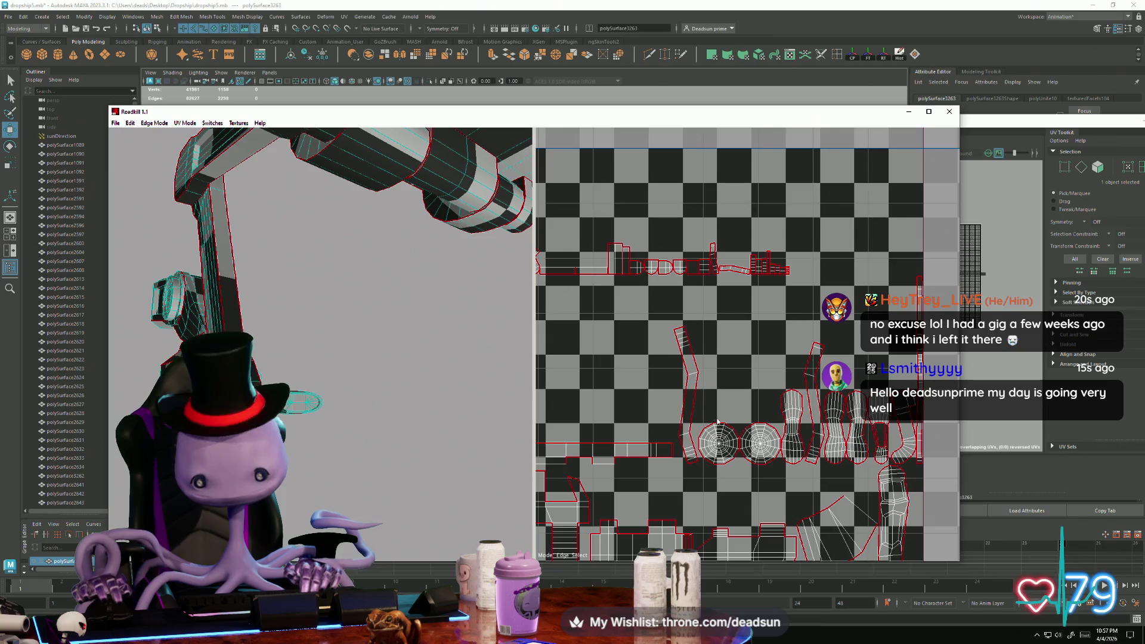
pyautogui.scroll(5, 798, 520)
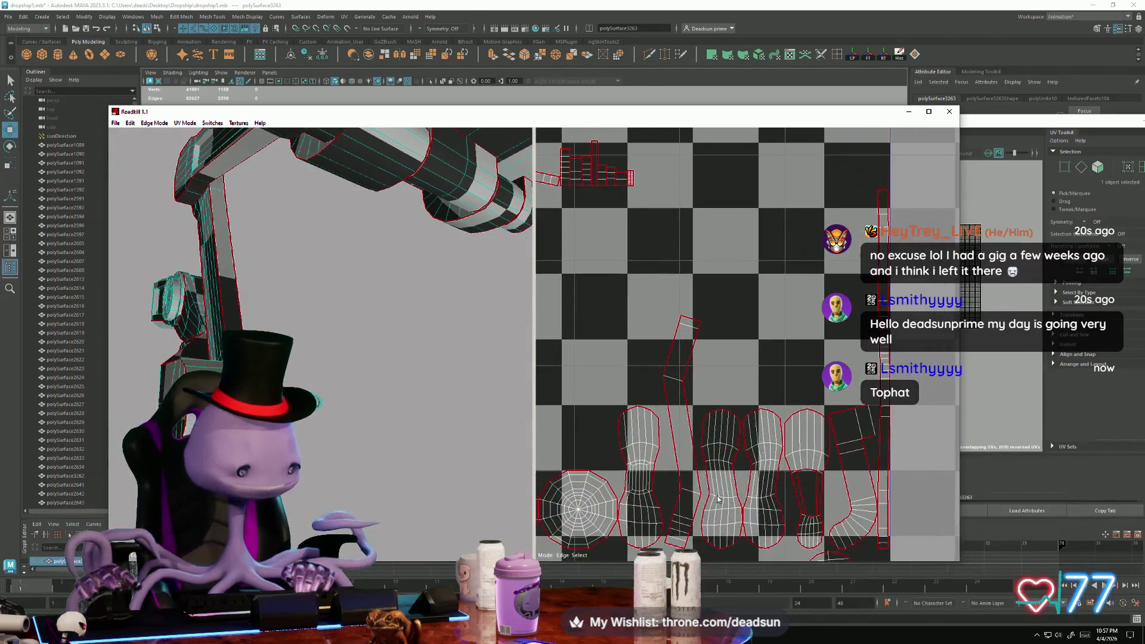
pyautogui.scroll(-2, 764, 488)
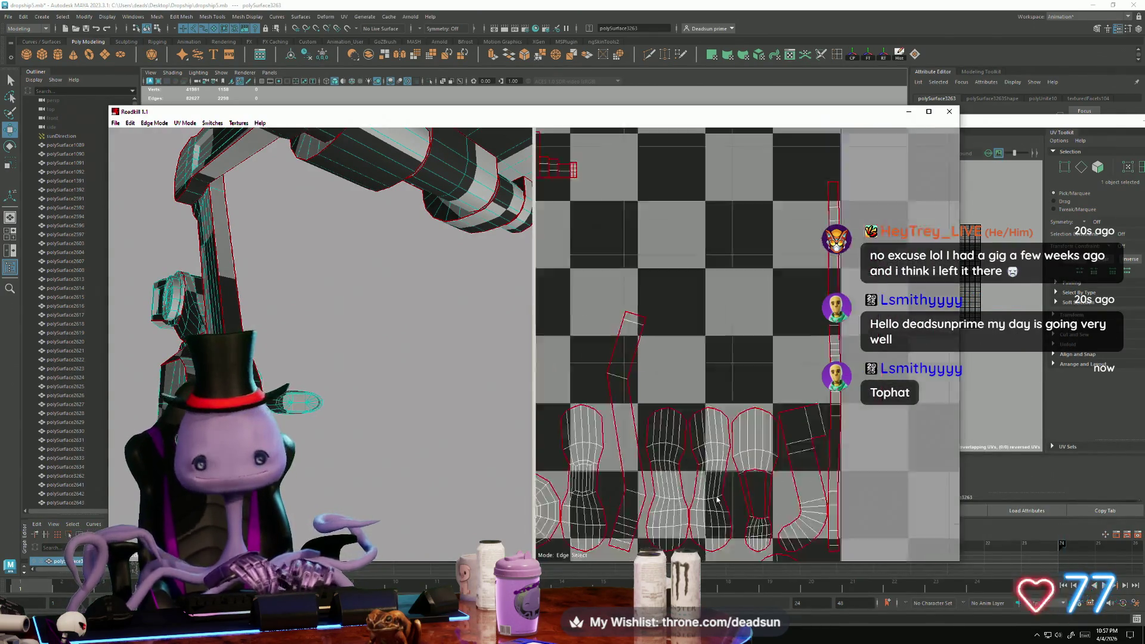
pyautogui.scroll(6, 719, 486)
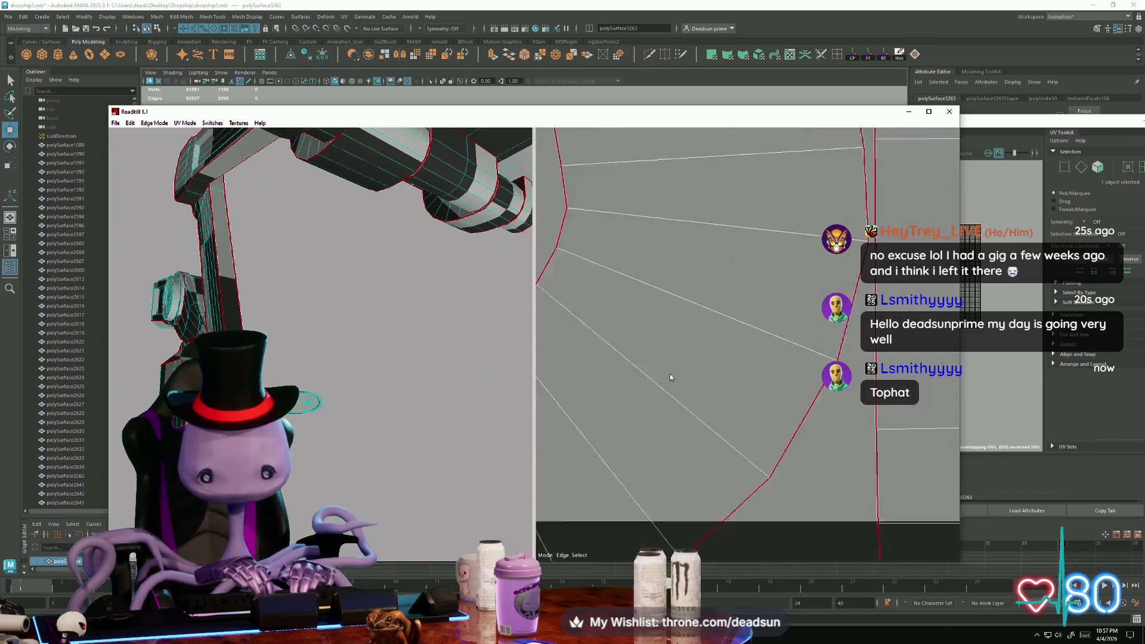
pyautogui.scroll(-3, 665, 369)
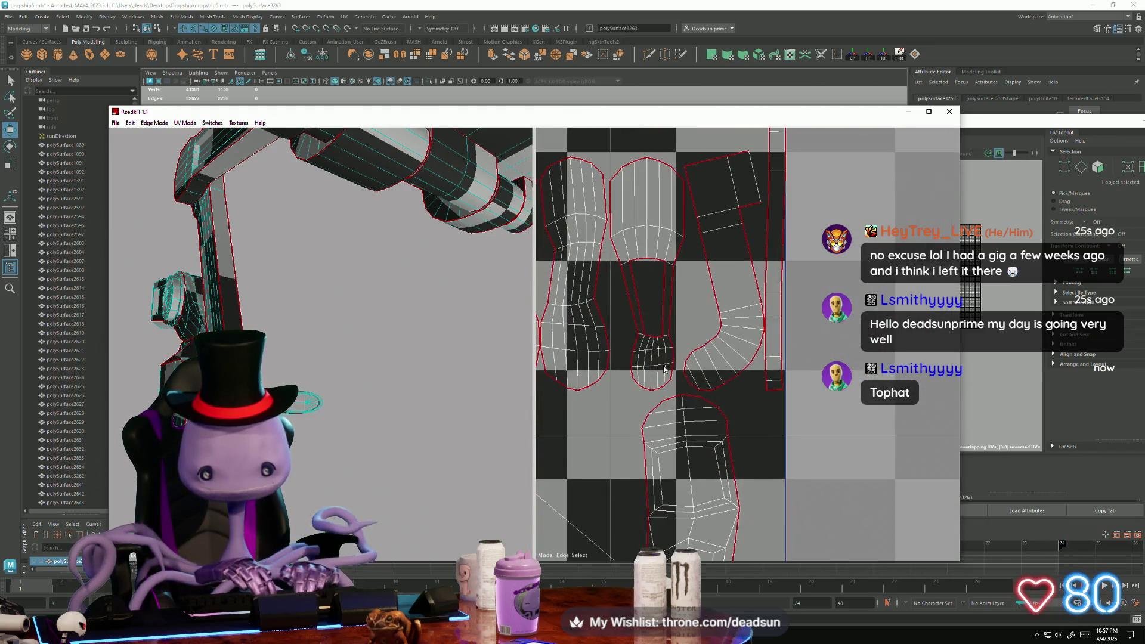
pyautogui.click(667, 272)
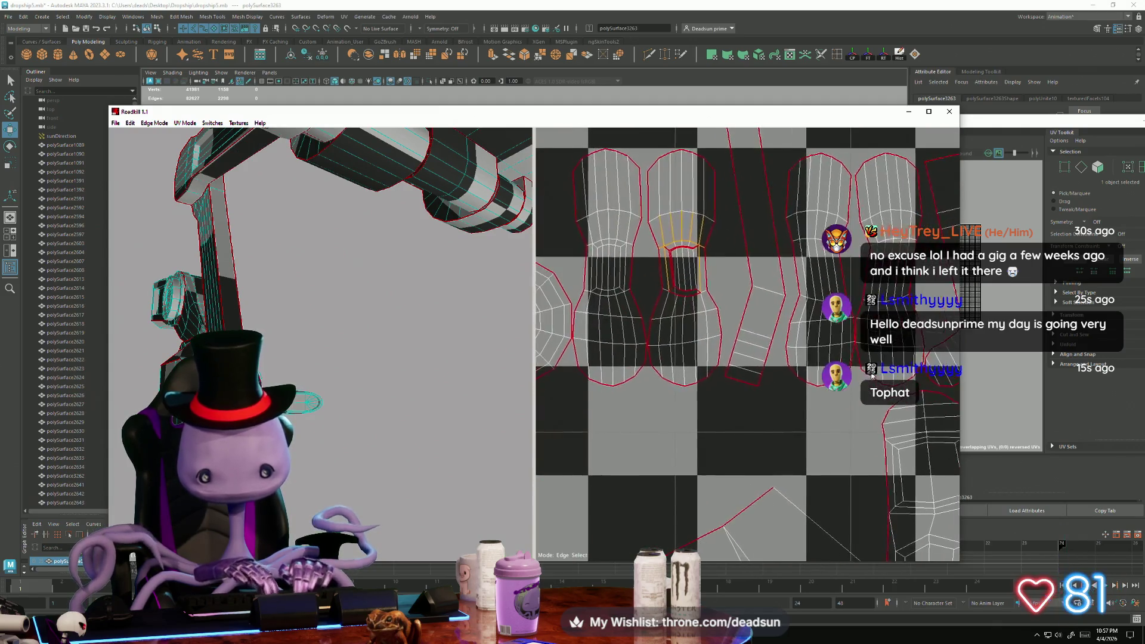
pyautogui.click(693, 263)
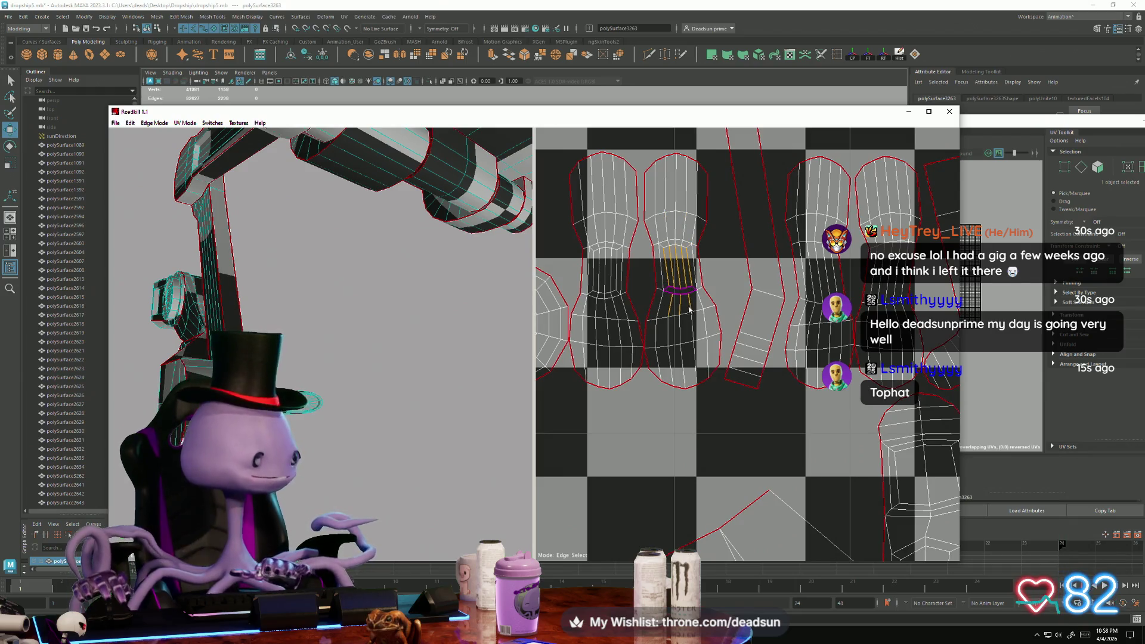
pyautogui.click(687, 310)
# Orbit the arm to another angle and zoom out to the whole packed UV tile
pyautogui.scroll(-5, 694, 380)
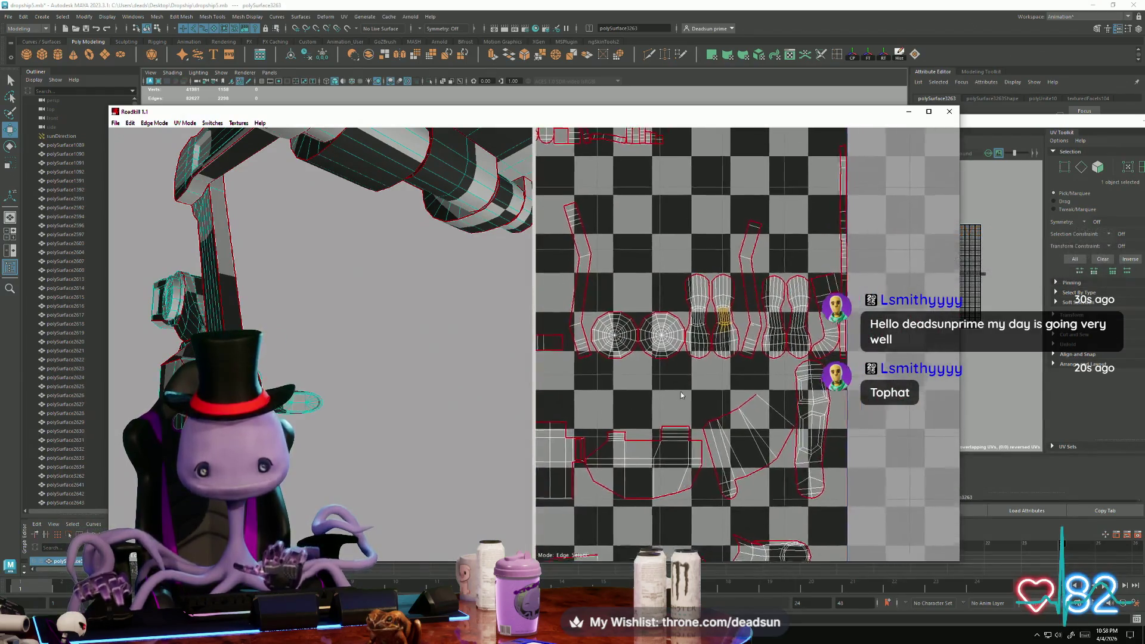
pyautogui.scroll(2, 812, 352)
pyautogui.scroll(3, 812, 352)
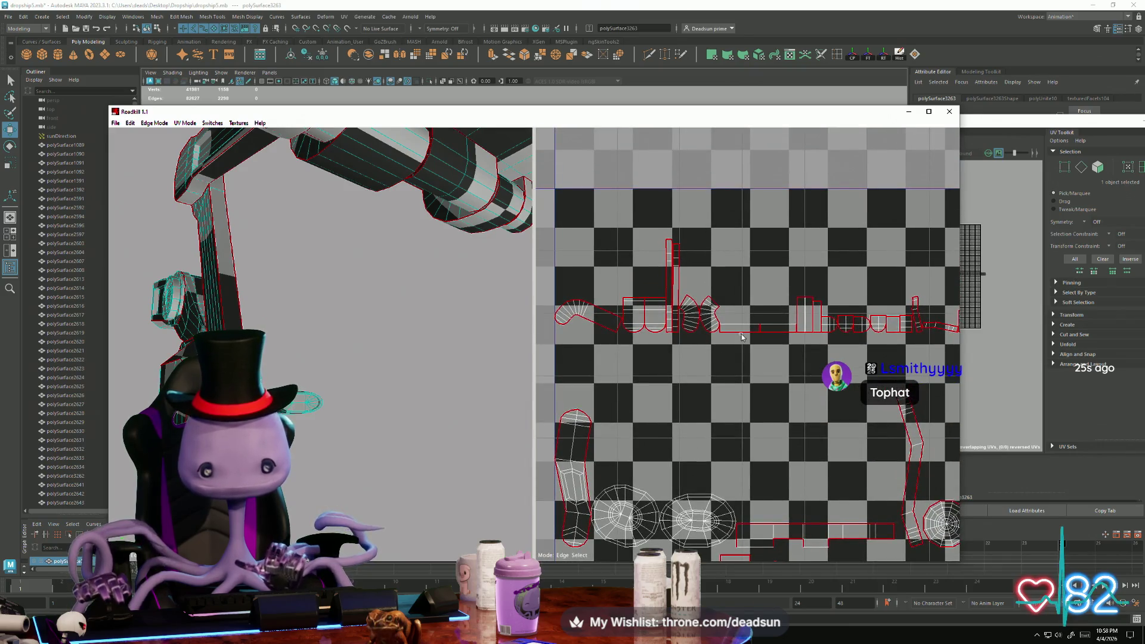
pyautogui.moveTo(286, 441)
pyautogui.keyDown('alt'); pyautogui.mouseDown()
pyautogui.moveTo(418, 421)
pyautogui.moveTo(479, 335)
pyautogui.moveTo(391, 490)
pyautogui.moveTo(411, 321)
pyautogui.moveTo(503, 474)
pyautogui.moveTo(477, 377)
pyautogui.moveTo(252, 291)
pyautogui.moveTo(304, 476)
pyautogui.moveTo(288, 491)
pyautogui.moveTo(304, 425)
pyautogui.moveTo(327, 469)
pyautogui.mouseUp(); pyautogui.keyUp('alt')
pyautogui.scroll(-5, 733, 417)
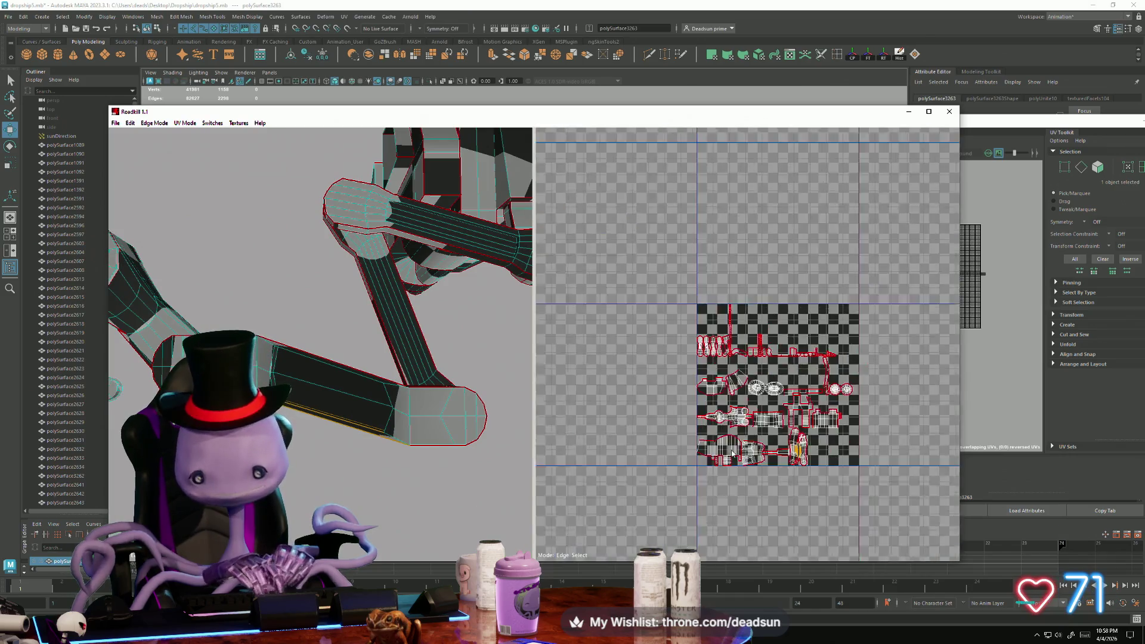
# Cut two marquee-selected edge sets on the arm island as seams, then weld them
pyautogui.scroll(8, 733, 417)
pyautogui.scroll(4, 734, 420)
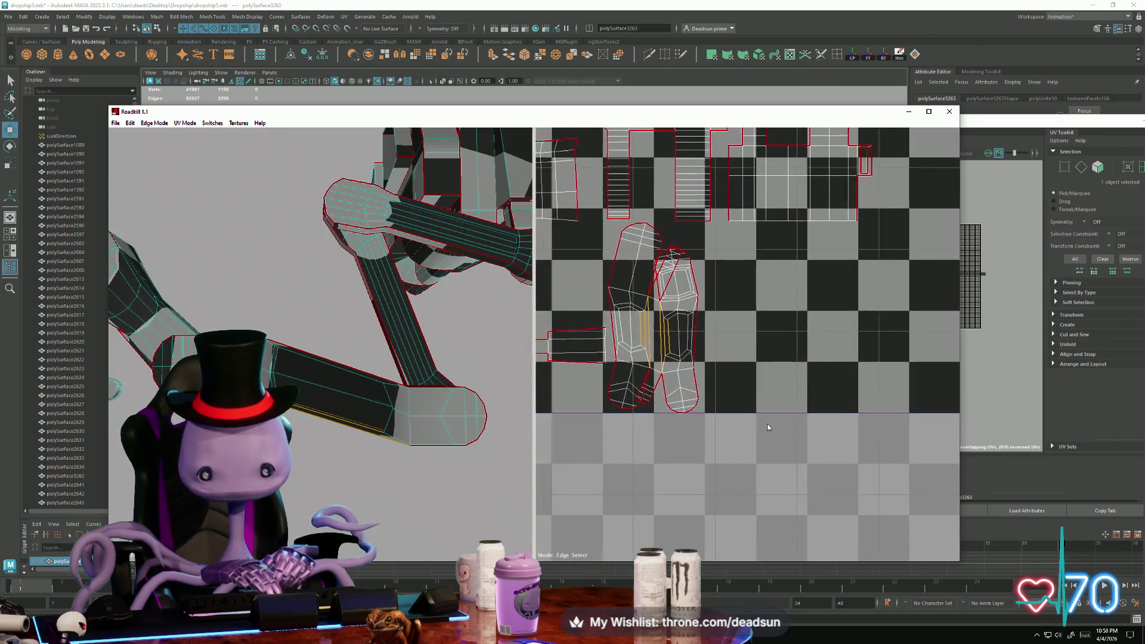
pyautogui.moveTo(634, 256); pyautogui.dragTo(664, 287)
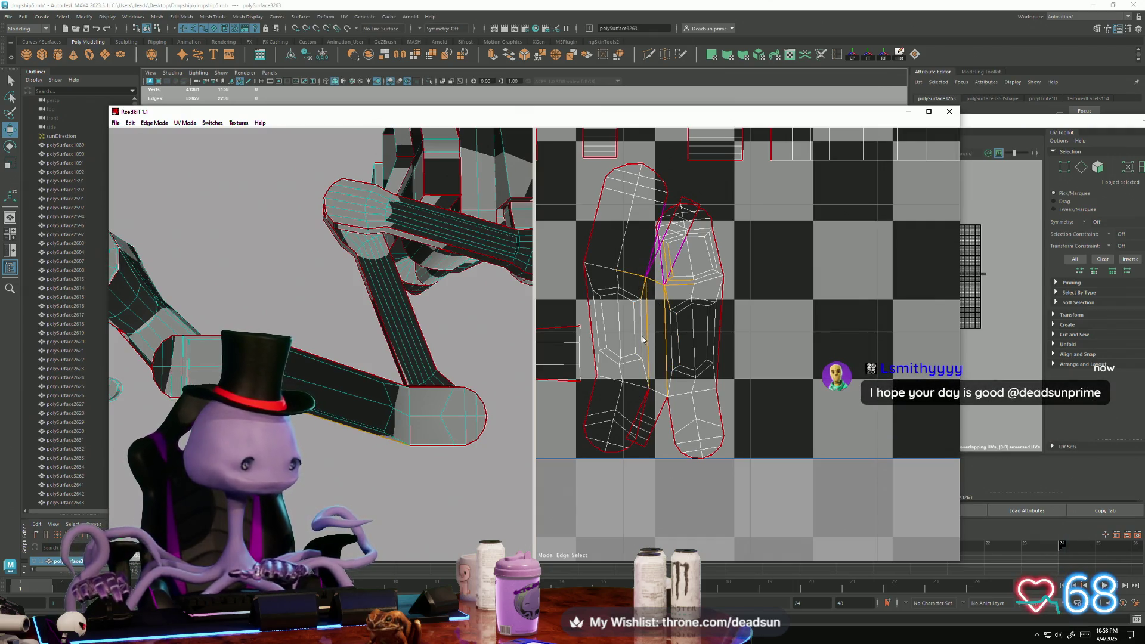
pyautogui.press('c')
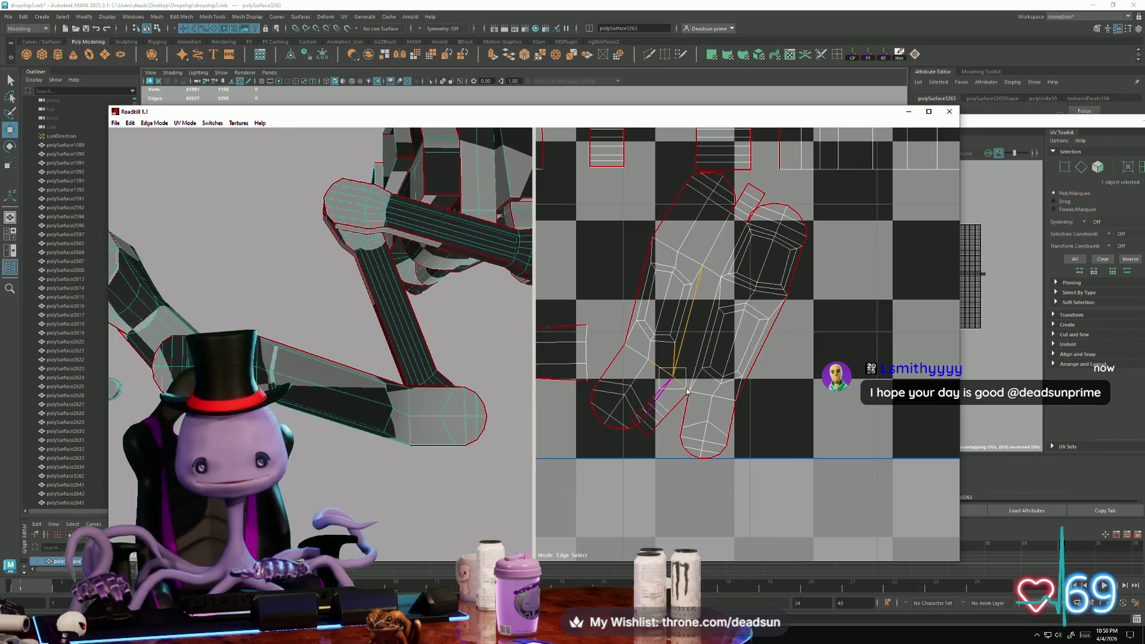
pyautogui.moveTo(687, 391); pyautogui.dragTo(692, 393)
pyautogui.press('c')
pyautogui.press('w')
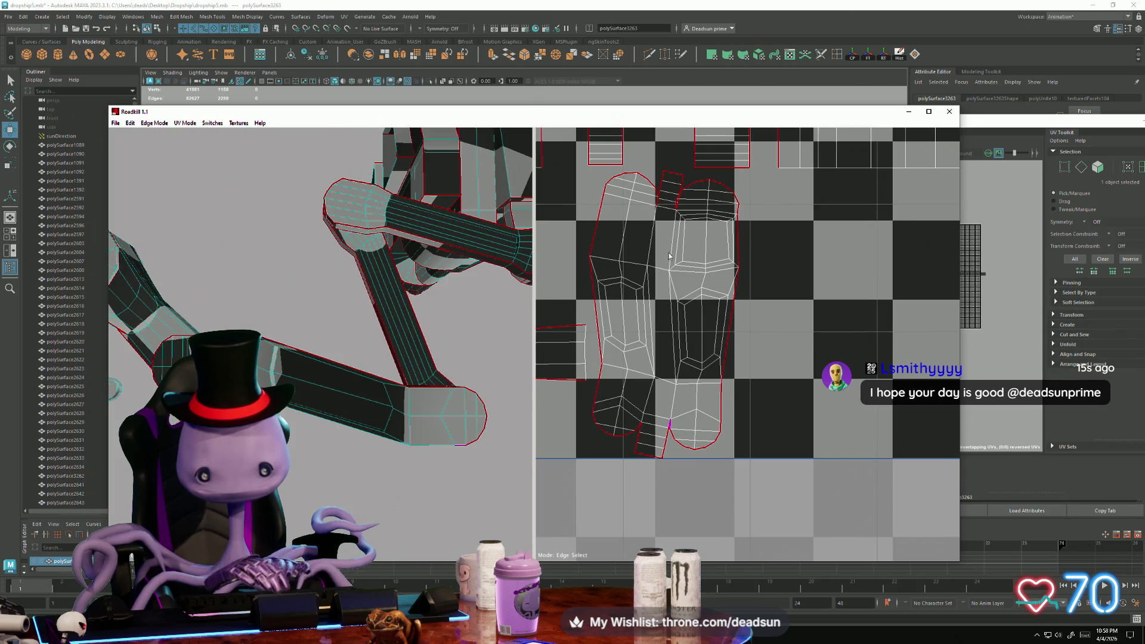
# Add seams at the island's top, bottom, left and right edges, then view the whole tile
pyautogui.click(648, 201)
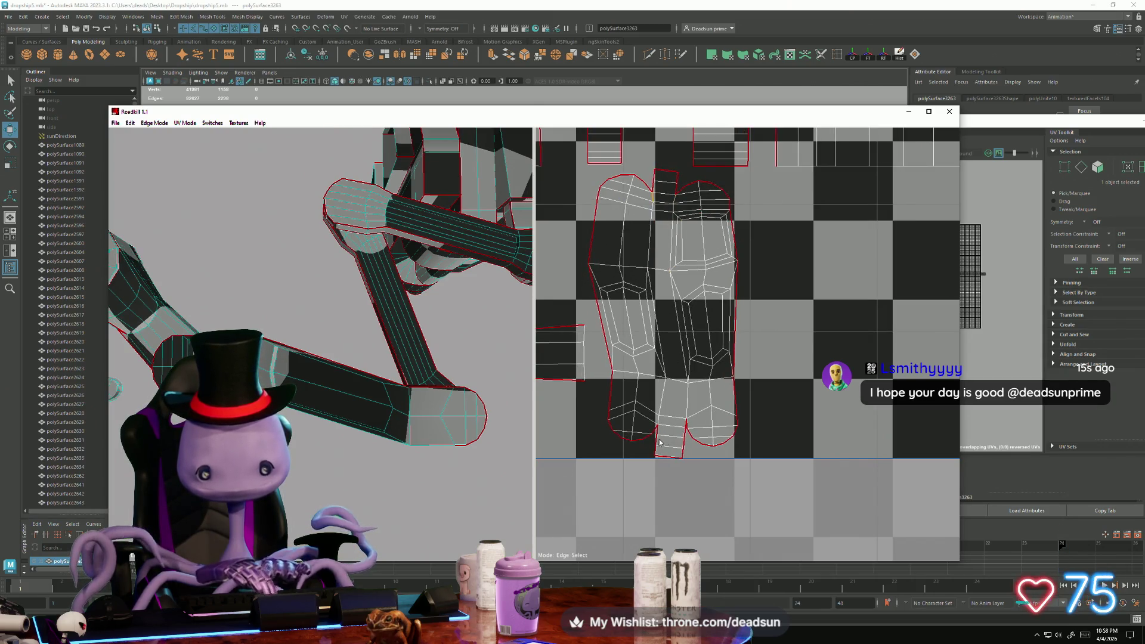
pyautogui.click(691, 428)
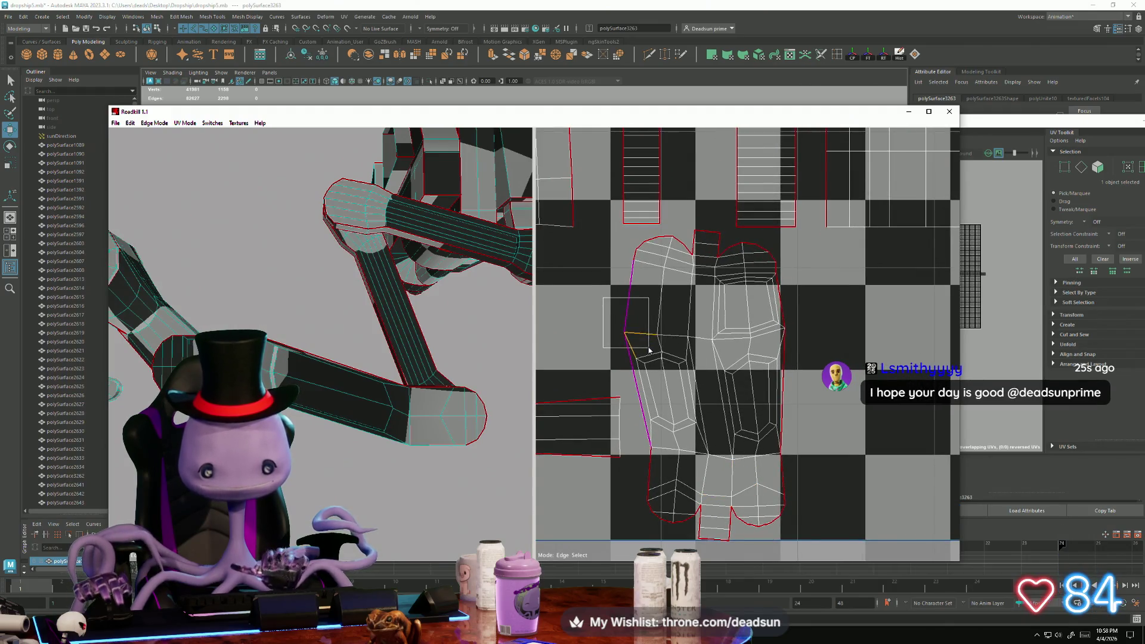
pyautogui.click(648, 350)
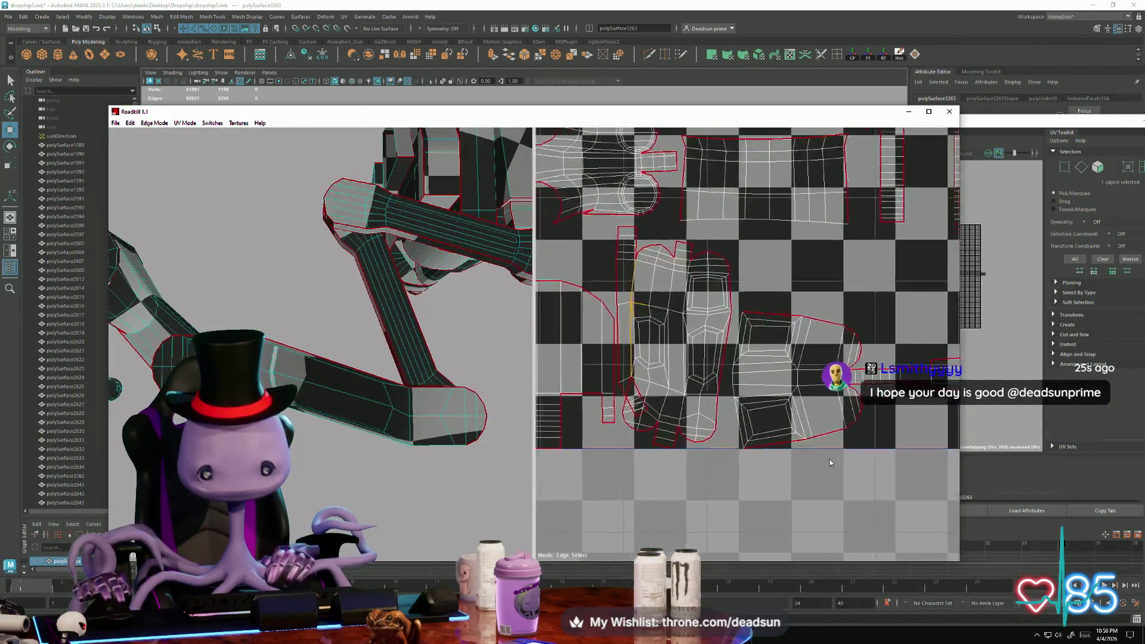
pyautogui.click(752, 411)
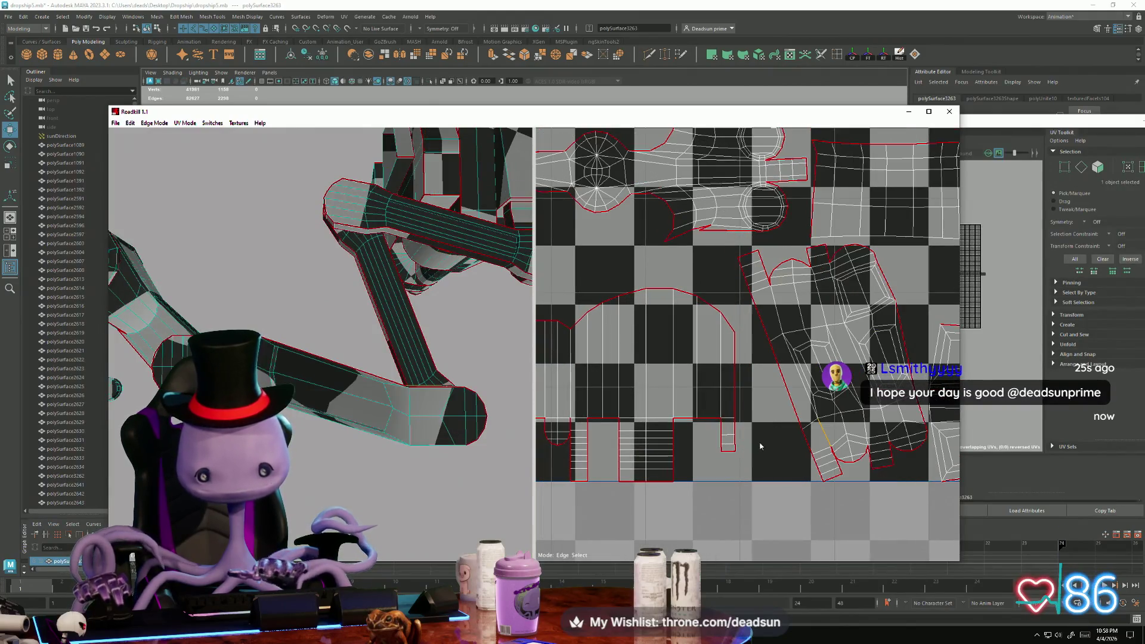
pyautogui.click(833, 453)
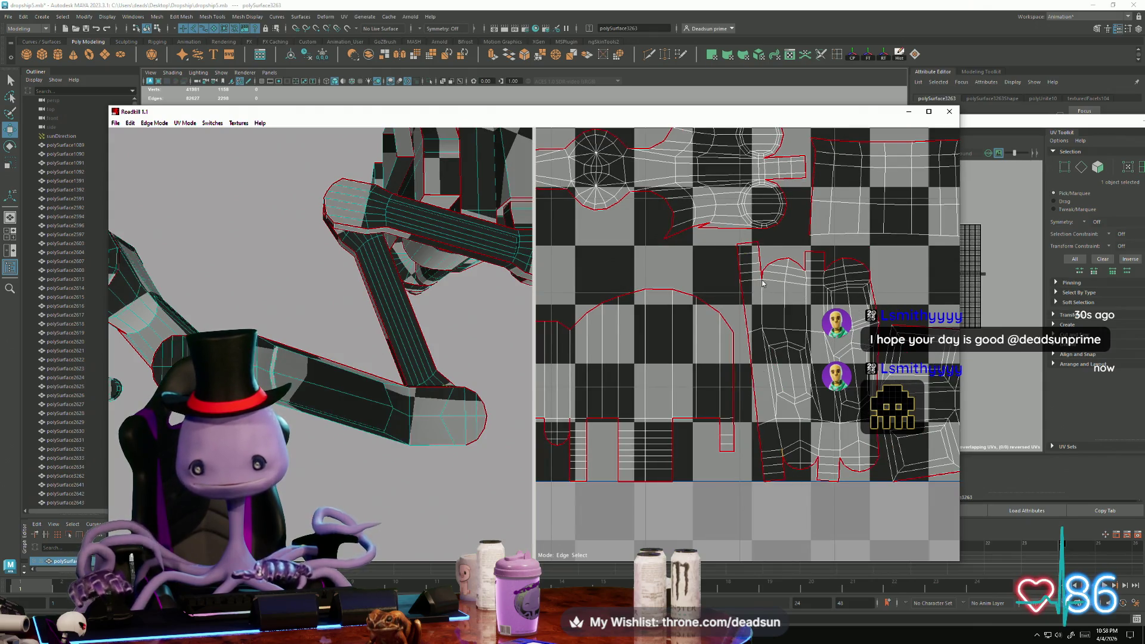
pyautogui.click(800, 395)
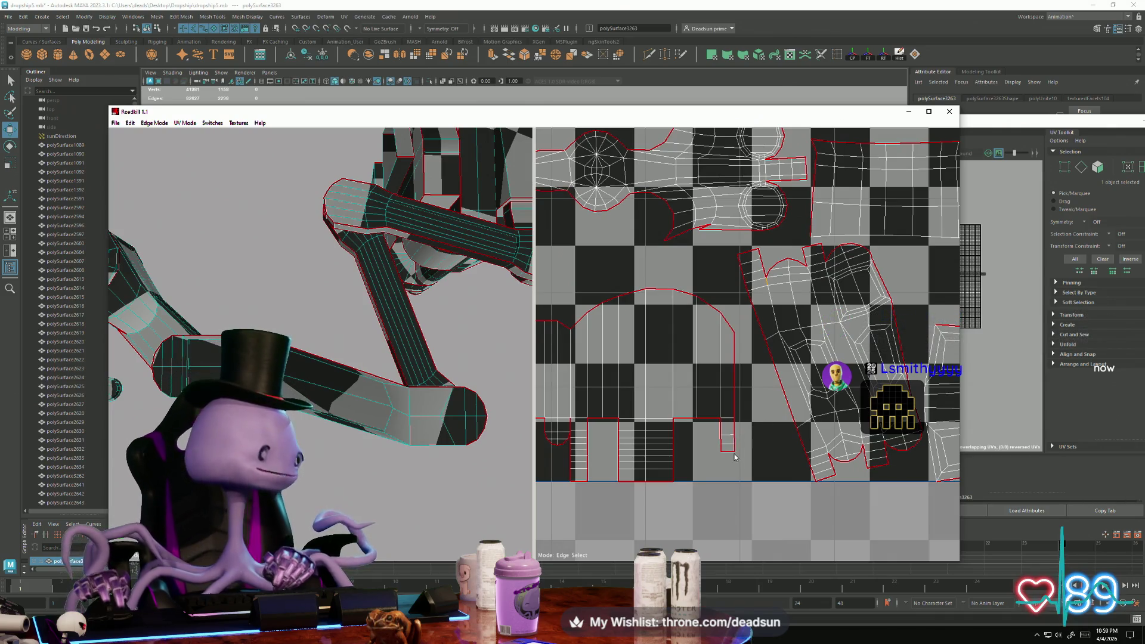
pyautogui.moveTo(857, 410); pyautogui.dragTo(785, 453, button='middle')
pyautogui.scroll(-5, 747, 435)
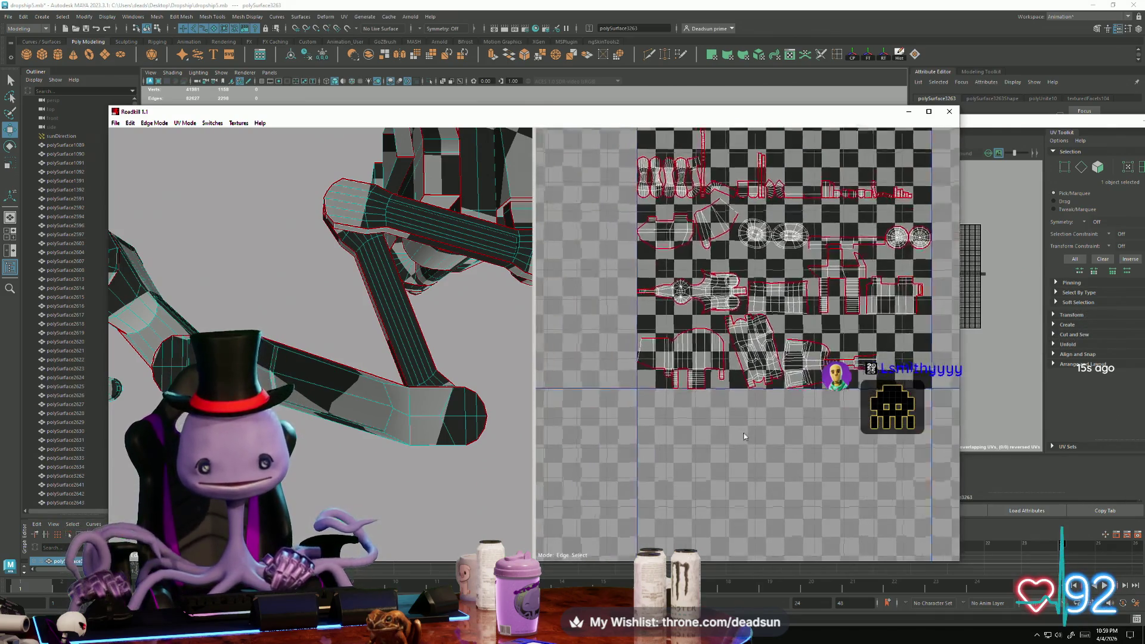
# Zoom and pan the UV view across the lower-left and upper packed islands
pyautogui.scroll(5, 744, 475)
pyautogui.scroll(2, 677, 340)
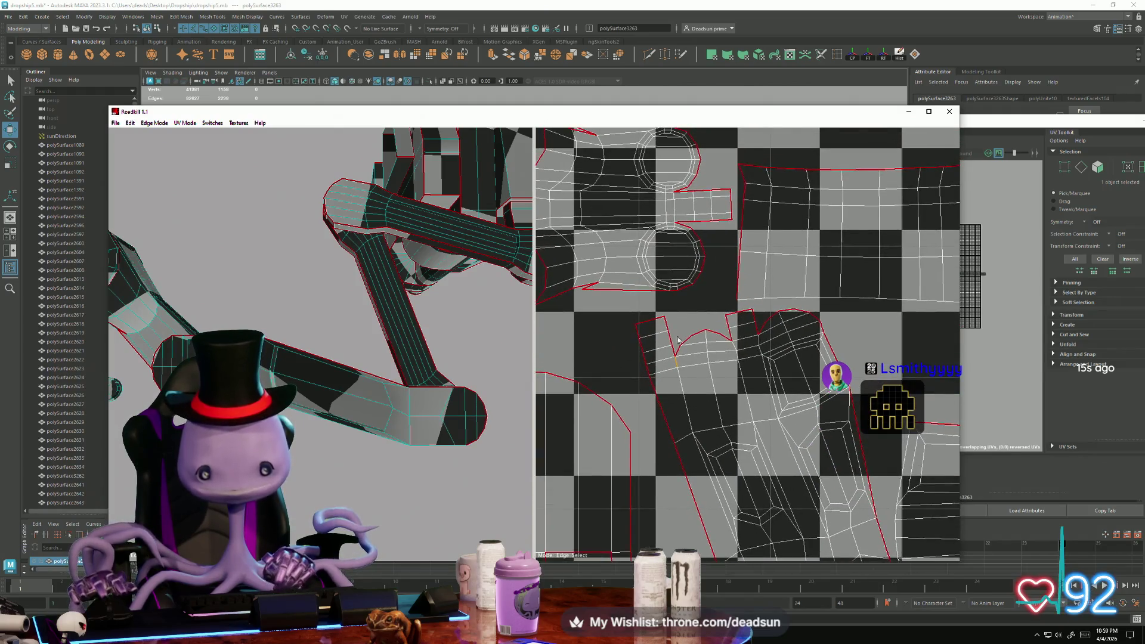
pyautogui.moveTo(788, 396)
pyautogui.mouseDown(button='middle')
pyautogui.moveTo(722, 419)
pyautogui.moveTo(761, 427)
pyautogui.moveTo(727, 448)
pyautogui.mouseUp(button='middle')
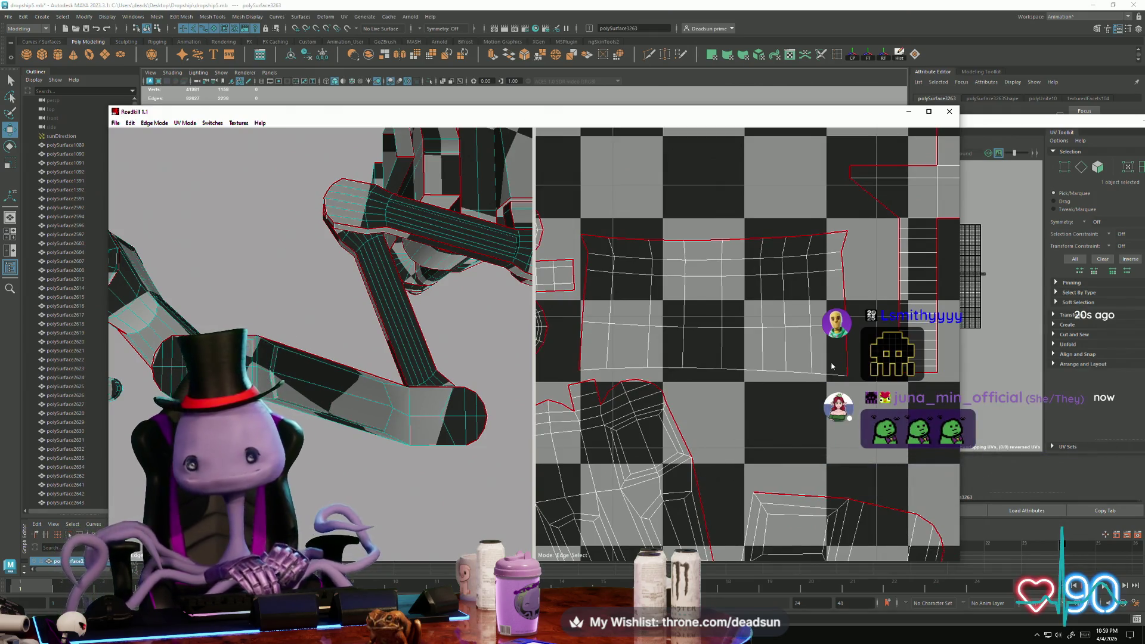
pyautogui.scroll(-5, 832, 366)
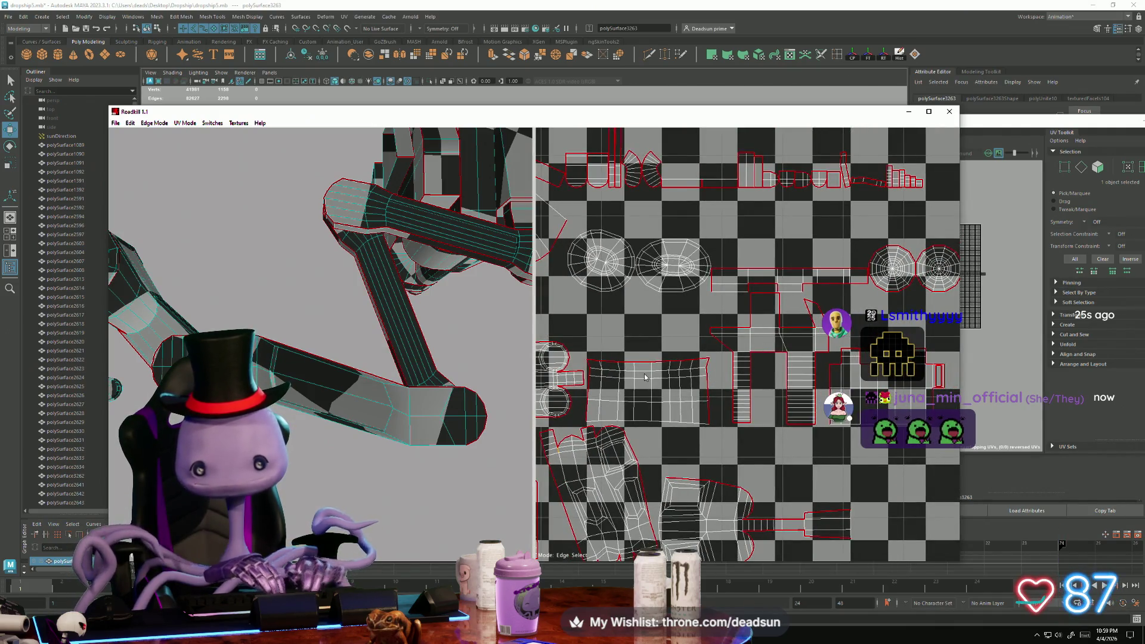
pyautogui.moveTo(743, 356)
pyautogui.mouseDown(button='middle')
pyautogui.moveTo(747, 341)
pyautogui.moveTo(740, 577)
pyautogui.mouseUp(button='middle')
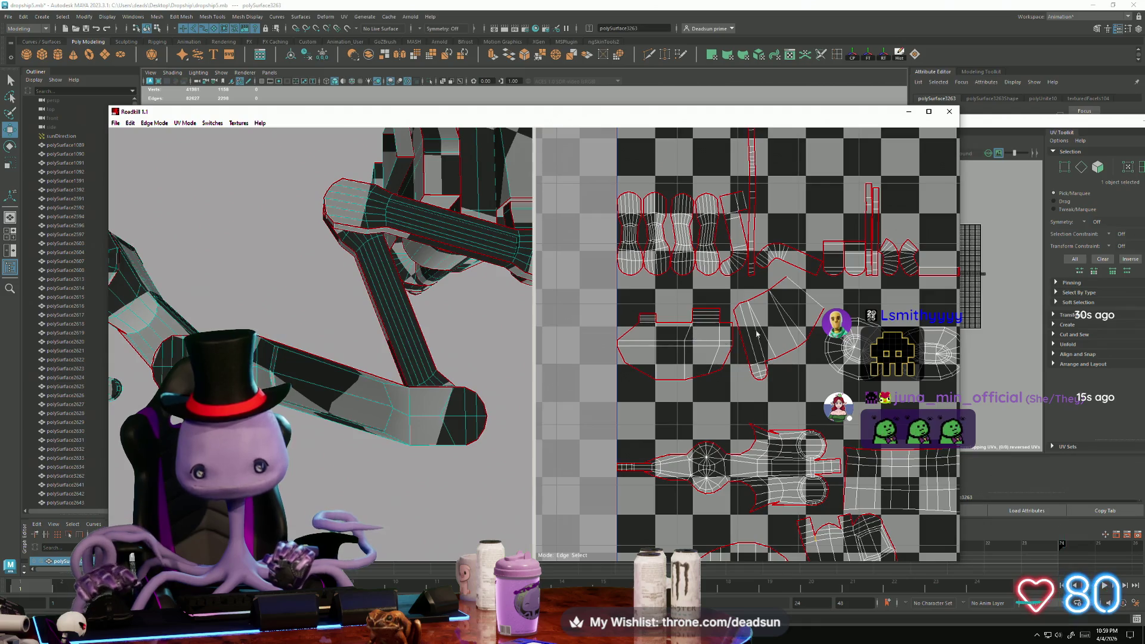
pyautogui.scroll(-5, 756, 334)
pyautogui.scroll(4, 657, 302)
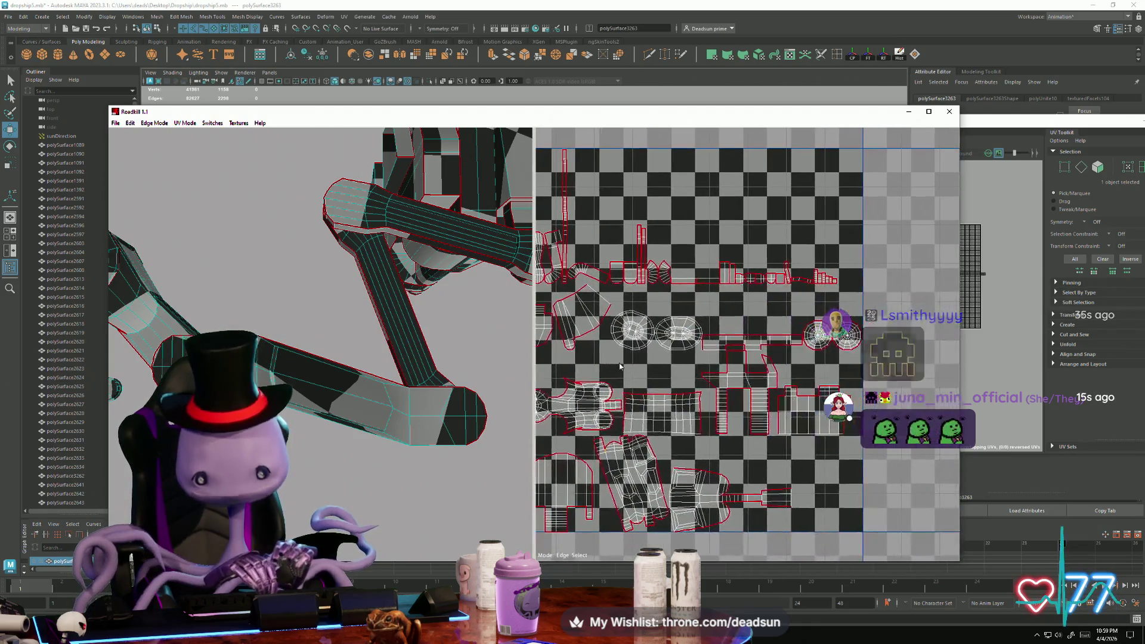
pyautogui.scroll(5, 668, 355)
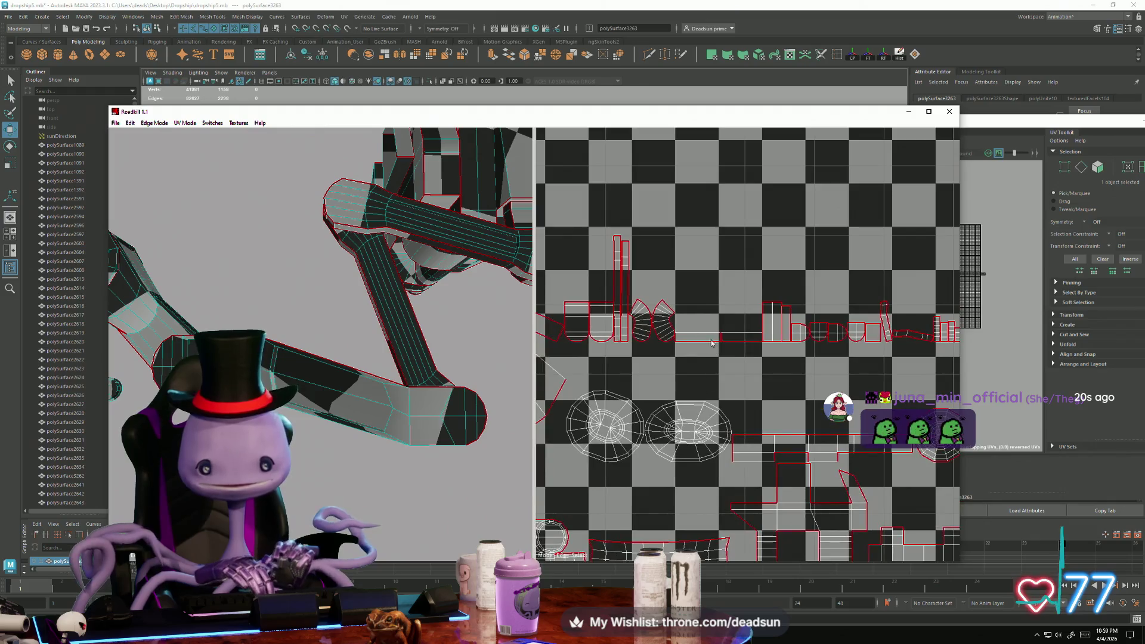
# Orbit the arm model slightly and zoom in and out to inspect the islands
pyautogui.moveTo(384, 244)
pyautogui.keyDown('alt'); pyautogui.mouseDown()
pyautogui.moveTo(374, 320)
pyautogui.moveTo(352, 325)
pyautogui.mouseUp(); pyautogui.keyUp('alt')
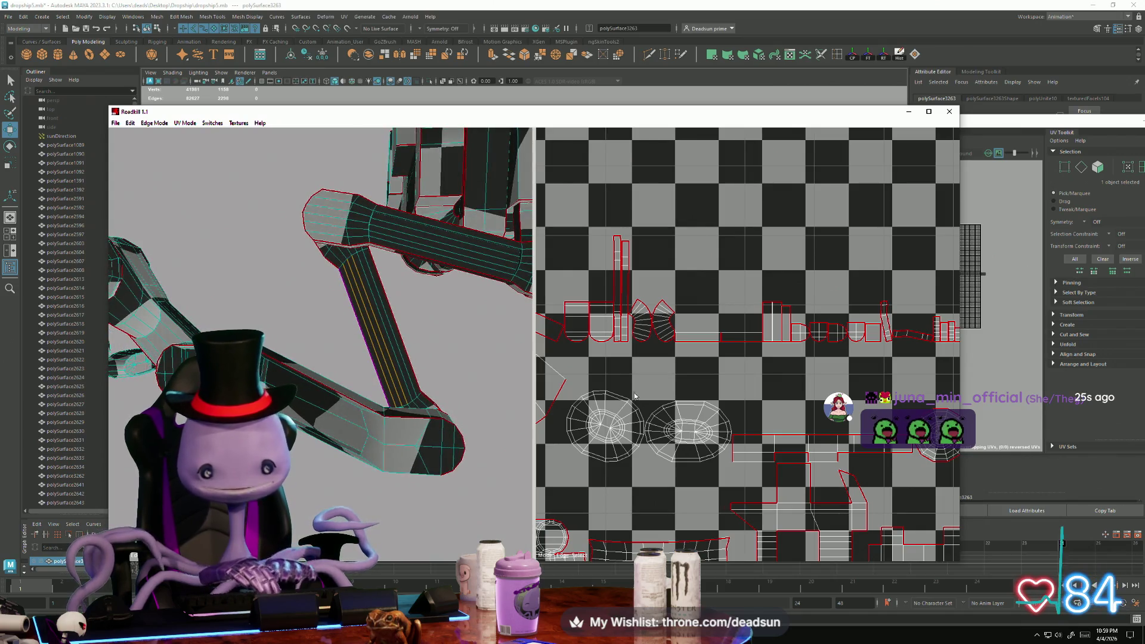
pyautogui.scroll(-5, 828, 456)
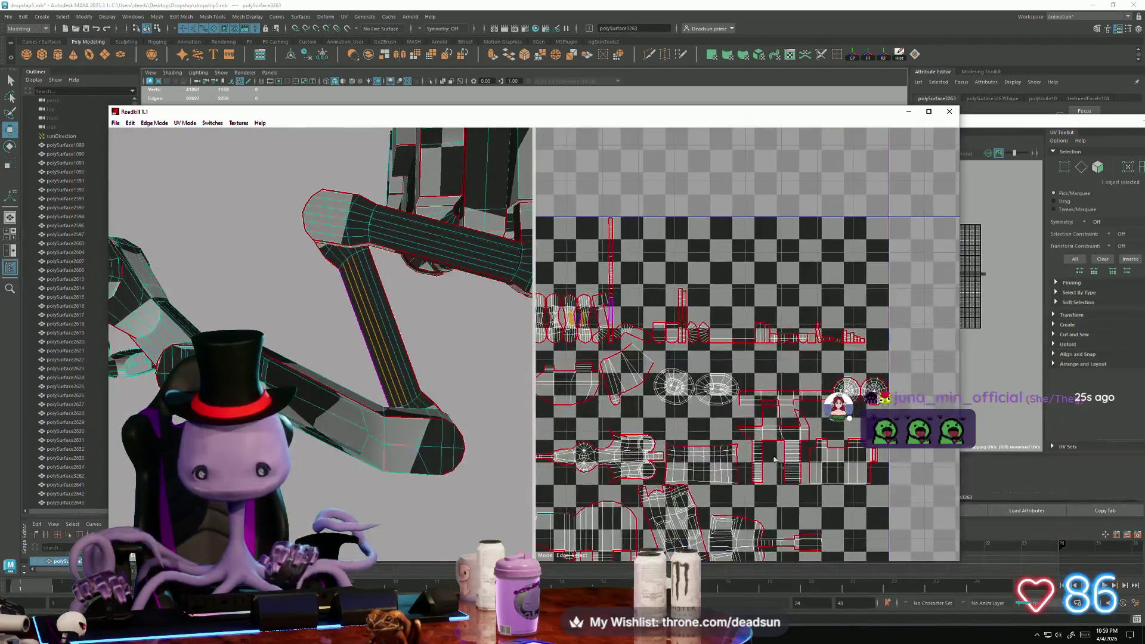
pyautogui.scroll(5, 756, 330)
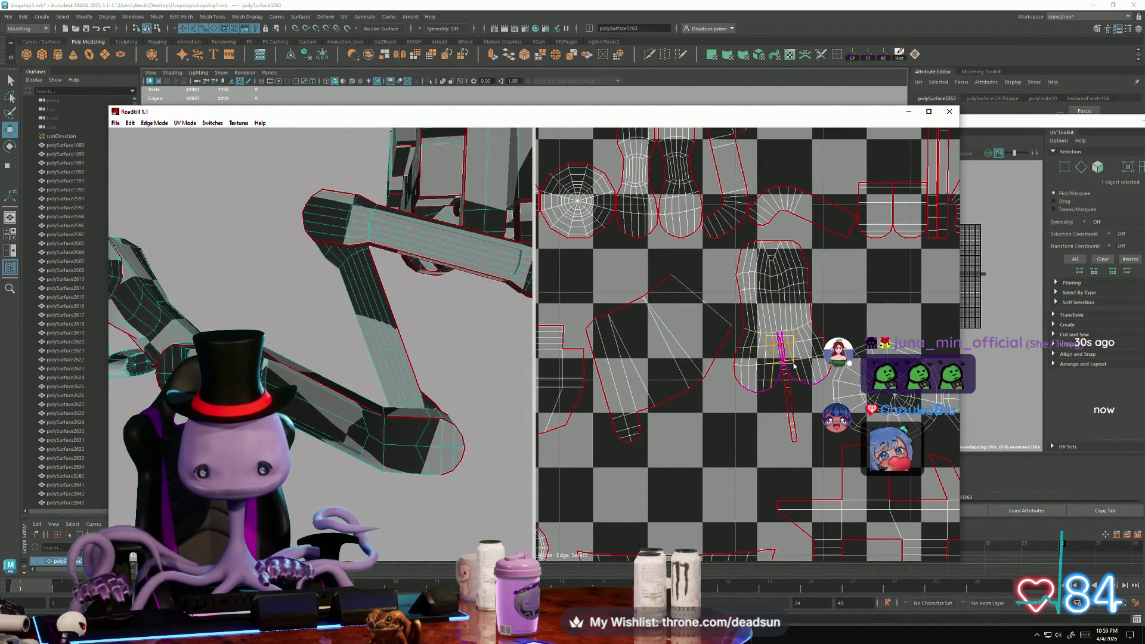
pyautogui.scroll(-3, 794, 359)
pyautogui.scroll(5, 923, 459)
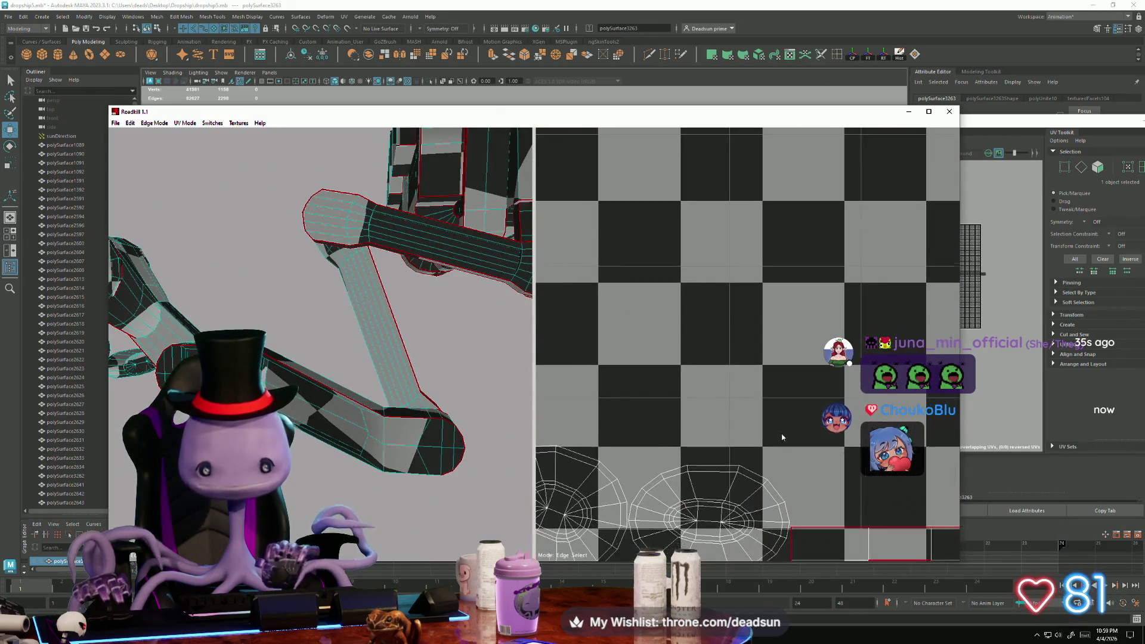
pyautogui.scroll(5, 769, 364)
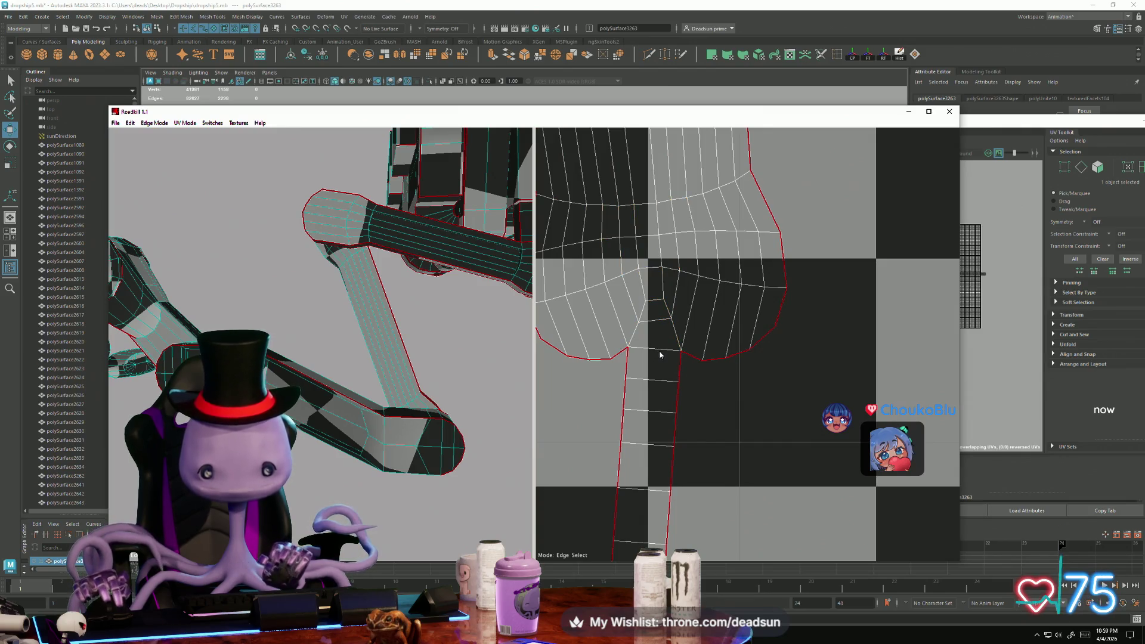
pyautogui.scroll(-5, 665, 401)
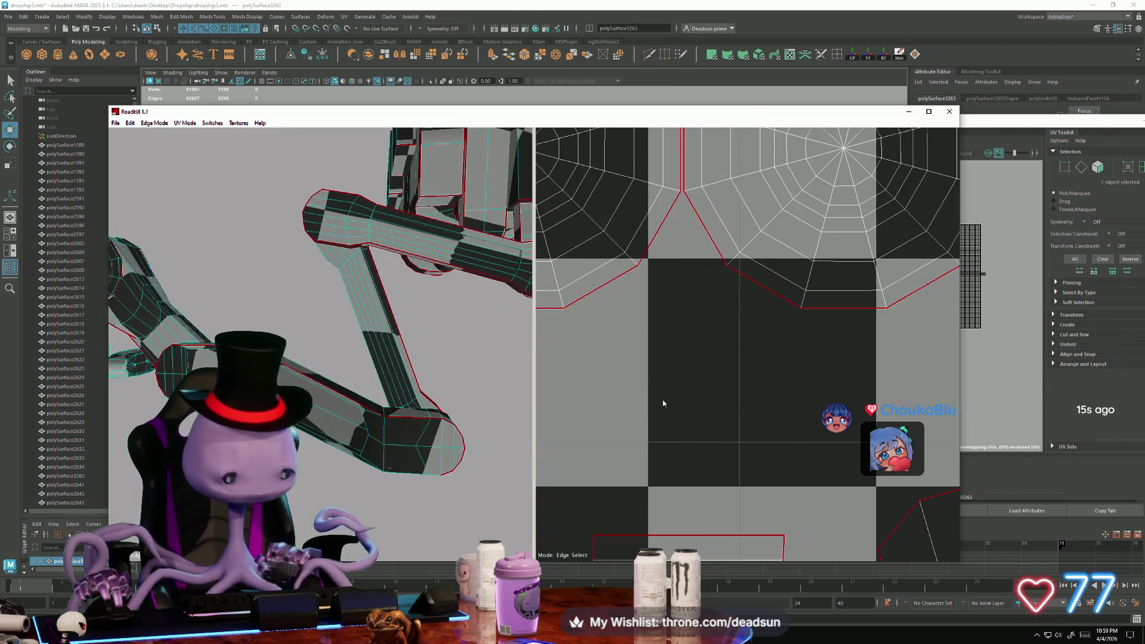
pyautogui.scroll(2, 762, 437)
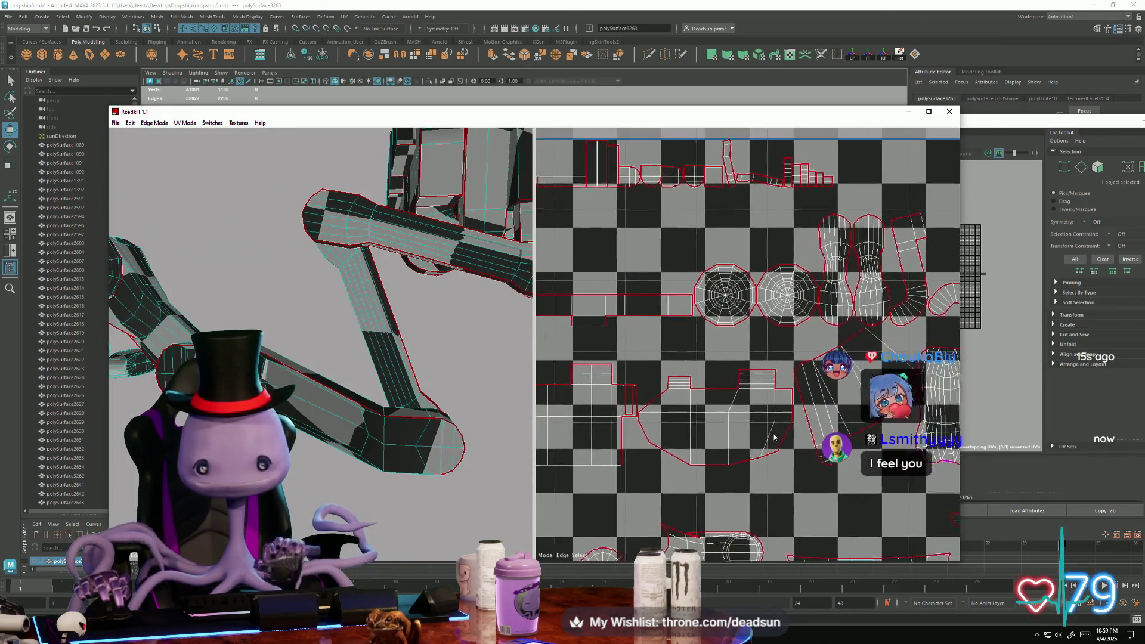
pyautogui.scroll(3, 775, 424)
# Inspect the web-circle islands and the tile's right edge, then rotate the arm model
pyautogui.moveTo(805, 407)
pyautogui.mouseDown(button='middle')
pyautogui.moveTo(737, 461)
pyautogui.moveTo(609, 490)
pyautogui.mouseUp(button='middle')
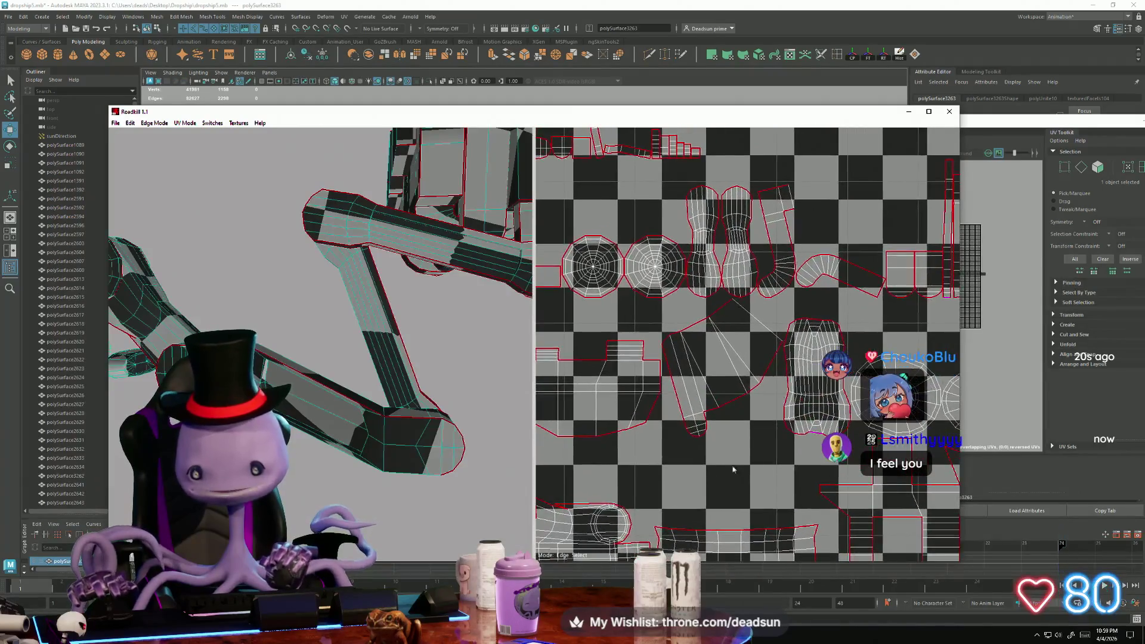
pyautogui.moveTo(843, 344)
pyautogui.mouseDown(button='middle')
pyautogui.moveTo(650, 433)
pyautogui.moveTo(700, 394)
pyautogui.mouseUp(button='middle')
pyautogui.scroll(1, 703, 392)
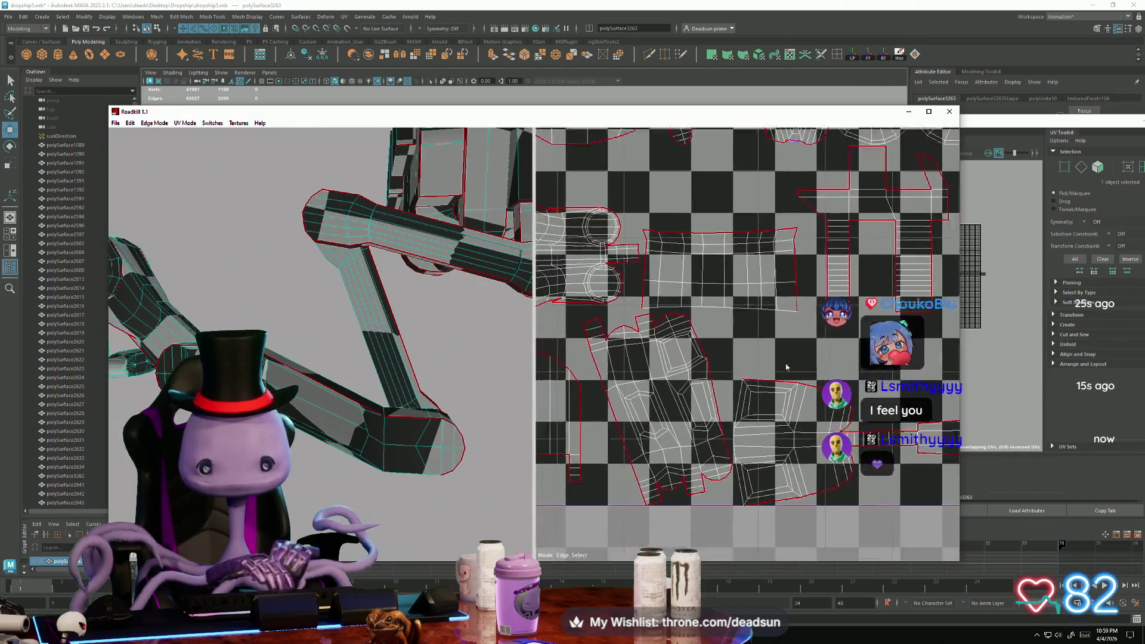
pyautogui.scroll(-3, 716, 391)
pyautogui.scroll(2, 769, 385)
pyautogui.scroll(3, 769, 384)
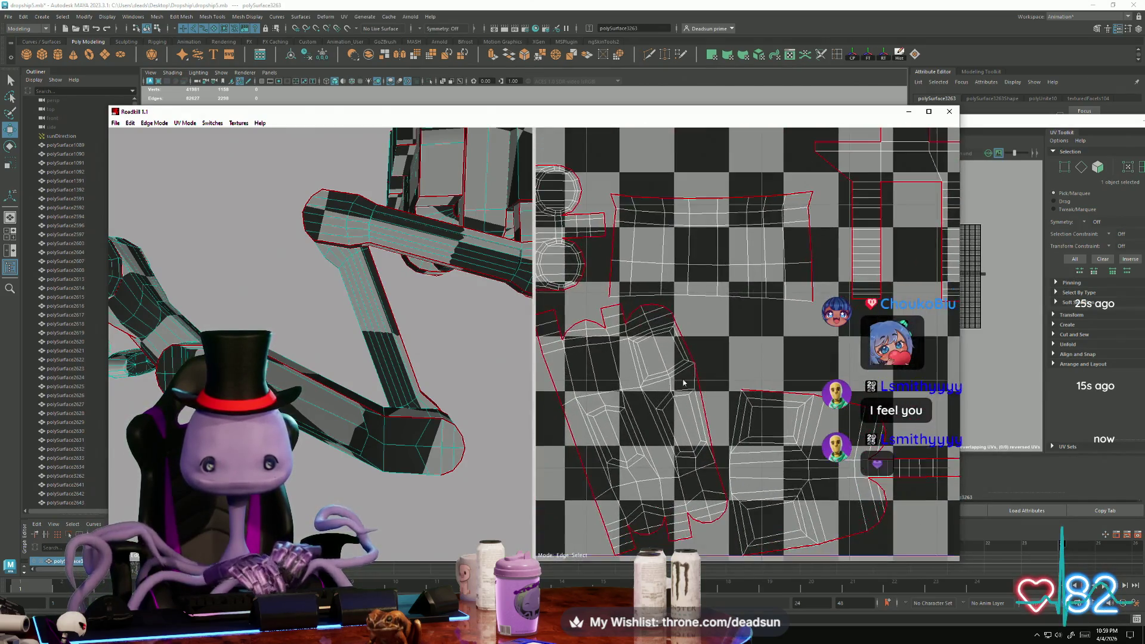
pyautogui.moveTo(429, 370)
pyautogui.keyDown('alt'); pyautogui.mouseDown()
pyautogui.moveTo(382, 408)
pyautogui.moveTo(390, 348)
pyautogui.moveTo(385, 382)
pyautogui.moveTo(420, 423)
pyautogui.moveTo(458, 519)
pyautogui.moveTo(295, 413)
pyautogui.moveTo(431, 452)
pyautogui.moveTo(352, 406)
pyautogui.moveTo(405, 441)
pyautogui.moveTo(346, 340)
pyautogui.mouseUp(); pyautogui.keyUp('alt')
pyautogui.keyDown('alt'); pyautogui.moveTo(610, 491); pyautogui.dragTo(611, 442, button='middle'); pyautogui.keyUp('alt')
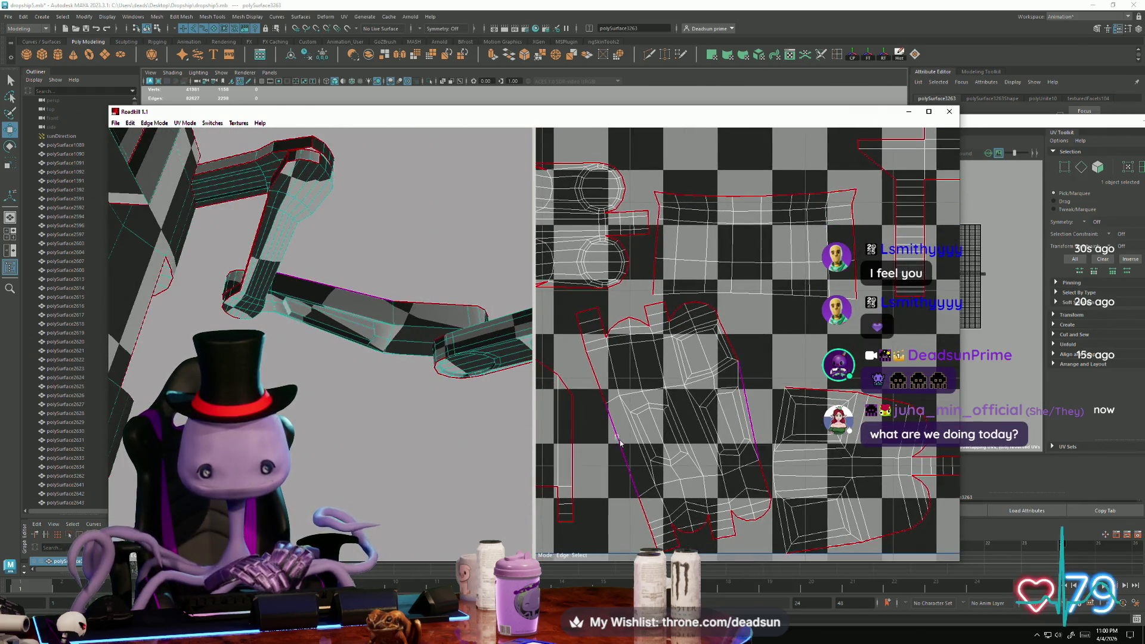
pyautogui.scroll(-5, 625, 470)
pyautogui.scroll(3, 714, 438)
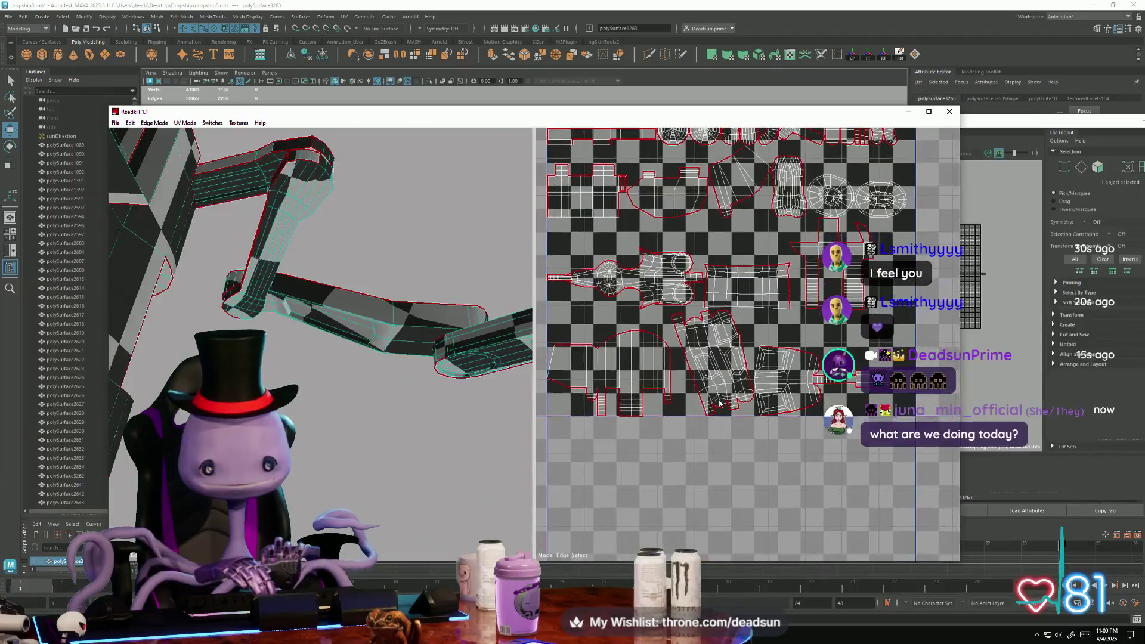
pyautogui.scroll(6, 715, 438)
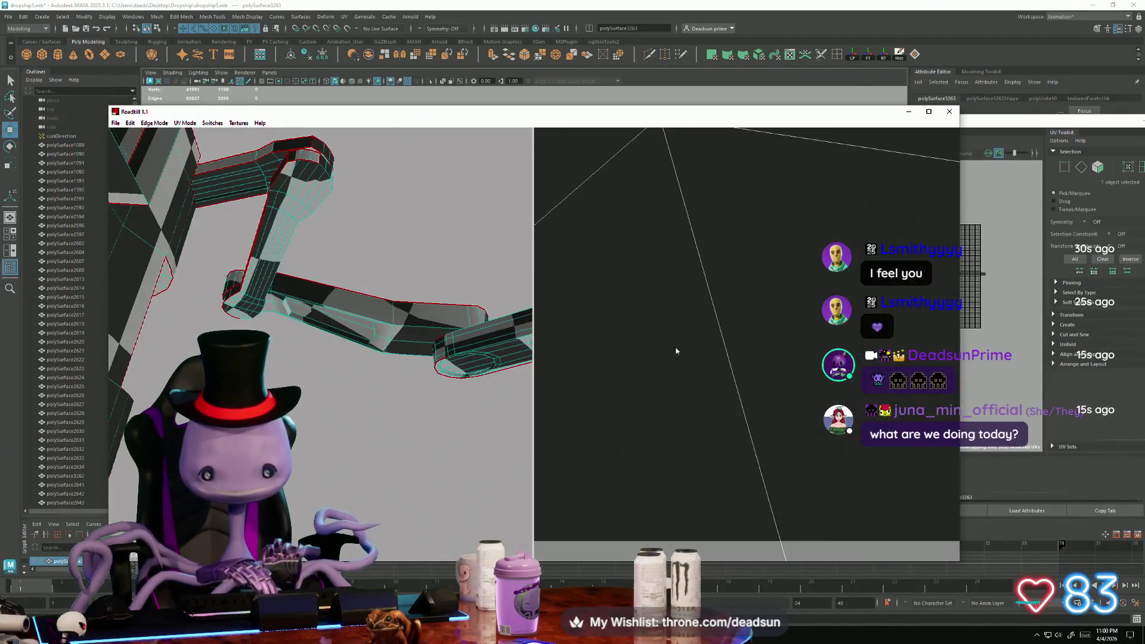
pyautogui.scroll(-2, 674, 348)
pyautogui.scroll(1, 671, 344)
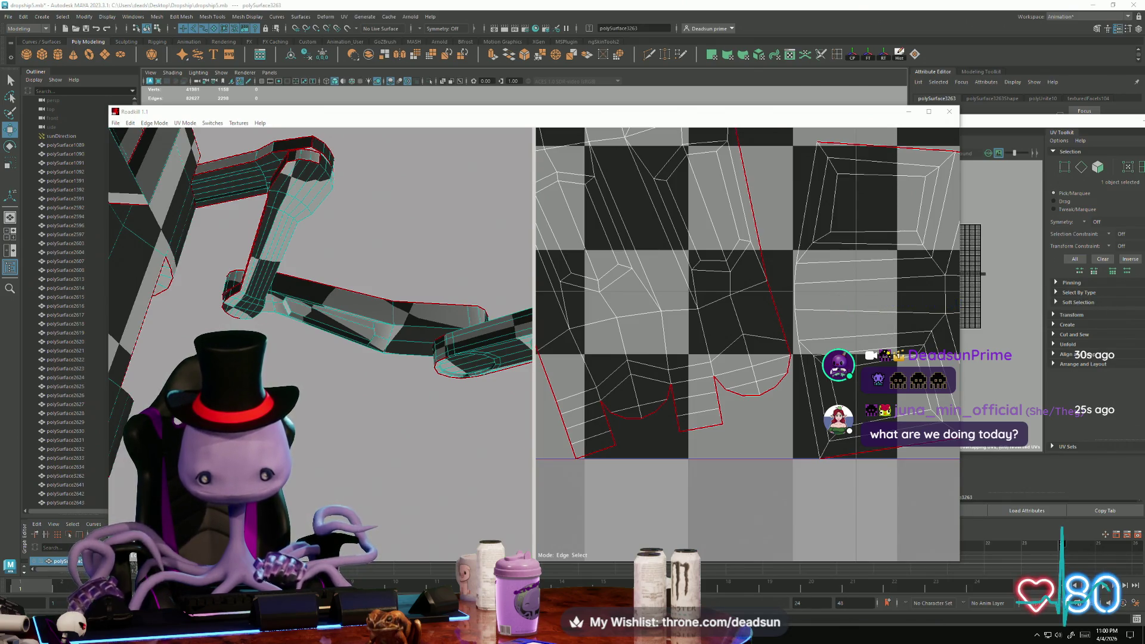
pyautogui.hotkey('alt', 'Tab')
pyautogui.press('super+Up')
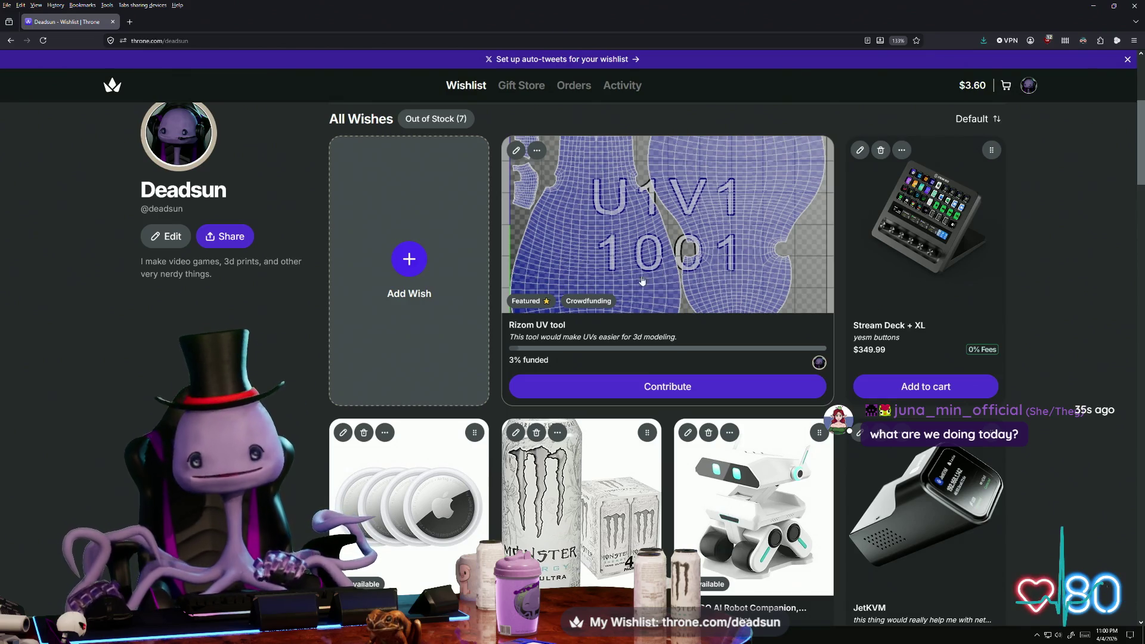
# Scroll through the Firefox wishlist page, then minimize the browser
pyautogui.scroll(-2, 604, 318)
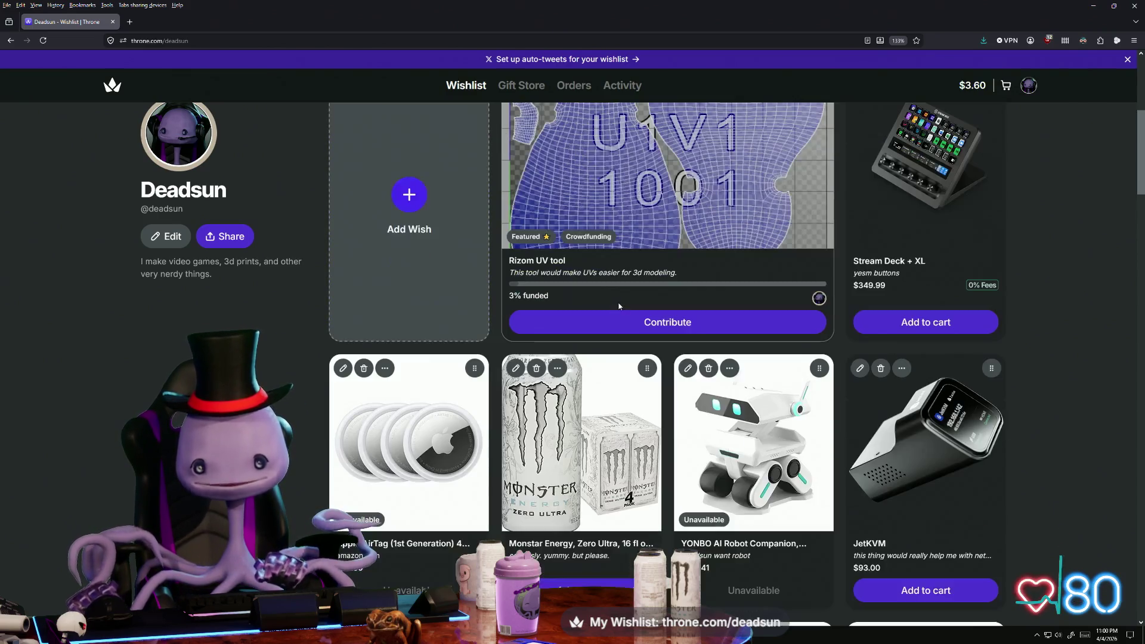
pyautogui.scroll(2, 618, 306)
pyautogui.press('super+Down')
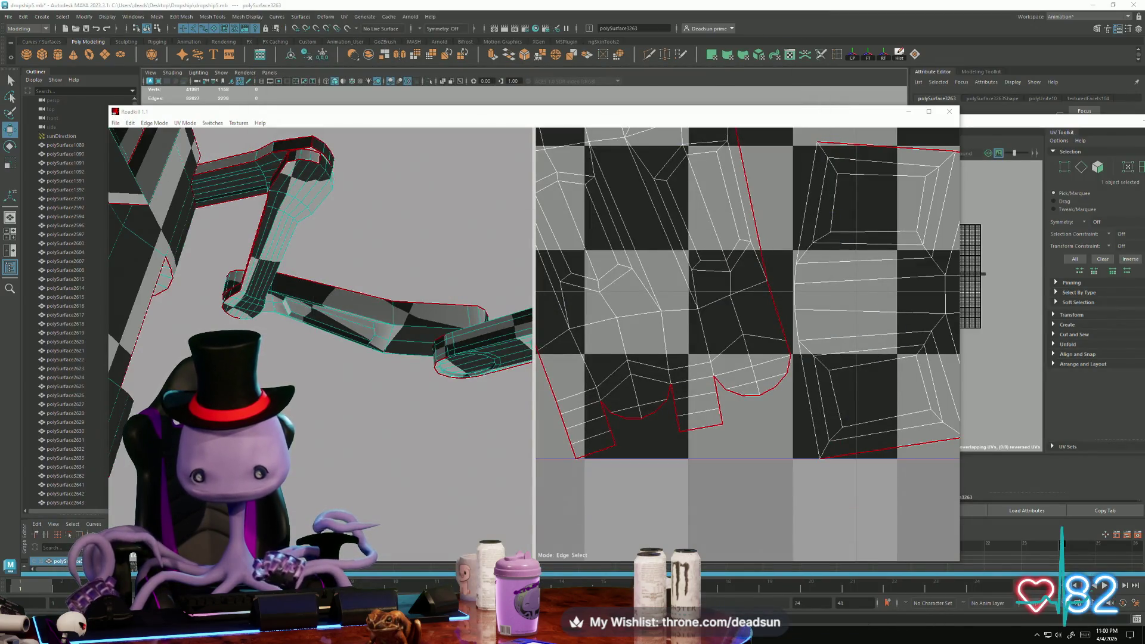
# Return to RoadKill, orbit the arm and zoom over the packed UV tile
pyautogui.hotkey('alt', 'Tab')
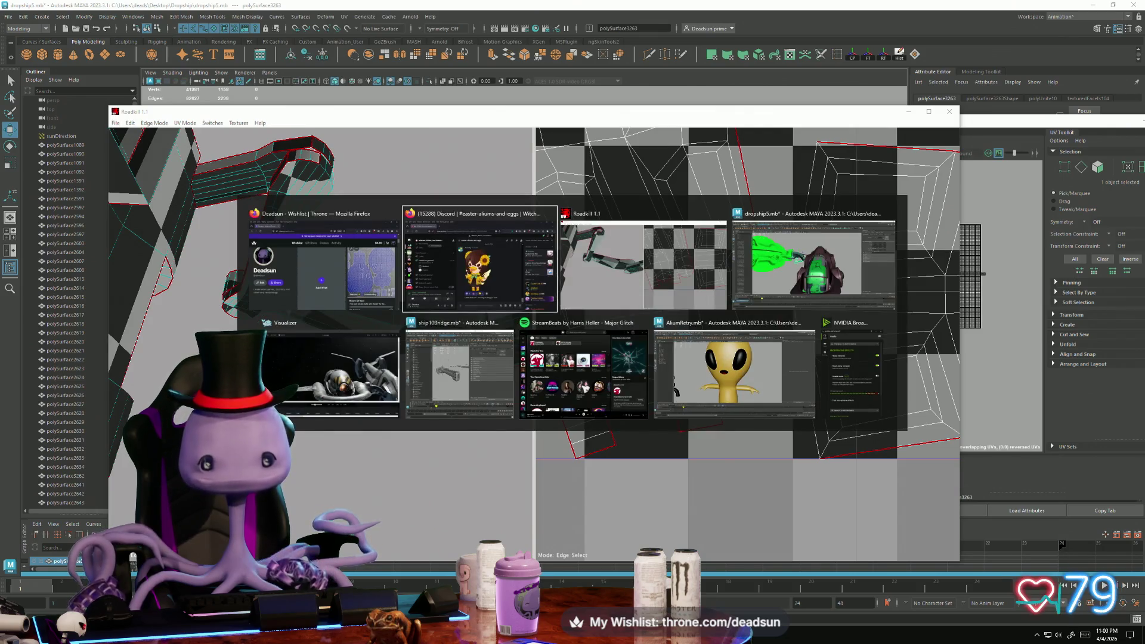
pyautogui.press('Escape')
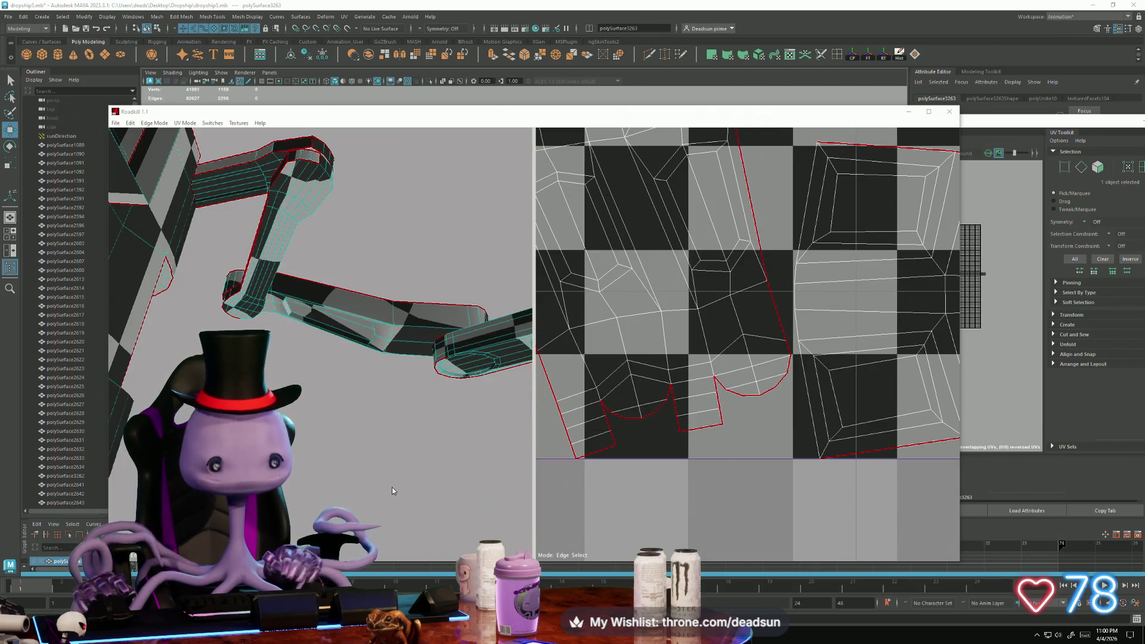
pyautogui.moveTo(392, 488)
pyautogui.keyDown('alt'); pyautogui.mouseDown()
pyautogui.moveTo(345, 381)
pyautogui.moveTo(417, 426)
pyautogui.moveTo(339, 339)
pyautogui.moveTo(326, 395)
pyautogui.mouseUp(); pyautogui.keyUp('alt')
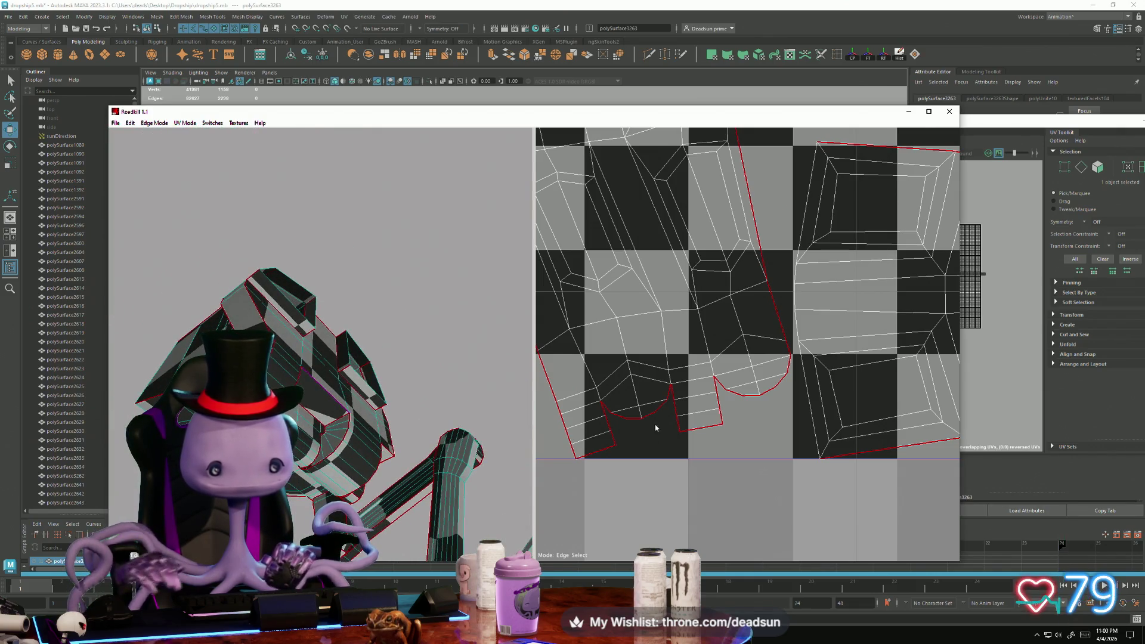
pyautogui.scroll(-5, 656, 427)
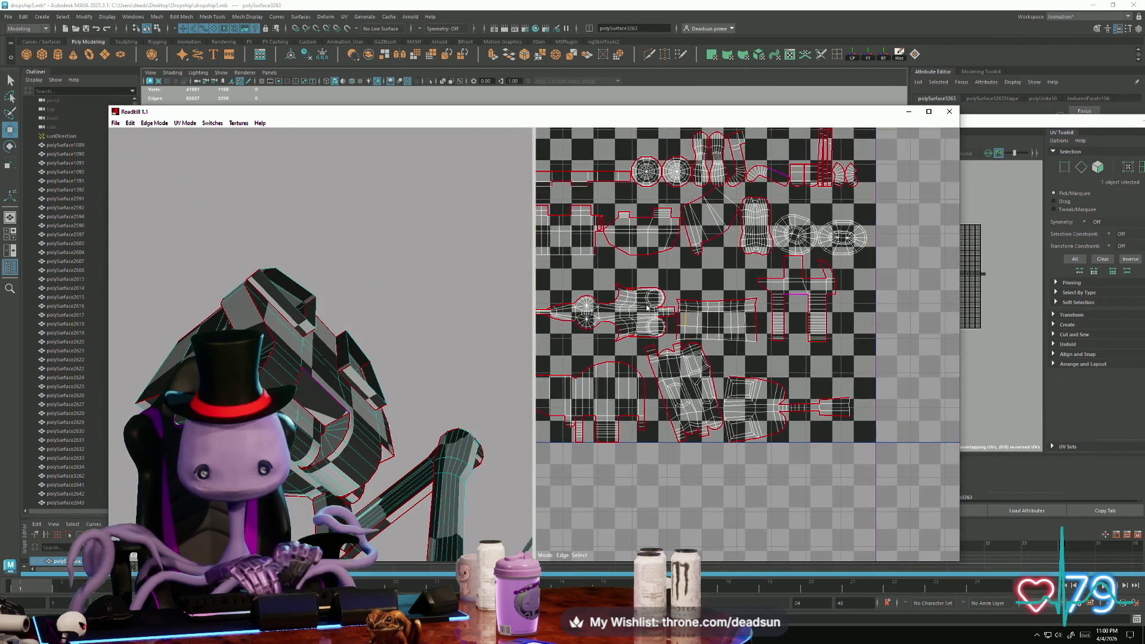
pyautogui.scroll(3, 718, 391)
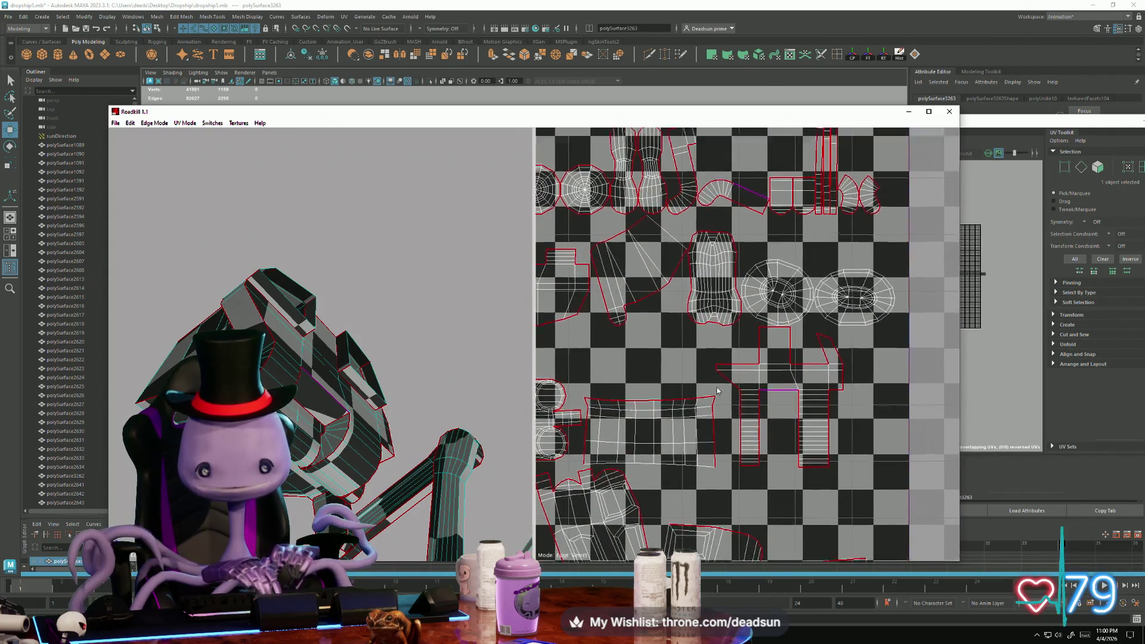
pyautogui.scroll(-3, 718, 391)
pyautogui.scroll(3, 584, 250)
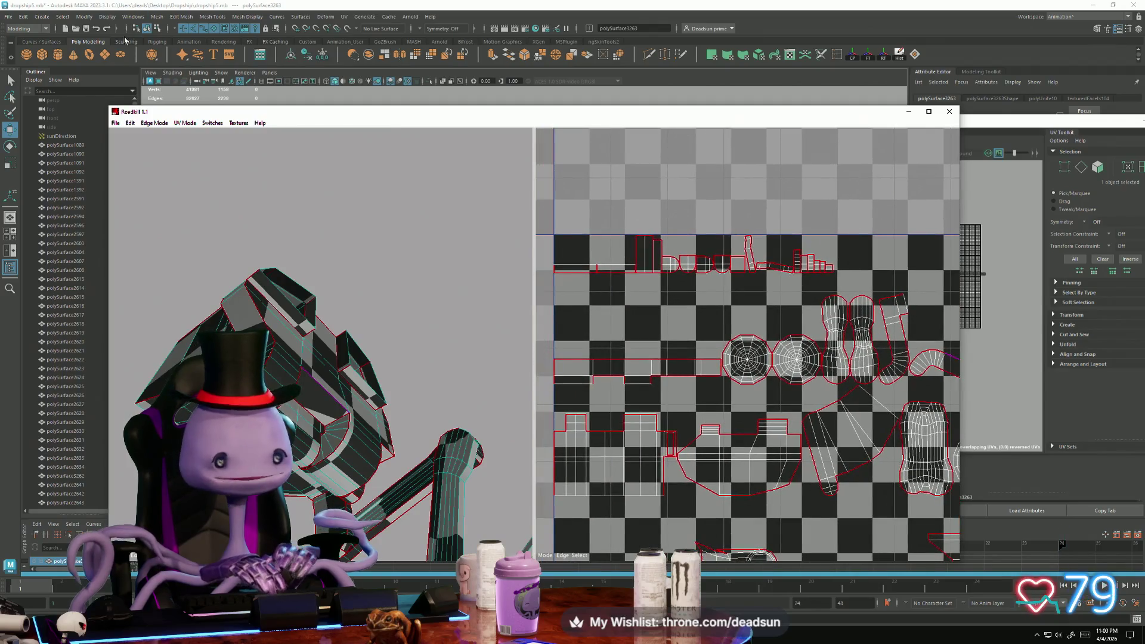
# Glance at the File menu, rotate closer to the arm, then switch to the dropship5 Maya scene
pyautogui.click(115, 122)
pyautogui.click(115, 123)
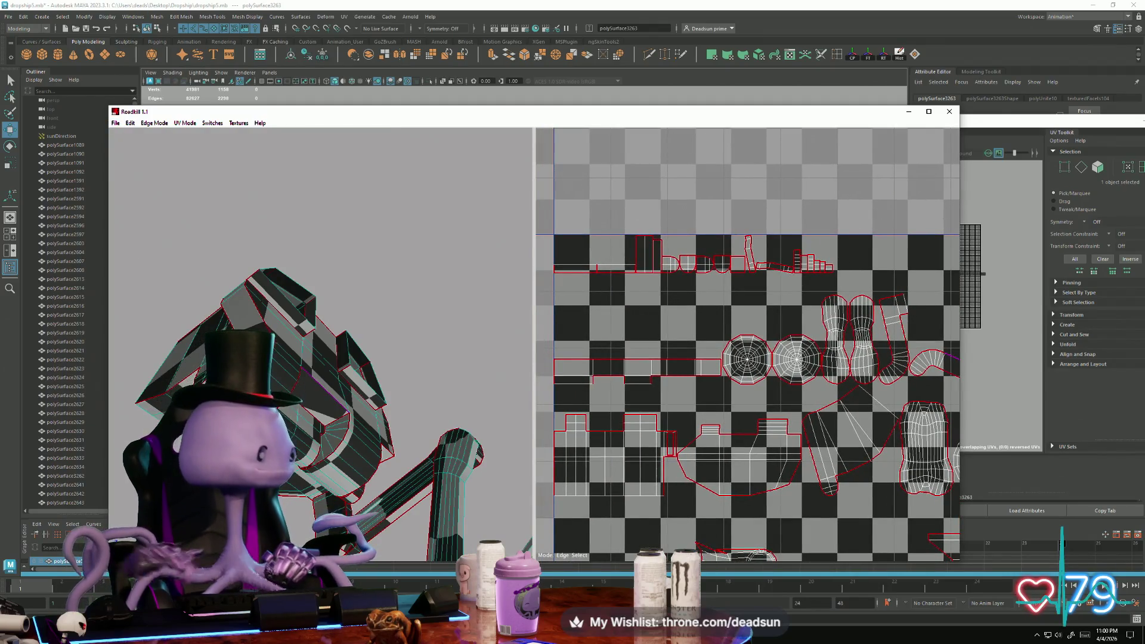
pyautogui.moveTo(370, 429)
pyautogui.keyDown('alt'); pyautogui.mouseDown()
pyautogui.moveTo(309, 410)
pyautogui.moveTo(303, 499)
pyautogui.mouseUp(); pyautogui.keyUp('alt')
pyautogui.hotkey('alt', 'Tab')
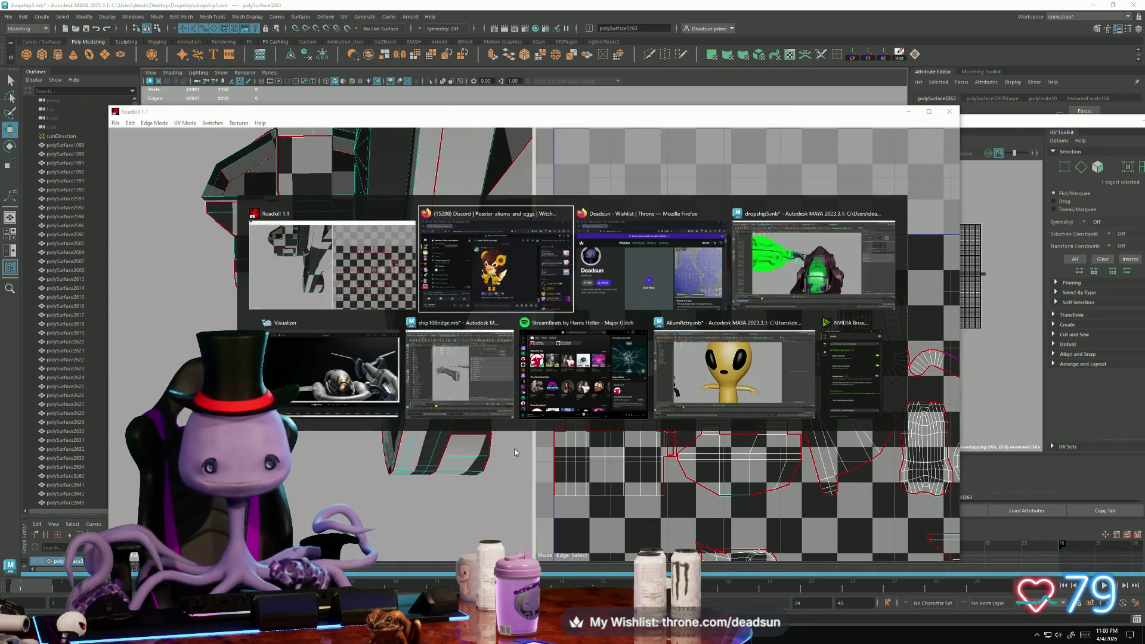
pyautogui.press('Tab')
pyautogui.press('Tab')
# Tumble and zoom around the dropship5 ship, view it from below, then return to RoadKill
pyautogui.moveTo(516, 452)
pyautogui.keyDown('alt'); pyautogui.mouseDown()
pyautogui.moveTo(491, 429)
pyautogui.moveTo(406, 435)
pyautogui.moveTo(511, 337)
pyautogui.moveTo(503, 464)
pyautogui.moveTo(483, 368)
pyautogui.moveTo(340, 298)
pyautogui.moveTo(338, 404)
pyautogui.moveTo(445, 348)
pyautogui.moveTo(378, 404)
pyautogui.moveTo(370, 372)
pyautogui.moveTo(345, 395)
pyautogui.moveTo(360, 445)
pyautogui.mouseUp(); pyautogui.keyUp('alt')
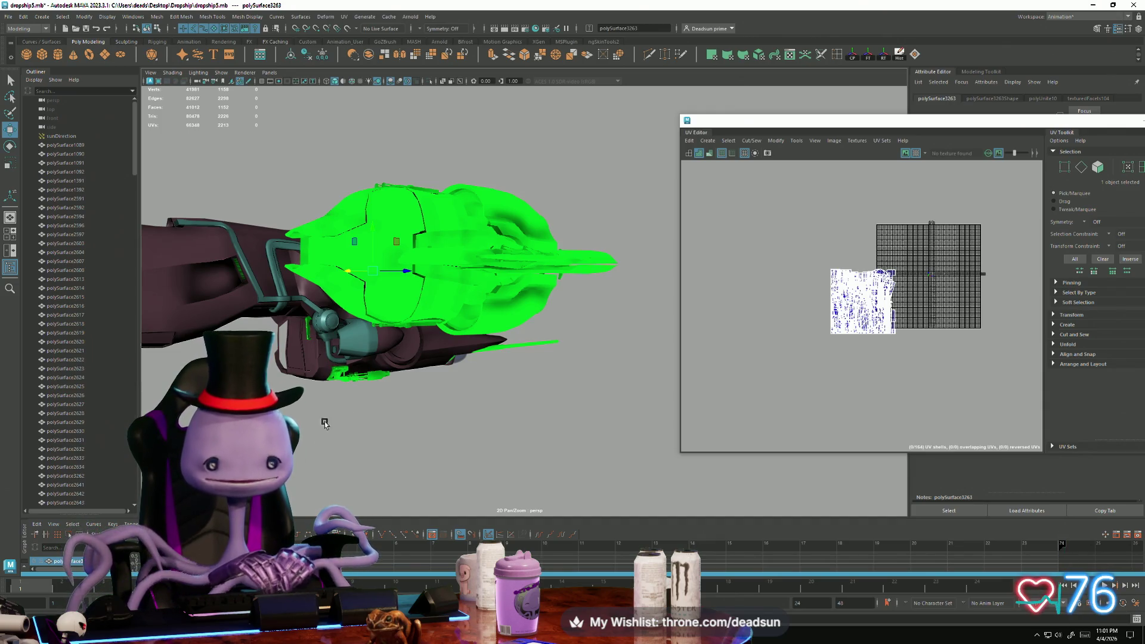
pyautogui.keyDown('alt'); pyautogui.moveTo(324, 423); pyautogui.dragTo(392, 401); pyautogui.keyUp('alt')
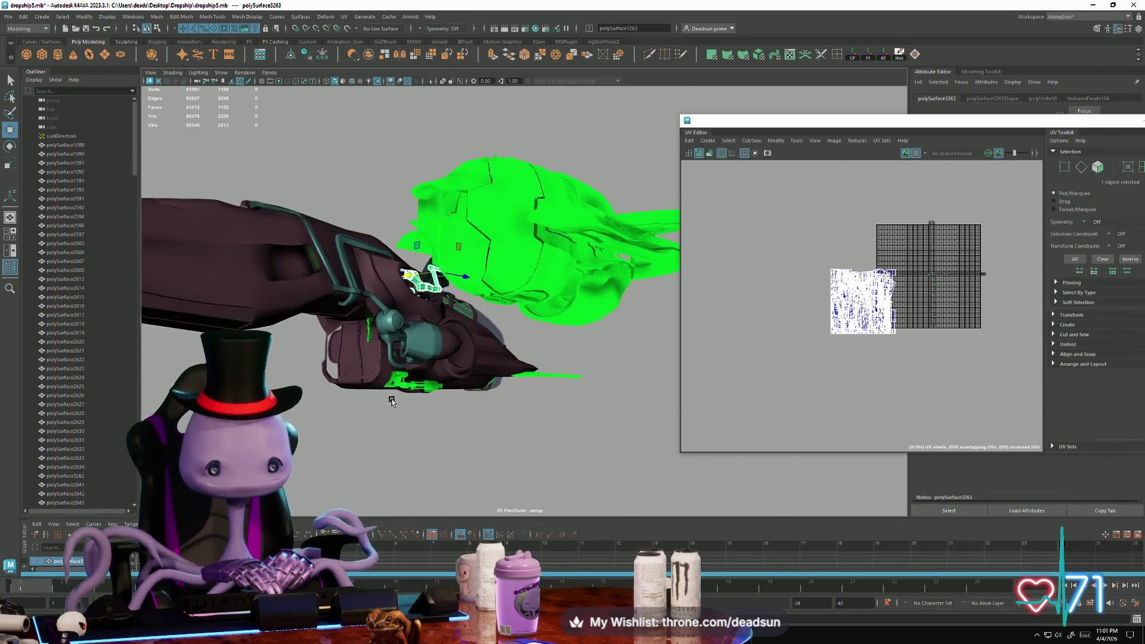
pyautogui.moveTo(392, 401)
pyautogui.keyDown('alt'); pyautogui.mouseDown(button='right')
pyautogui.moveTo(384, 413)
pyautogui.moveTo(409, 416)
pyautogui.moveTo(437, 460)
pyautogui.moveTo(398, 431)
pyautogui.mouseUp(button='right'); pyautogui.keyUp('alt')
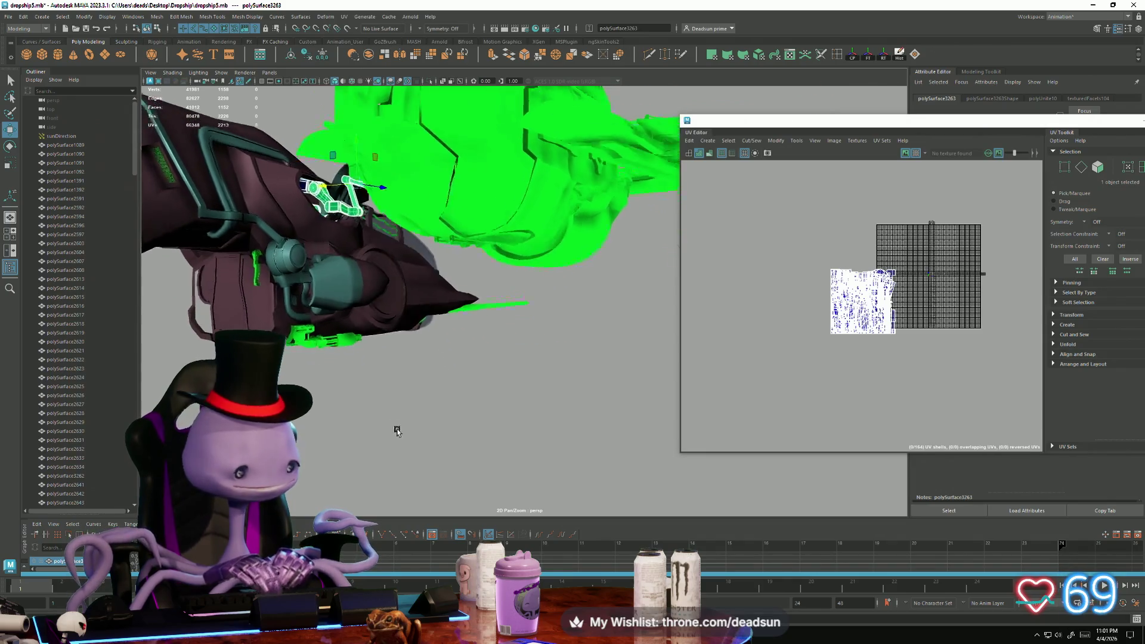
pyautogui.moveTo(397, 430)
pyautogui.keyDown('alt'); pyautogui.mouseDown()
pyautogui.moveTo(491, 440)
pyautogui.moveTo(448, 435)
pyautogui.moveTo(431, 401)
pyautogui.moveTo(473, 332)
pyautogui.mouseUp(); pyautogui.keyUp('alt')
pyautogui.hotkey('alt', 'Tab')
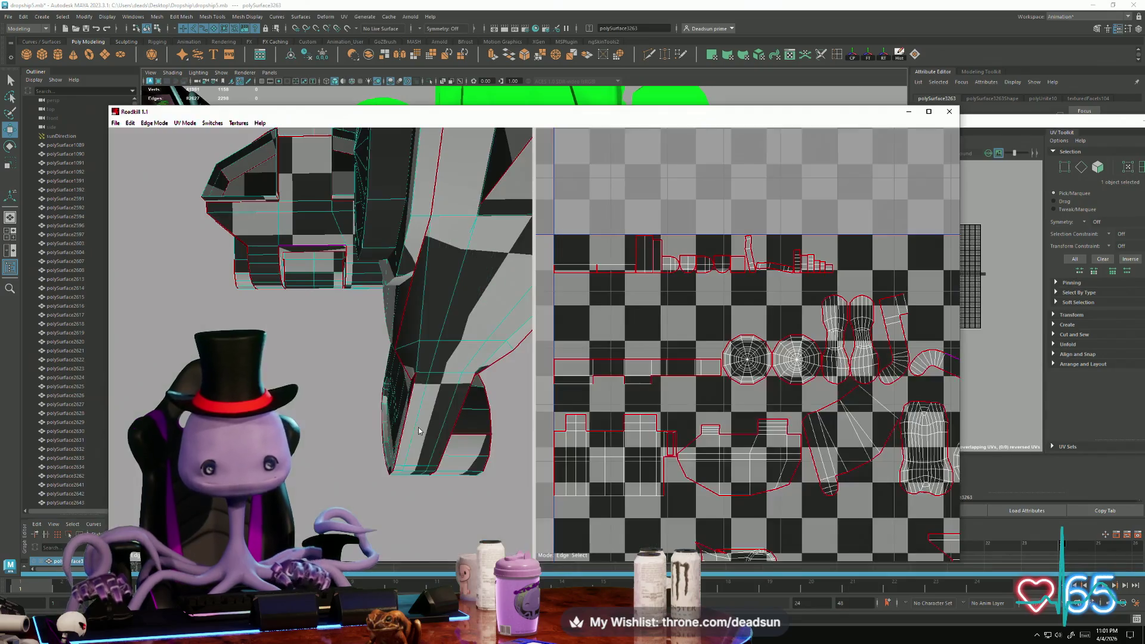
pyautogui.moveTo(650, 365); pyautogui.dragTo(727, 363, button='middle')
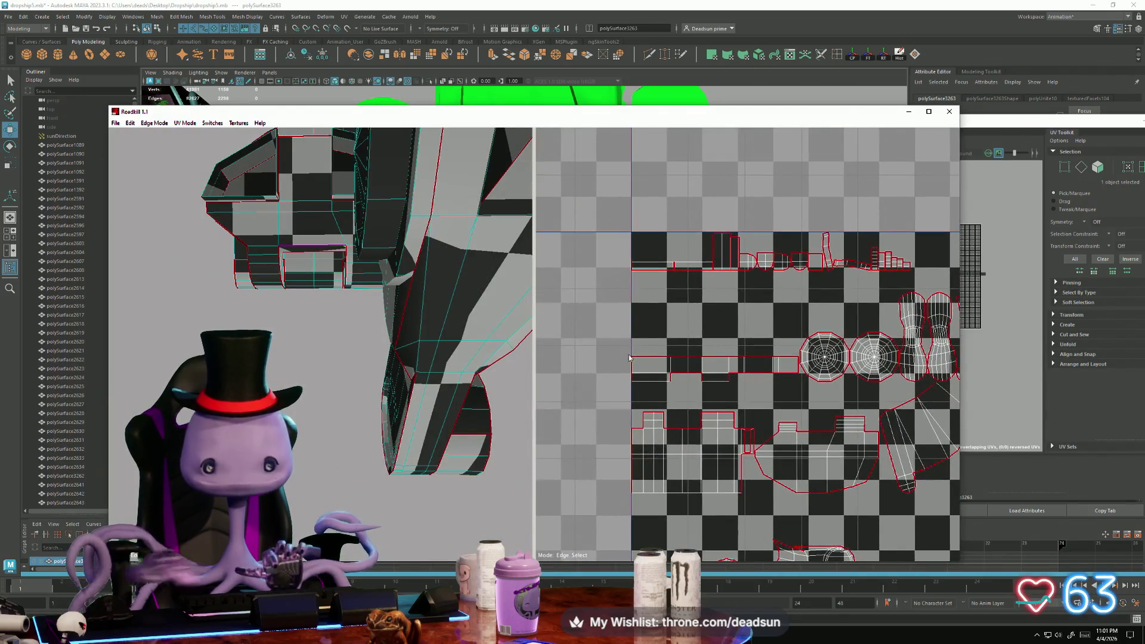
pyautogui.moveTo(357, 298)
pyautogui.keyDown('alt'); pyautogui.mouseDown()
pyautogui.moveTo(326, 297)
pyautogui.moveTo(343, 289)
pyautogui.moveTo(239, 310)
pyautogui.moveTo(297, 326)
pyautogui.mouseUp(); pyautogui.keyUp('alt')
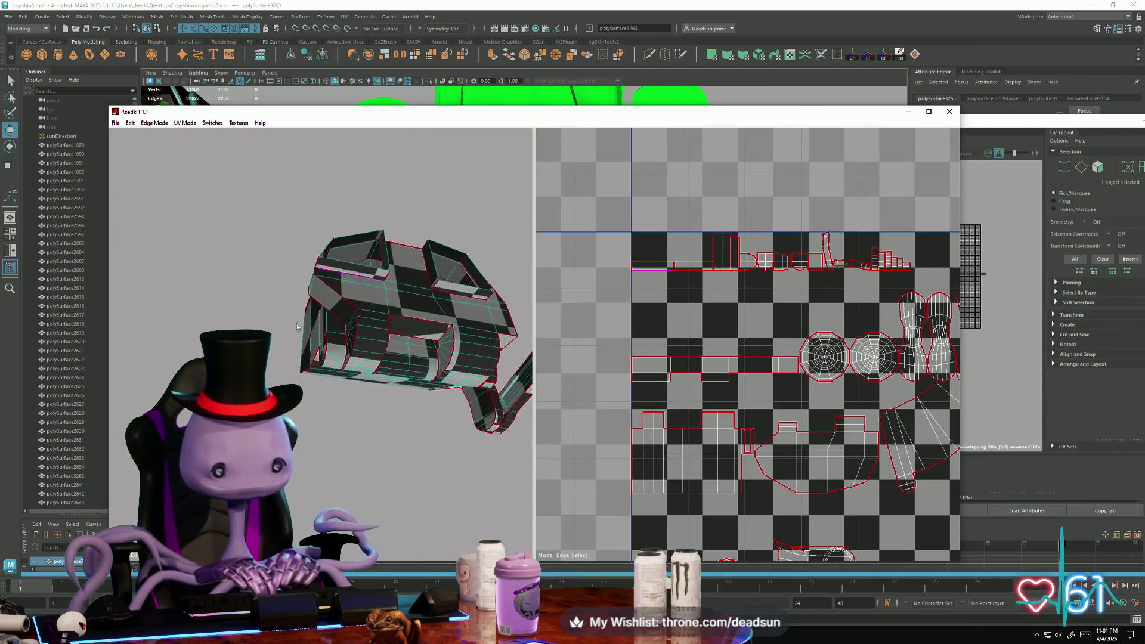
pyautogui.moveTo(296, 326)
pyautogui.keyDown('alt'); pyautogui.mouseDown(button='right')
pyautogui.moveTo(317, 343)
pyautogui.moveTo(307, 381)
pyautogui.mouseUp(button='right'); pyautogui.keyUp('alt')
pyautogui.moveTo(319, 398)
pyautogui.keyDown('alt'); pyautogui.mouseDown()
pyautogui.moveTo(374, 392)
pyautogui.moveTo(414, 371)
pyautogui.moveTo(365, 390)
pyautogui.moveTo(316, 388)
pyautogui.moveTo(303, 376)
pyautogui.mouseUp(); pyautogui.keyUp('alt')
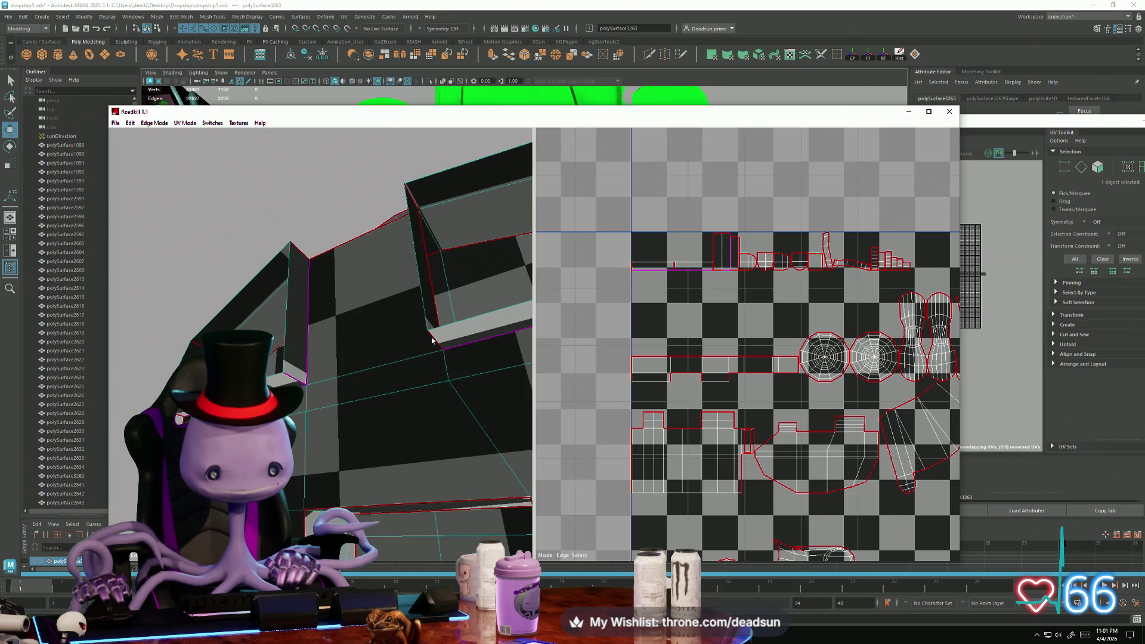
pyautogui.moveTo(436, 340)
pyautogui.keyDown('alt'); pyautogui.mouseDown()
pyautogui.moveTo(431, 391)
pyautogui.moveTo(381, 376)
pyautogui.moveTo(501, 447)
pyautogui.moveTo(427, 388)
pyautogui.mouseUp(); pyautogui.keyUp('alt')
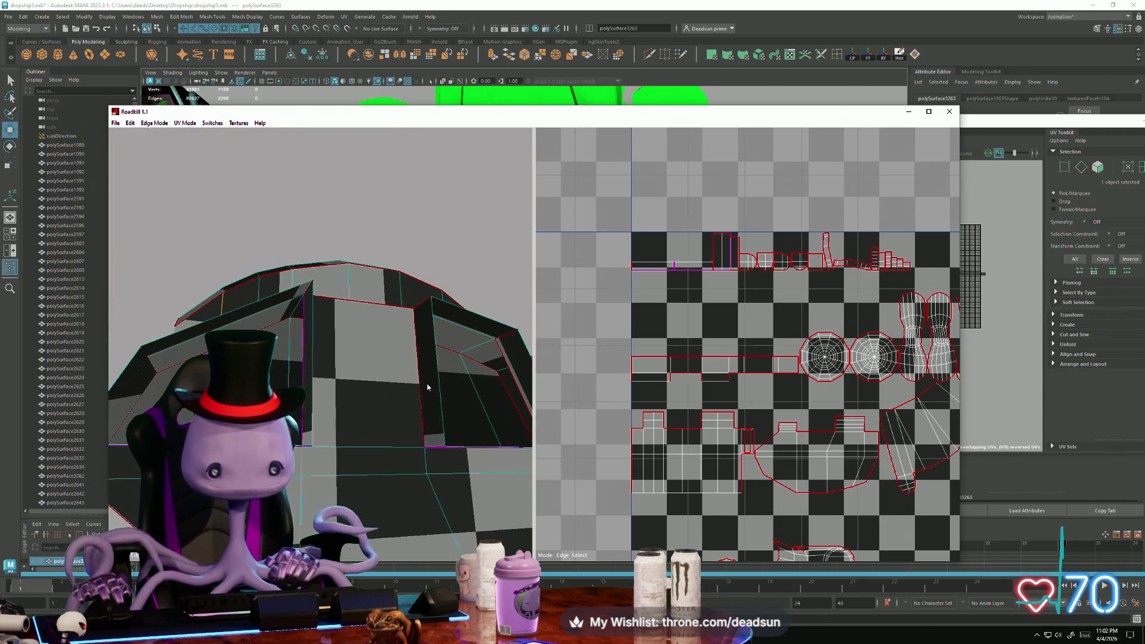
pyautogui.click(442, 415)
# Orbit the arm mesh and pan the UV view to follow the selected edge loop among the islands
pyautogui.scroll(5, 704, 316)
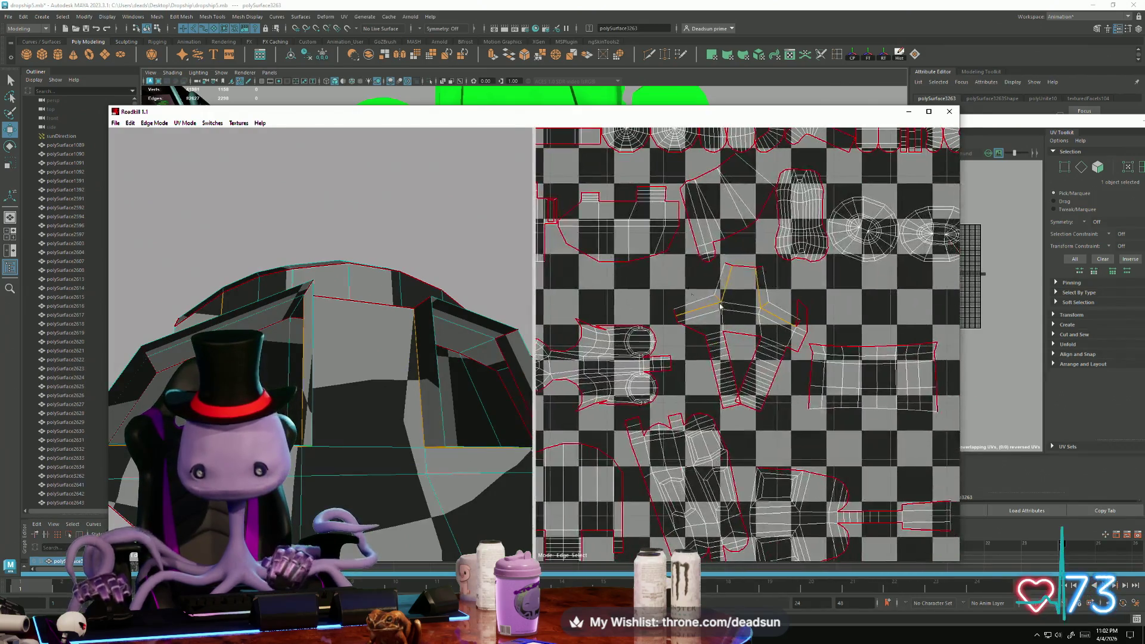
pyautogui.scroll(5, 722, 306)
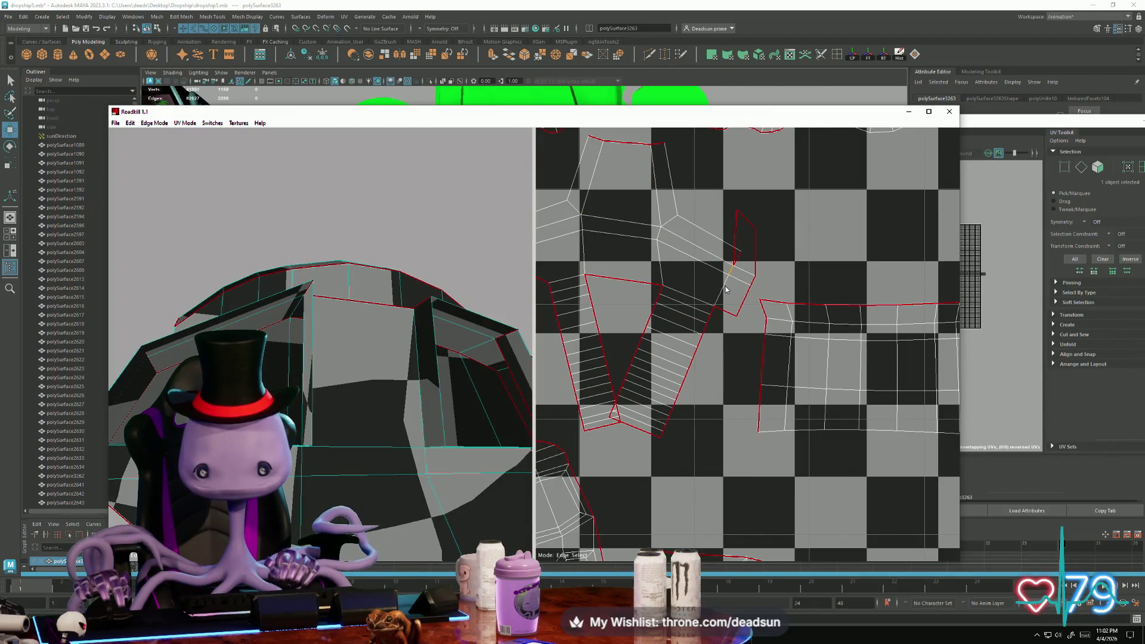
pyautogui.keyDown('alt'); pyautogui.moveTo(418, 418); pyautogui.dragTo(389, 443); pyautogui.keyUp('alt')
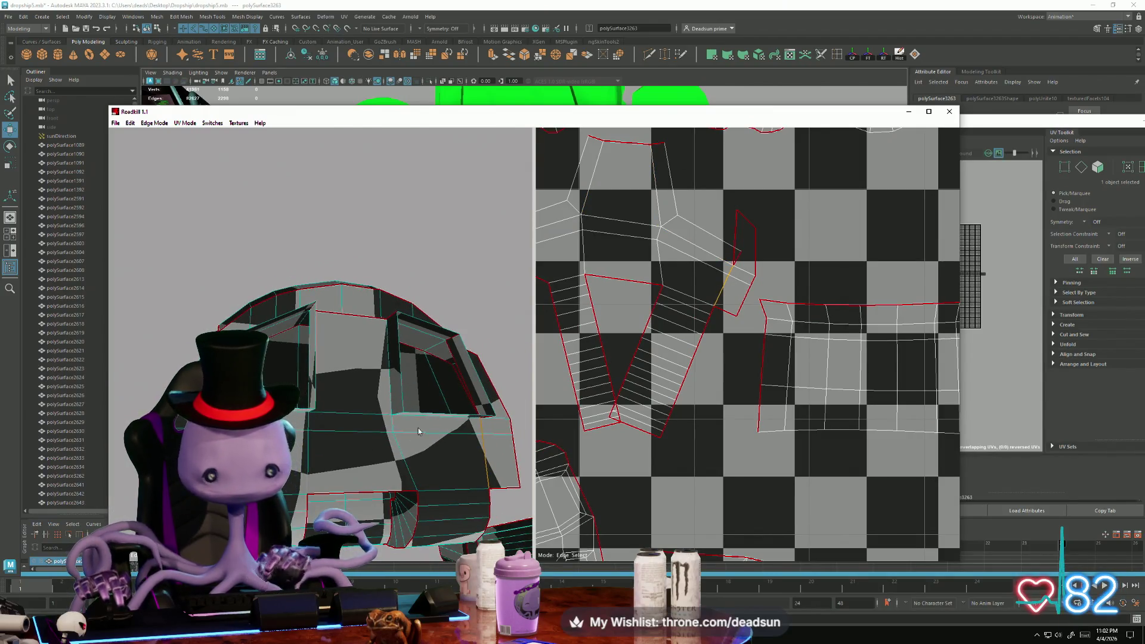
pyautogui.keyDown('alt'); pyautogui.moveTo(549, 381); pyautogui.dragTo(711, 328, button='middle'); pyautogui.keyUp('alt')
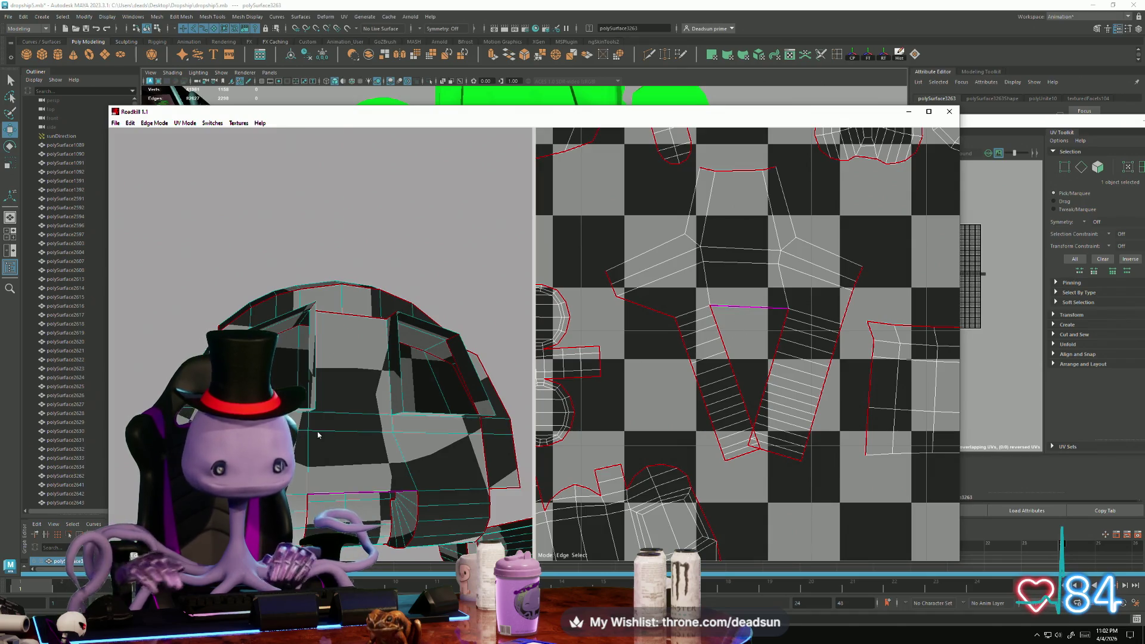
pyautogui.moveTo(317, 431)
pyautogui.keyDown('alt'); pyautogui.mouseDown()
pyautogui.moveTo(375, 395)
pyautogui.moveTo(349, 391)
pyautogui.mouseUp(); pyautogui.keyUp('alt')
pyautogui.scroll(5, 388, 397)
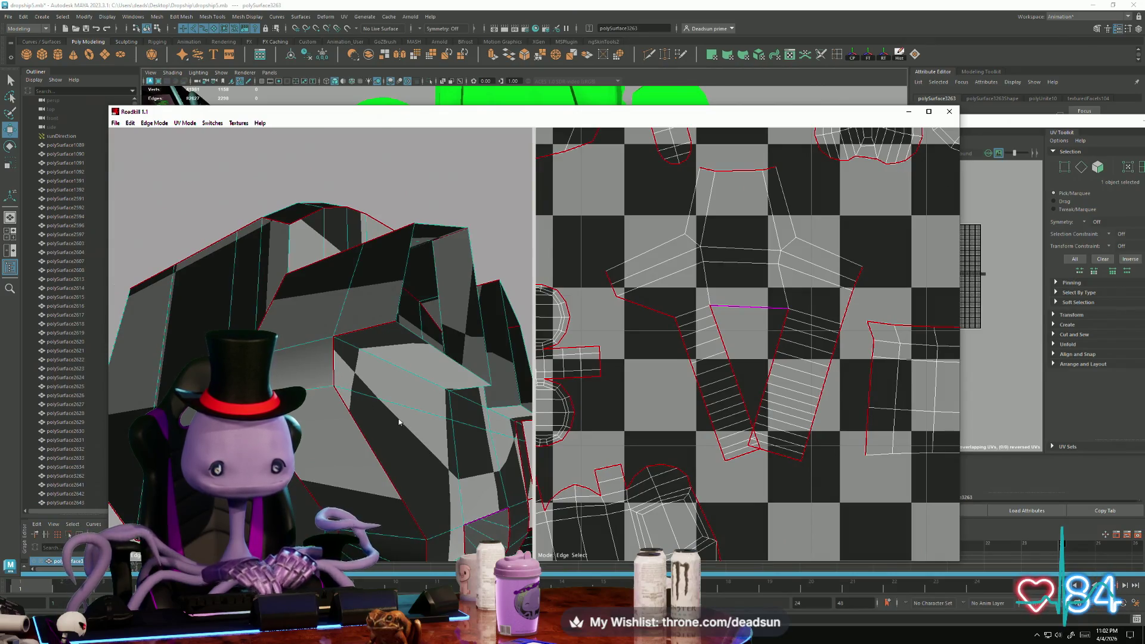
pyautogui.moveTo(399, 422)
pyautogui.keyDown('alt'); pyautogui.mouseDown()
pyautogui.moveTo(320, 435)
pyautogui.moveTo(342, 392)
pyautogui.moveTo(310, 366)
pyautogui.moveTo(339, 369)
pyautogui.moveTo(348, 427)
pyautogui.moveTo(388, 453)
pyautogui.mouseUp(); pyautogui.keyUp('alt')
pyautogui.scroll(3, 320, 435)
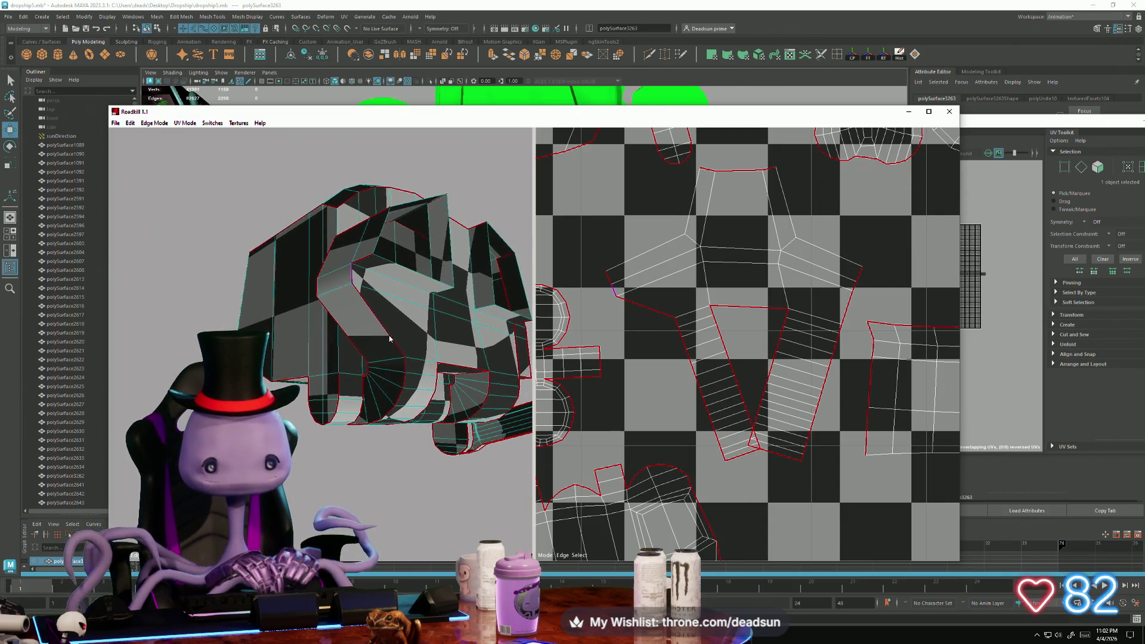
# Re-unwrap the mesh into new UV islands
pyautogui.click(754, 395)
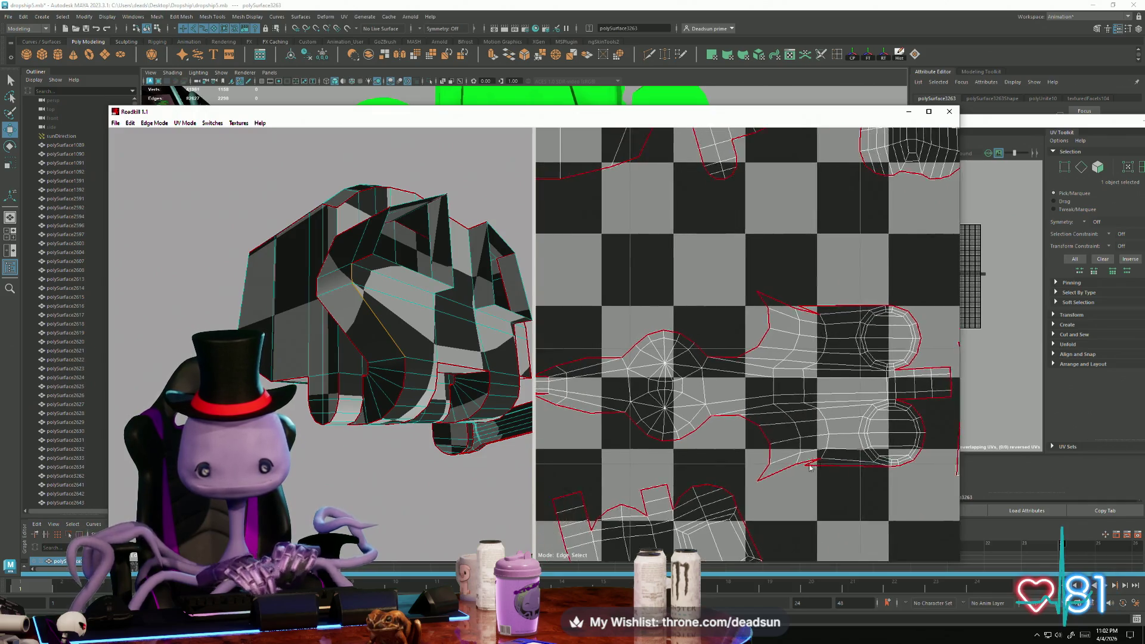
pyautogui.scroll(-3, 769, 429)
pyautogui.scroll(2, 780, 464)
pyautogui.scroll(6, 629, 256)
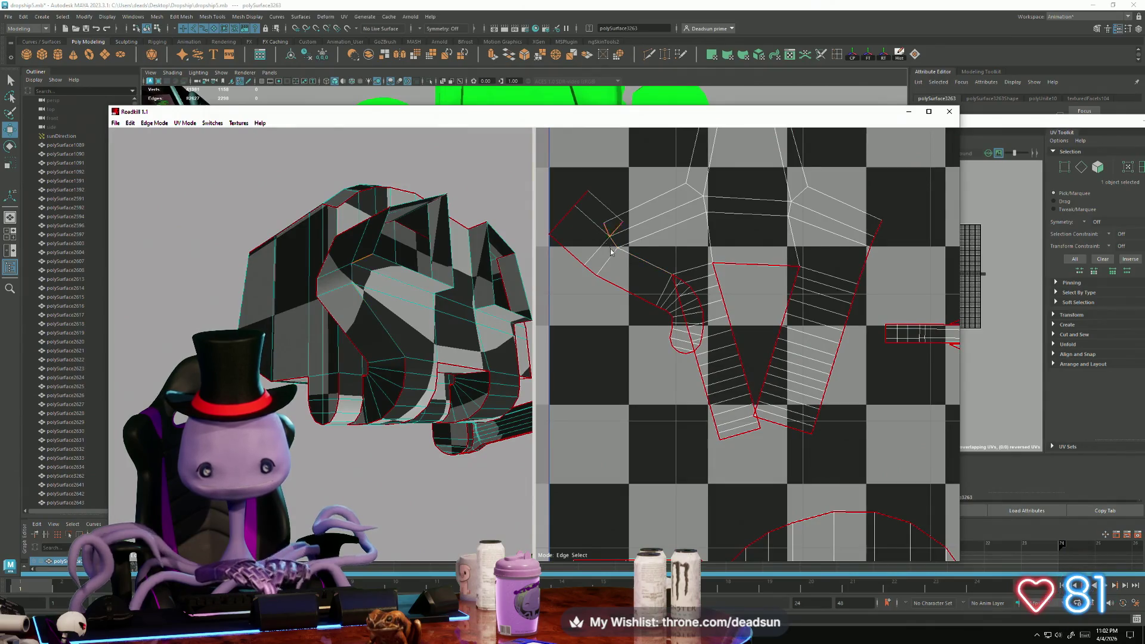
# Mark three more arm edges as seams with the C key so the islands re-unwrap
pyautogui.click(670, 274)
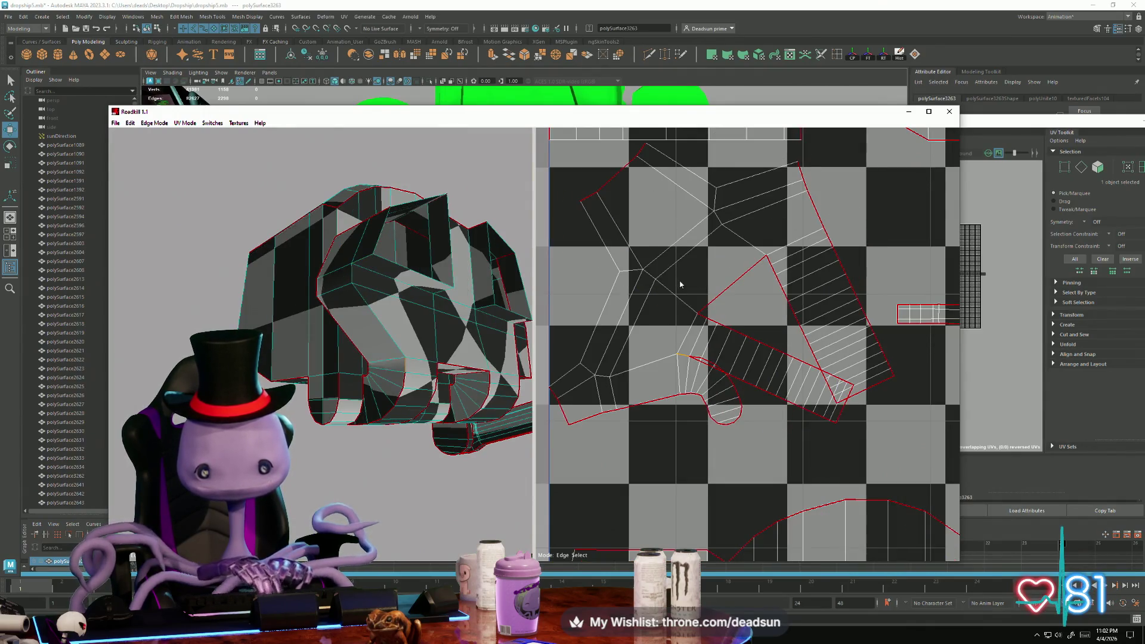
pyautogui.click(697, 359)
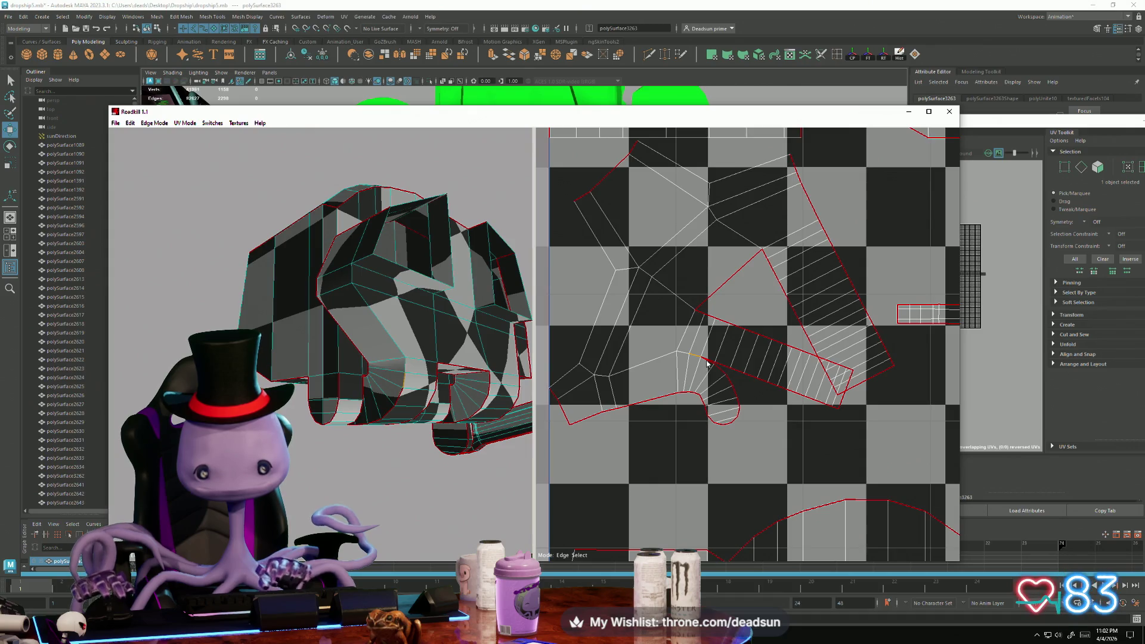
pyautogui.click(707, 368)
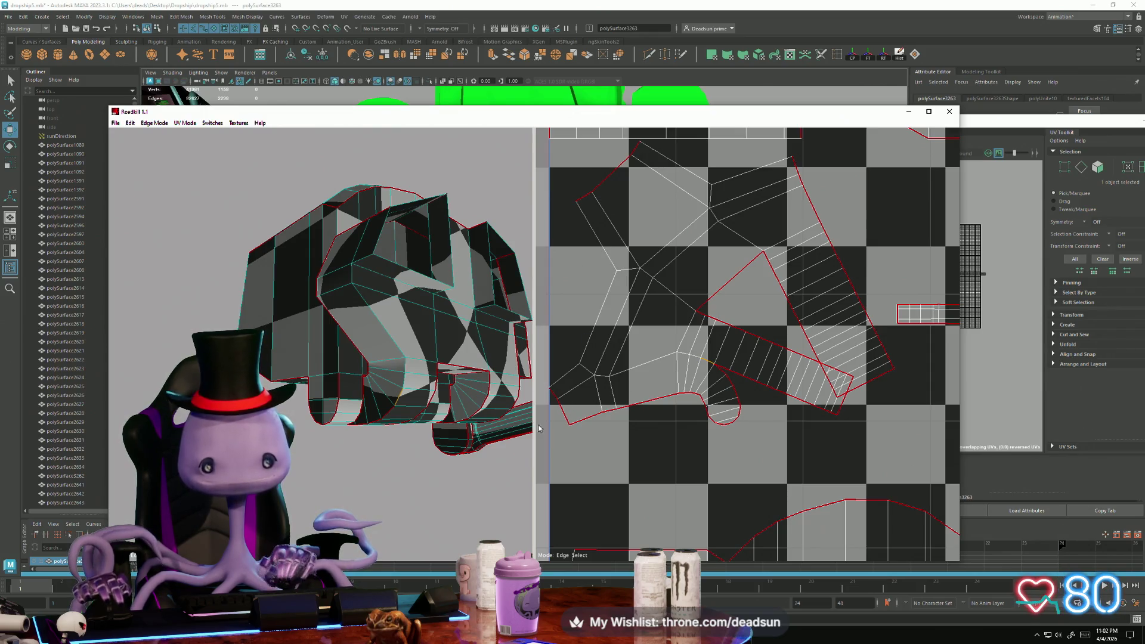
pyautogui.moveTo(525, 421)
pyautogui.keyDown('alt'); pyautogui.mouseDown()
pyautogui.moveTo(405, 365)
pyautogui.moveTo(430, 373)
pyautogui.moveTo(402, 442)
pyautogui.moveTo(385, 434)
pyautogui.moveTo(305, 530)
pyautogui.moveTo(364, 377)
pyautogui.mouseUp(); pyautogui.keyUp('alt')
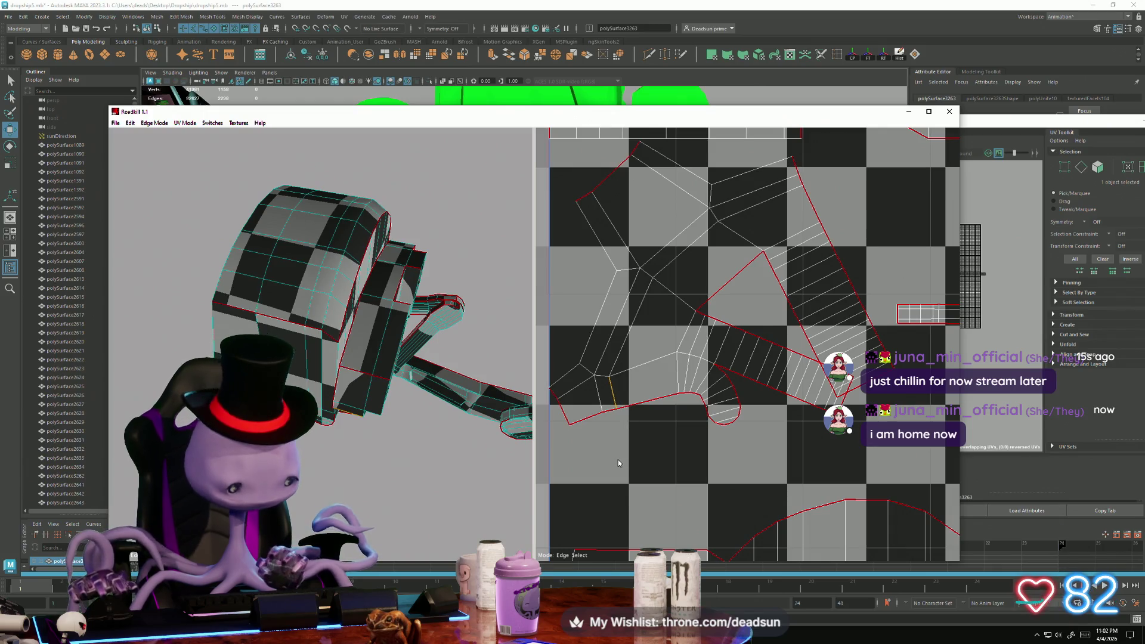
pyautogui.press('c')
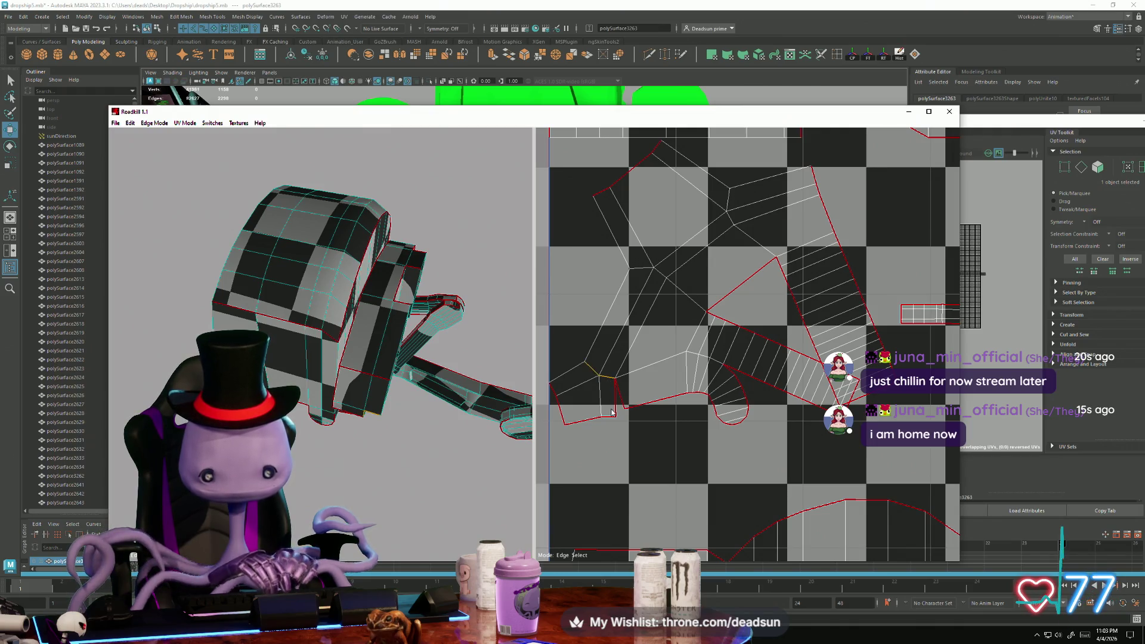
pyautogui.press('c')
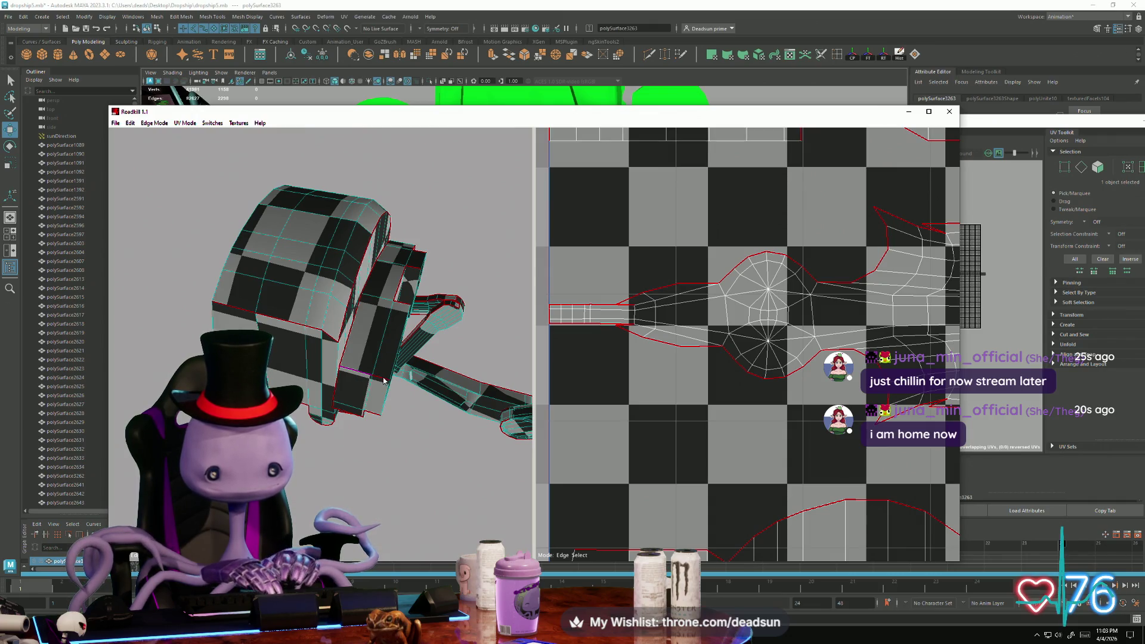
# Re-unwrap the island around its existing seam edge with the W key
pyautogui.click(384, 380)
pyautogui.press('w')
pyautogui.moveTo(350, 413)
pyautogui.keyDown('alt'); pyautogui.mouseDown()
pyautogui.moveTo(373, 373)
pyautogui.moveTo(352, 417)
pyautogui.moveTo(385, 449)
pyautogui.moveTo(328, 456)
pyautogui.moveTo(542, 431)
pyautogui.moveTo(400, 330)
pyautogui.mouseUp(); pyautogui.keyUp('alt')
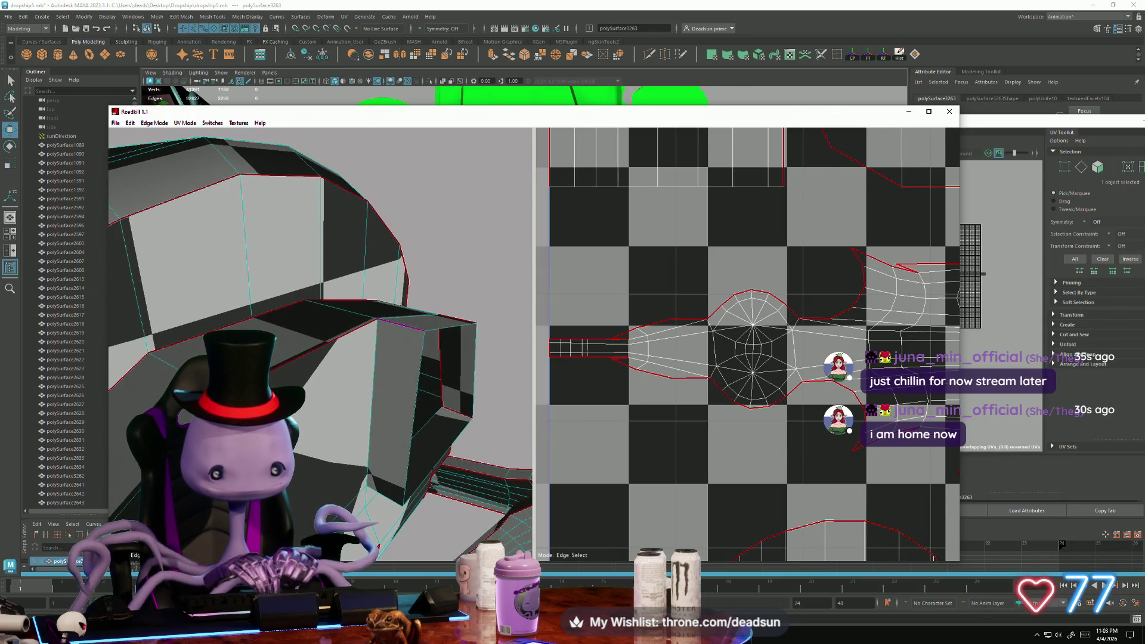
pyautogui.keyDown('alt'); pyautogui.moveTo(400, 330); pyautogui.dragTo(358, 346); pyautogui.keyUp('alt')
pyautogui.scroll(-5, 767, 436)
pyautogui.scroll(8, 768, 435)
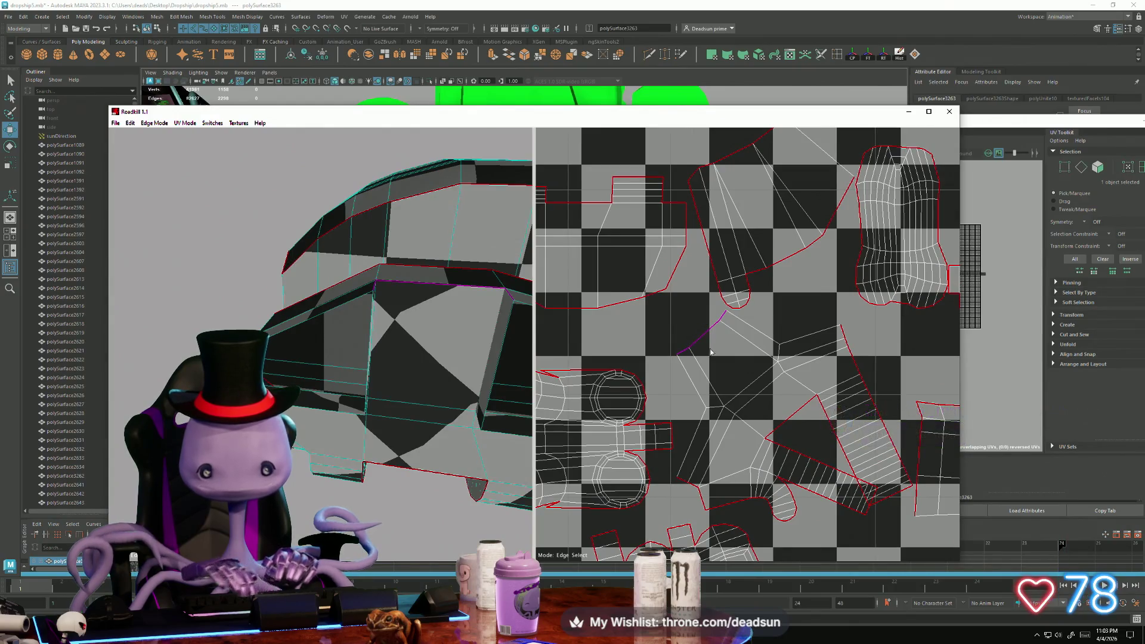
# Seam one more arm edge so the islands relayout inside the checker tile
pyautogui.click(741, 420)
pyautogui.scroll(-6, 746, 429)
pyautogui.scroll(3, 754, 447)
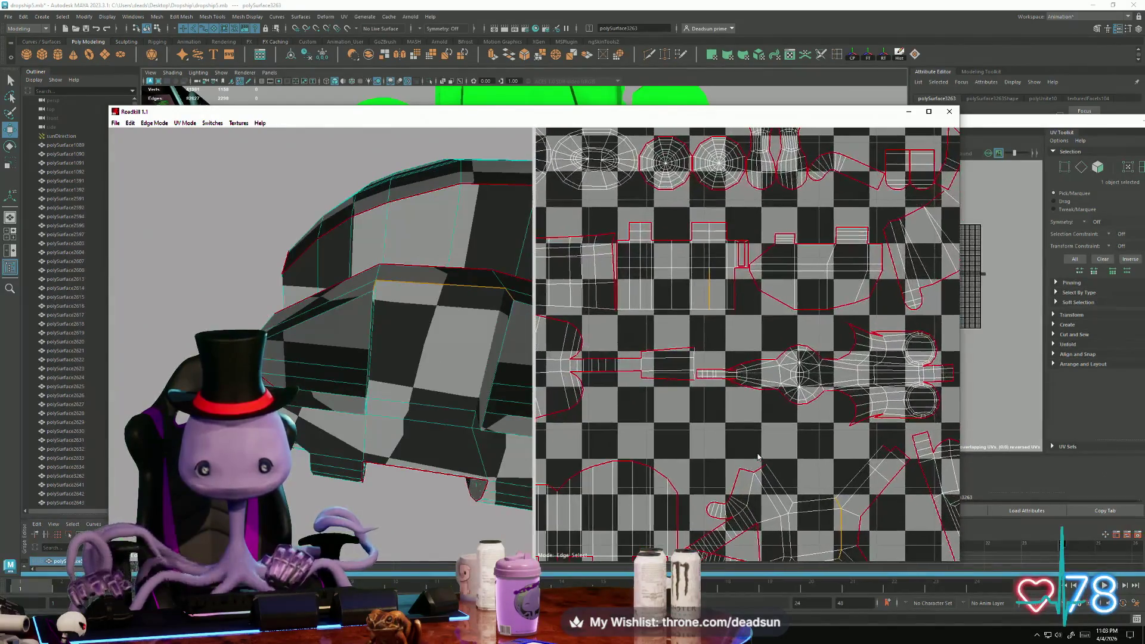
pyautogui.scroll(5, 757, 454)
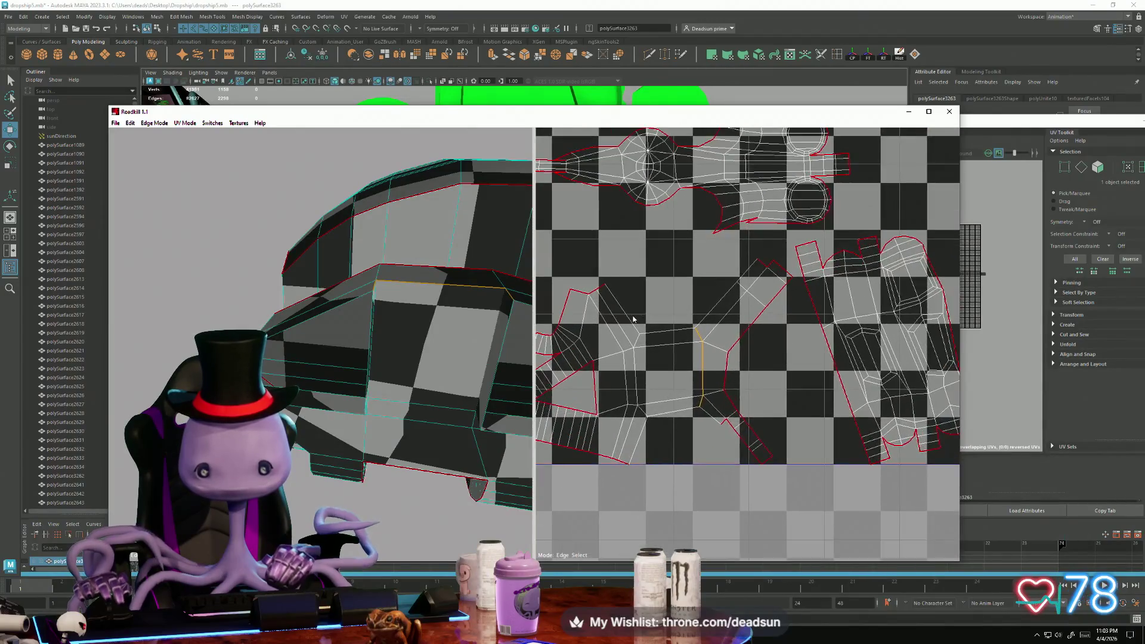
pyautogui.moveTo(632, 375); pyautogui.dragTo(689, 292, button='middle')
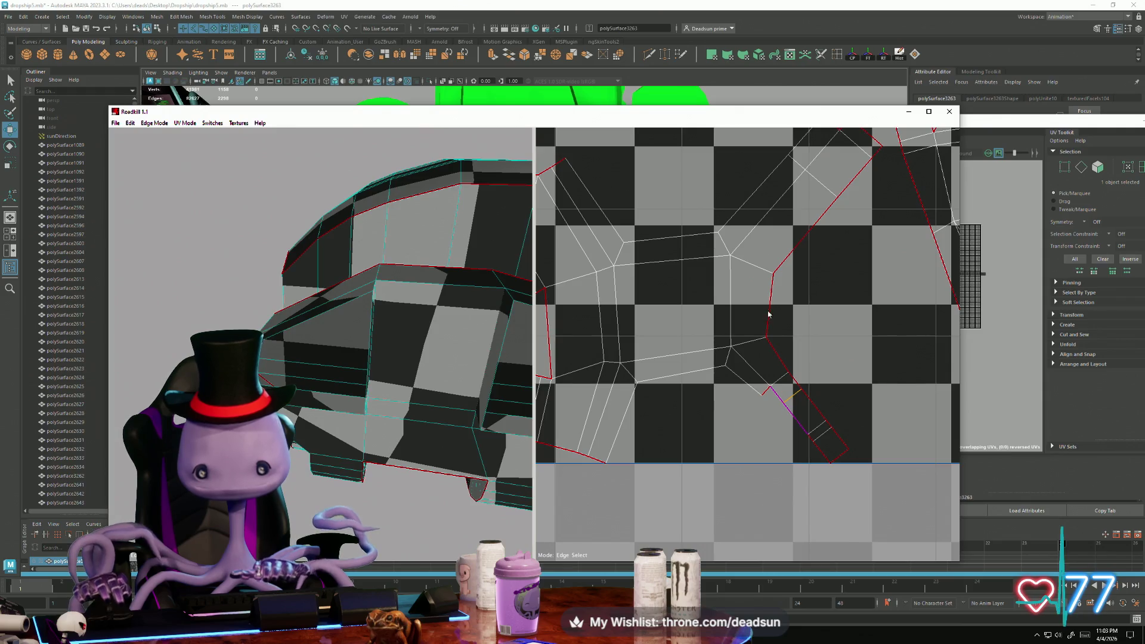
pyautogui.moveTo(489, 376)
pyautogui.keyDown('alt'); pyautogui.mouseDown()
pyautogui.moveTo(382, 400)
pyautogui.moveTo(449, 417)
pyautogui.moveTo(438, 378)
pyautogui.moveTo(471, 324)
pyautogui.mouseUp(); pyautogui.keyUp('alt')
pyautogui.scroll(3, 471, 324)
pyautogui.scroll(-5, 737, 400)
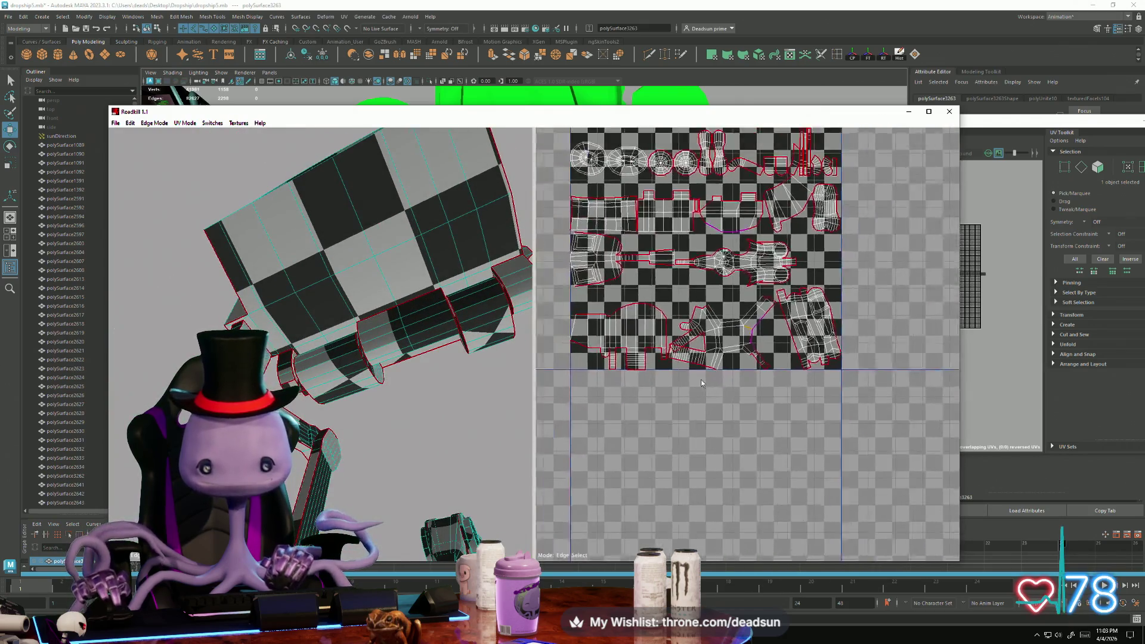
pyautogui.scroll(2, 700, 380)
pyautogui.scroll(-3, 708, 391)
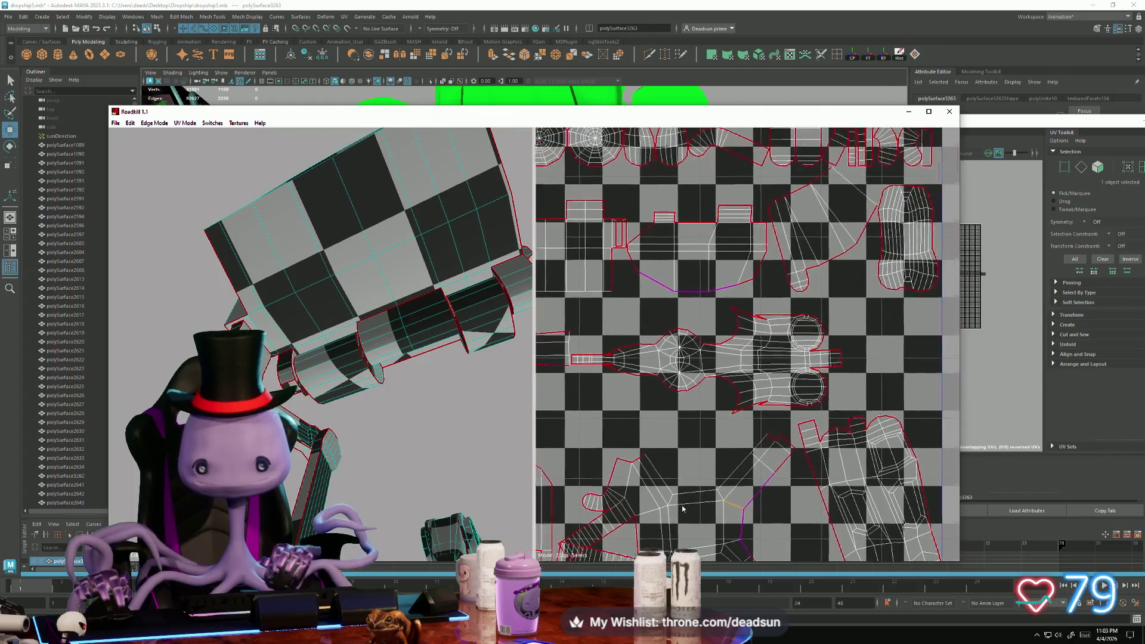
pyautogui.scroll(3, 647, 383)
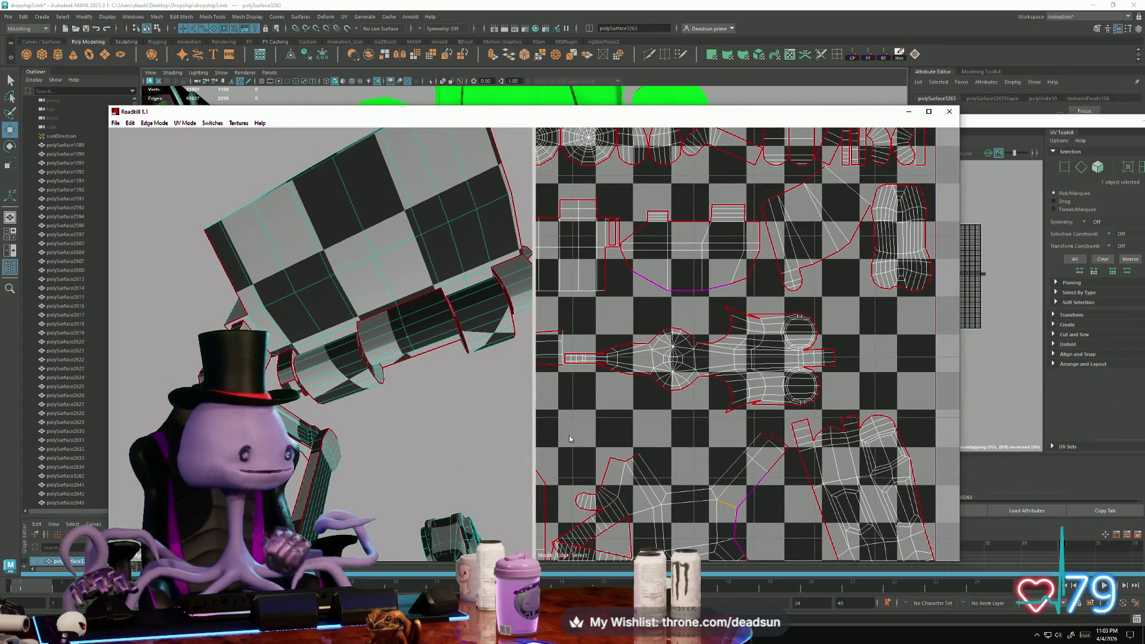
pyautogui.scroll(-3, 678, 443)
pyautogui.scroll(3, 704, 376)
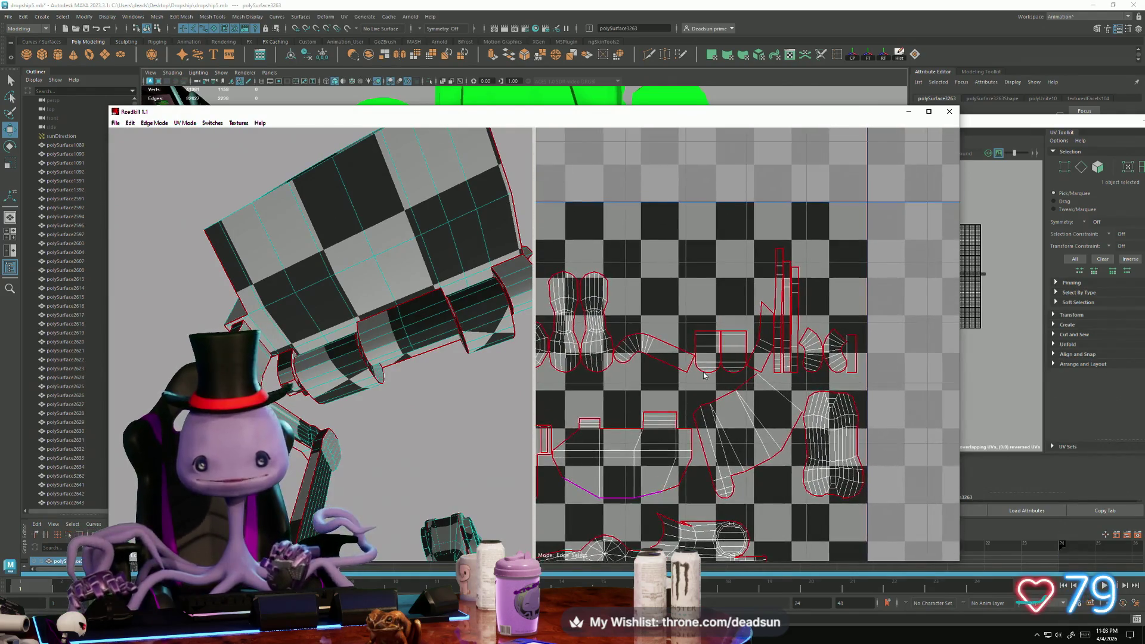
pyautogui.scroll(3, 704, 375)
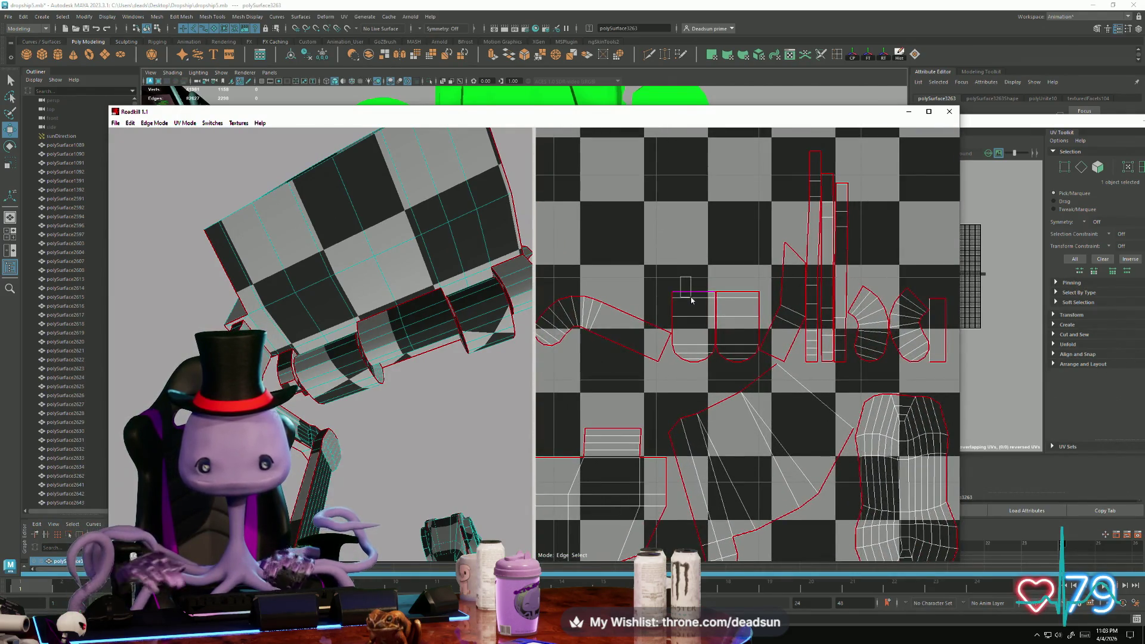
pyautogui.click(691, 300)
pyautogui.moveTo(358, 387)
pyautogui.keyDown('alt'); pyautogui.mouseDown()
pyautogui.moveTo(322, 419)
pyautogui.moveTo(268, 422)
pyautogui.moveTo(364, 507)
pyautogui.moveTo(370, 432)
pyautogui.moveTo(263, 400)
pyautogui.moveTo(341, 465)
pyautogui.moveTo(266, 441)
pyautogui.mouseUp(); pyautogui.keyUp('alt')
pyautogui.scroll(-8, 704, 387)
pyautogui.scroll(2, 713, 433)
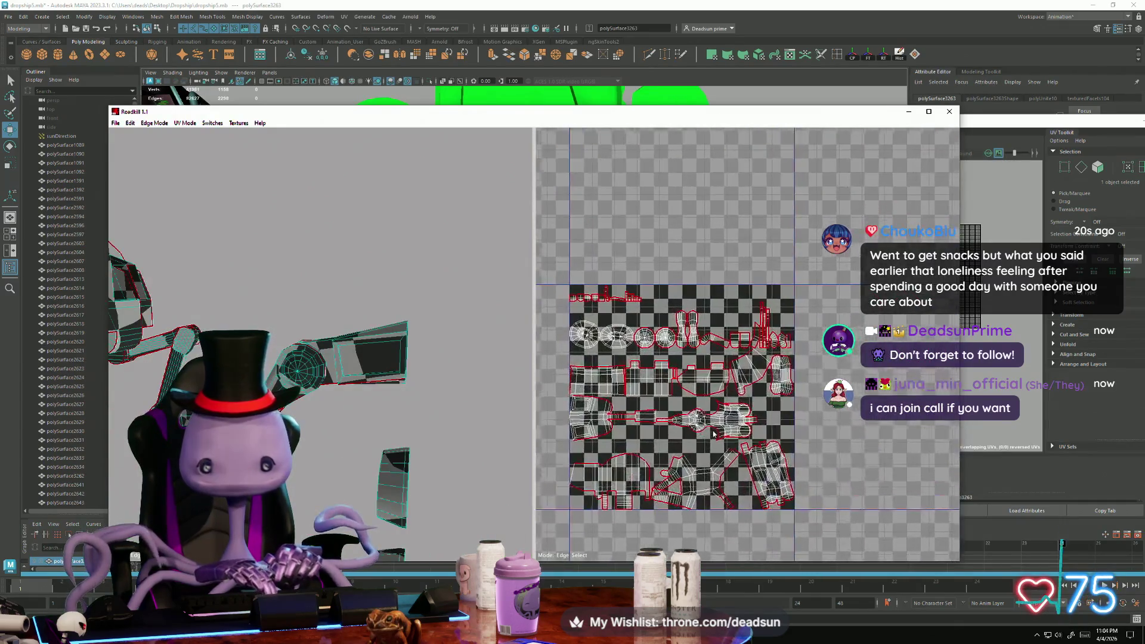
pyautogui.scroll(2, 713, 433)
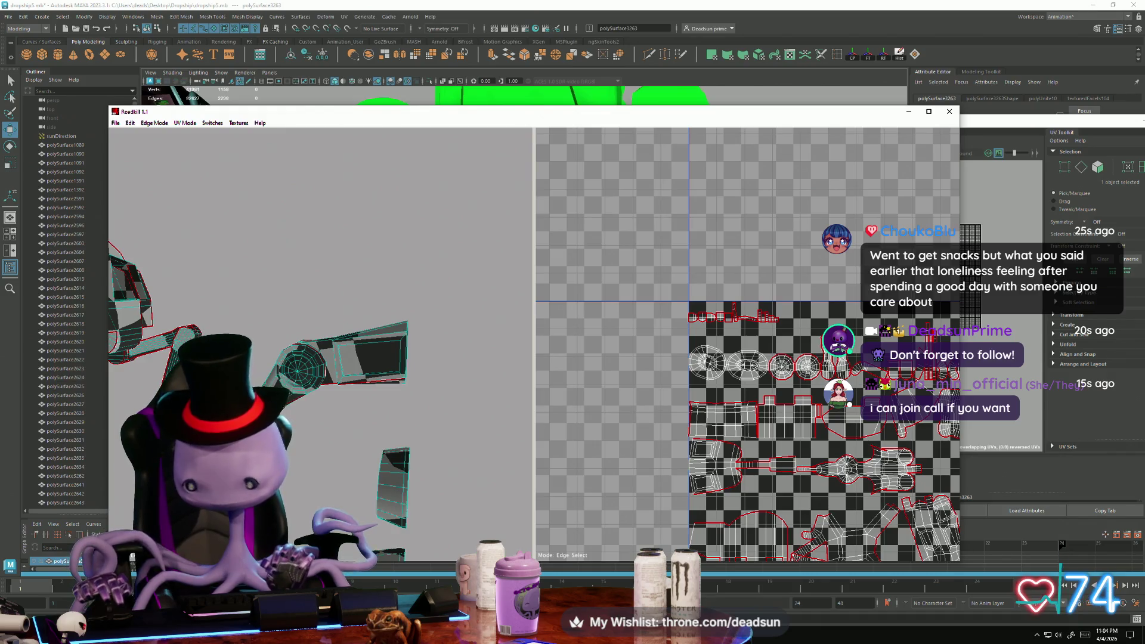
# Center the UV tile and select a border edge on one of the islands
pyautogui.moveTo(796, 501); pyautogui.dragTo(712, 366, button='middle')
pyautogui.scroll(5, 716, 385)
pyautogui.scroll(2, 709, 403)
pyautogui.scroll(3, 692, 403)
pyautogui.click(686, 400)
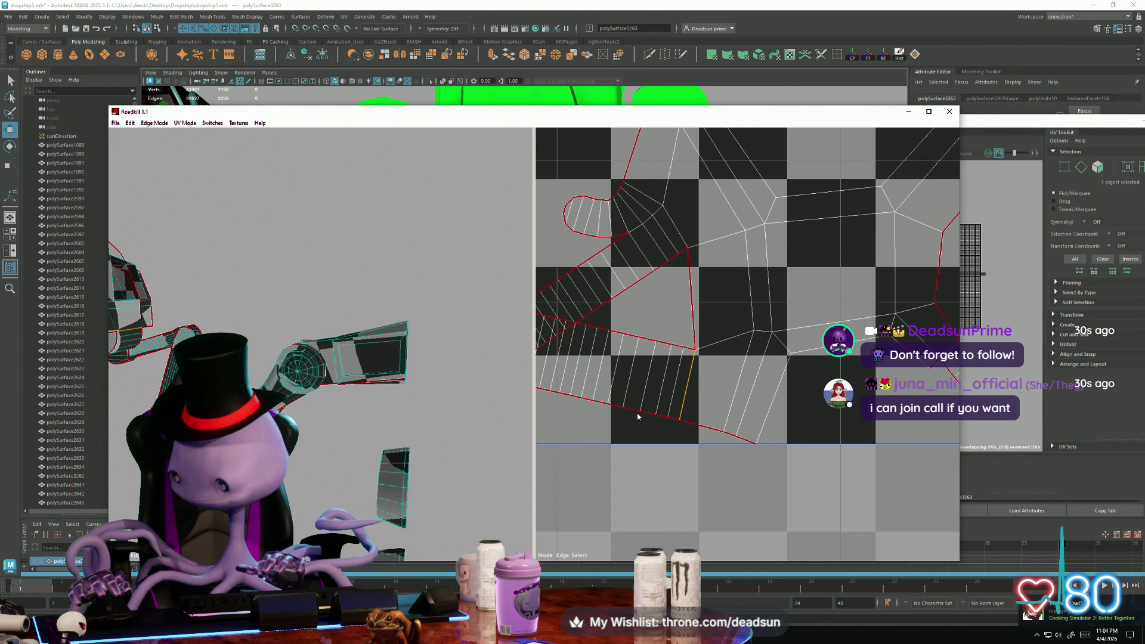
# Seam another edge of the arm, then recompute the unwrap and repack all shells
pyautogui.keyDown('alt'); pyautogui.moveTo(442, 325); pyautogui.dragTo(411, 334); pyautogui.keyUp('alt')
pyautogui.scroll(5, 411, 334)
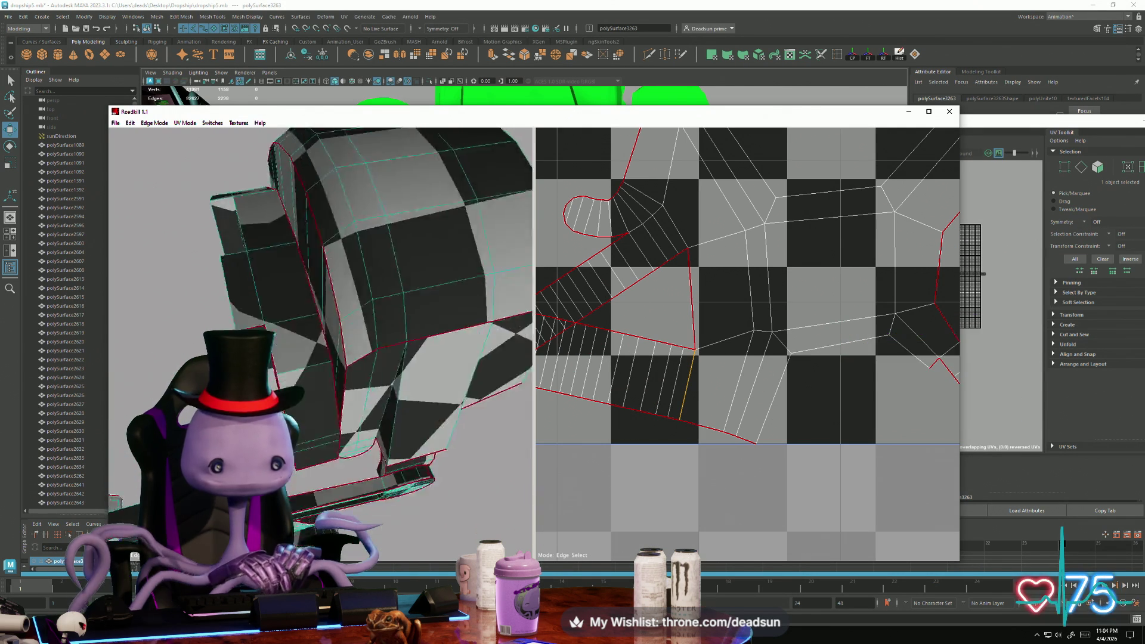
pyautogui.keyDown('alt'); pyautogui.moveTo(412, 334); pyautogui.dragTo(350, 398); pyautogui.keyUp('alt')
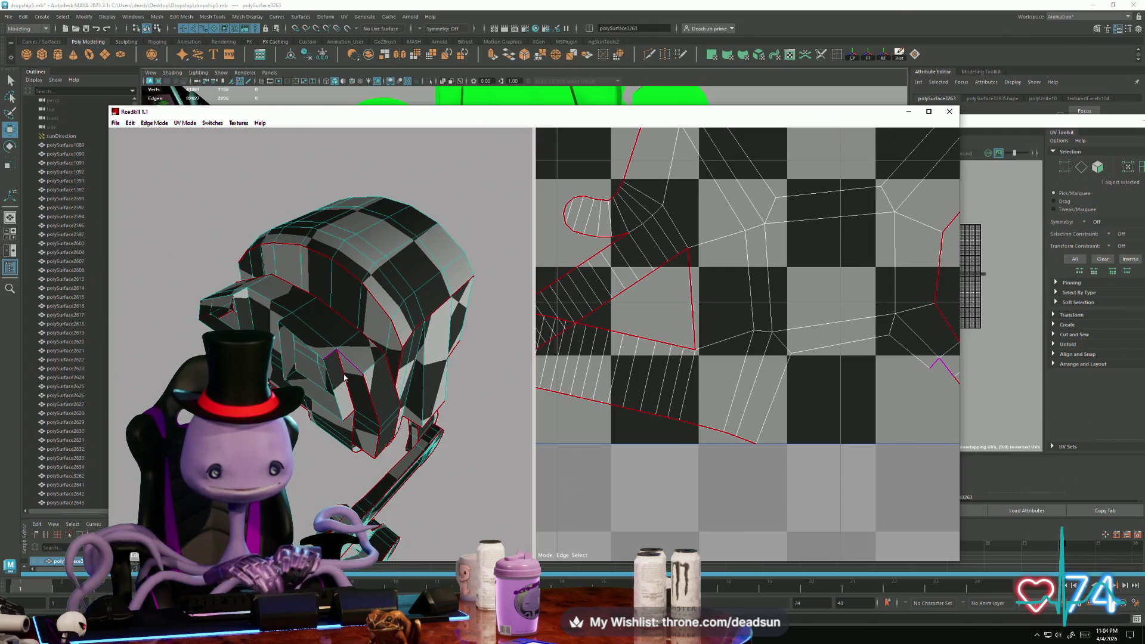
pyautogui.moveTo(356, 430)
pyautogui.keyDown('alt'); pyautogui.mouseDown()
pyautogui.moveTo(318, 444)
pyautogui.moveTo(365, 378)
pyautogui.moveTo(374, 344)
pyautogui.moveTo(331, 359)
pyautogui.moveTo(361, 364)
pyautogui.moveTo(248, 327)
pyautogui.mouseUp(); pyautogui.keyUp('alt')
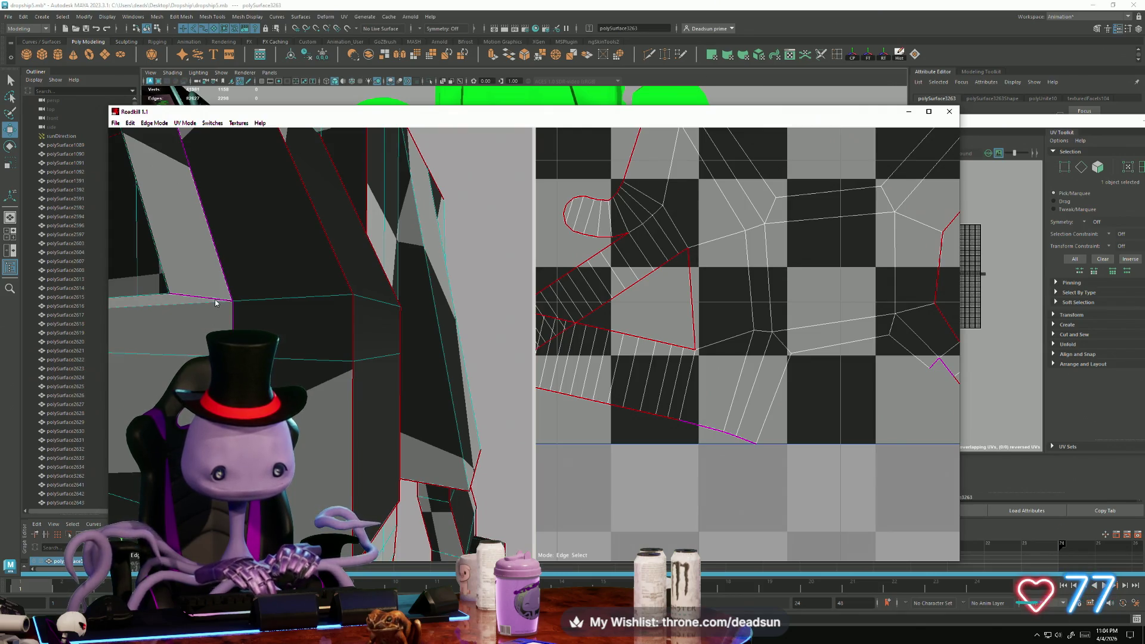
pyautogui.scroll(-10, 583, 428)
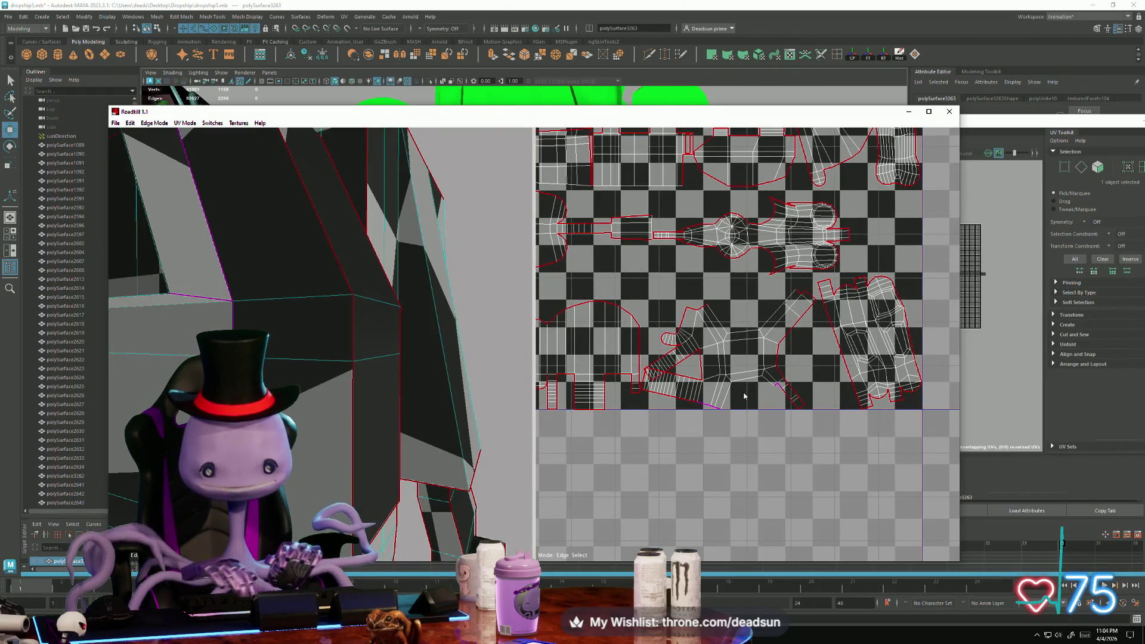
pyautogui.scroll(4, 744, 396)
pyautogui.click(794, 424)
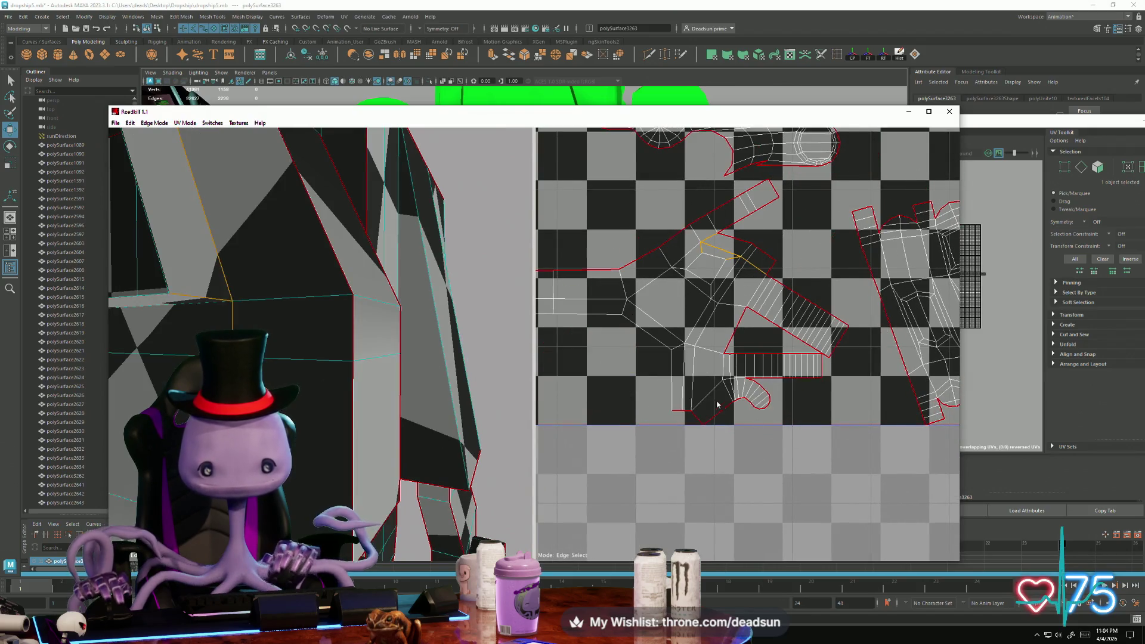
pyautogui.scroll(3, 745, 399)
pyautogui.scroll(-4, 791, 395)
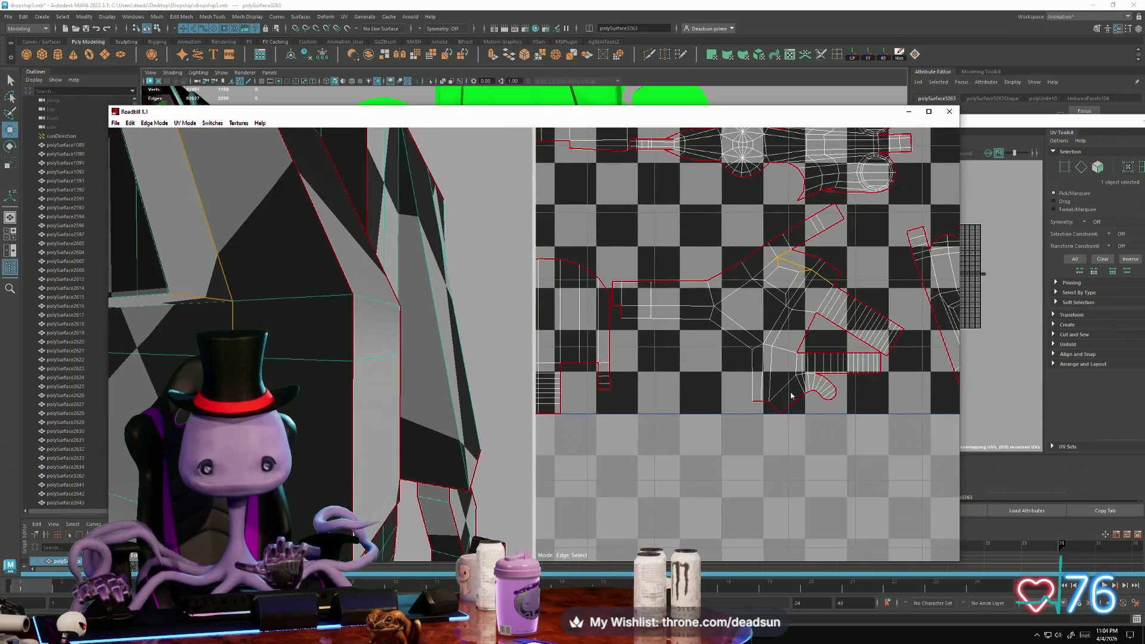
pyautogui.click(756, 403)
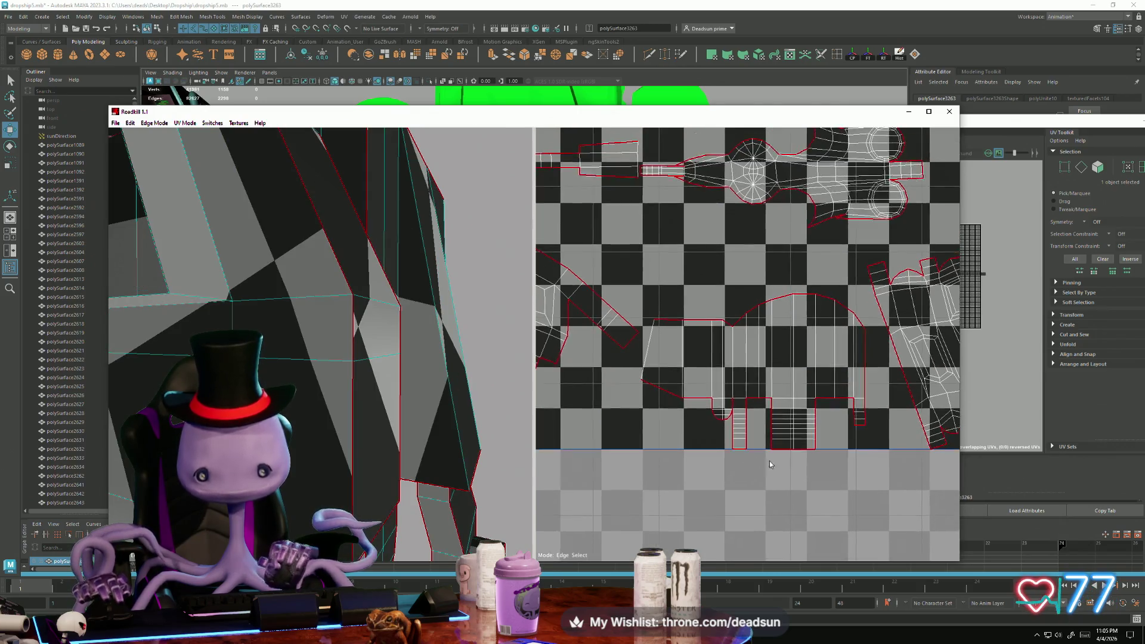
pyautogui.scroll(6, 754, 453)
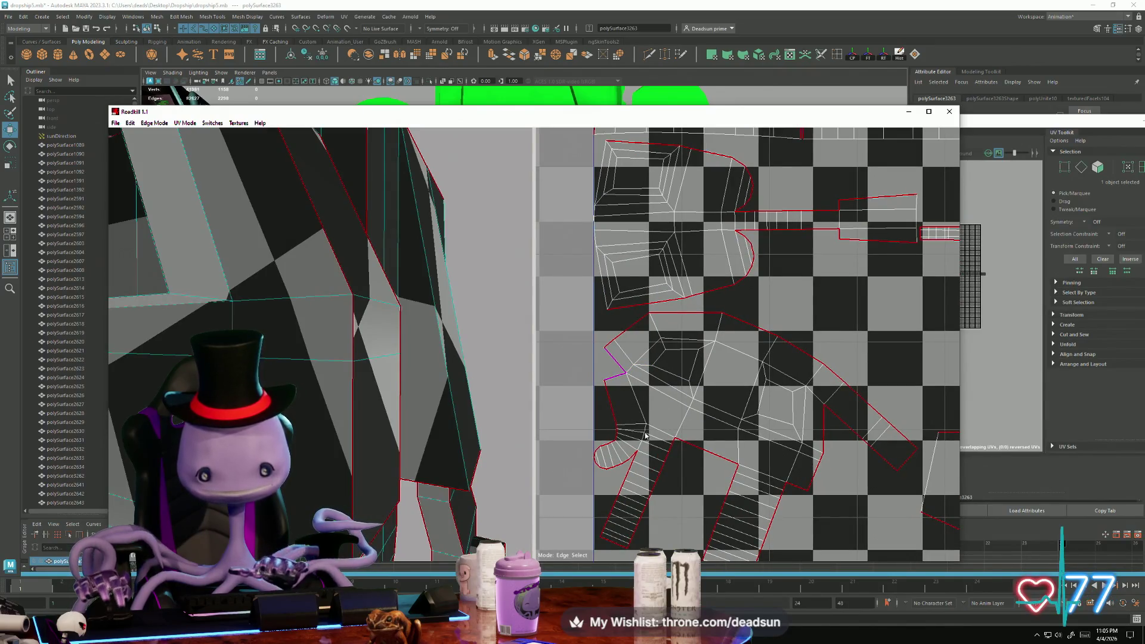
# Remove three seams from one island so the lower UV shells unwrap into cleaner shapes
pyautogui.click(655, 442)
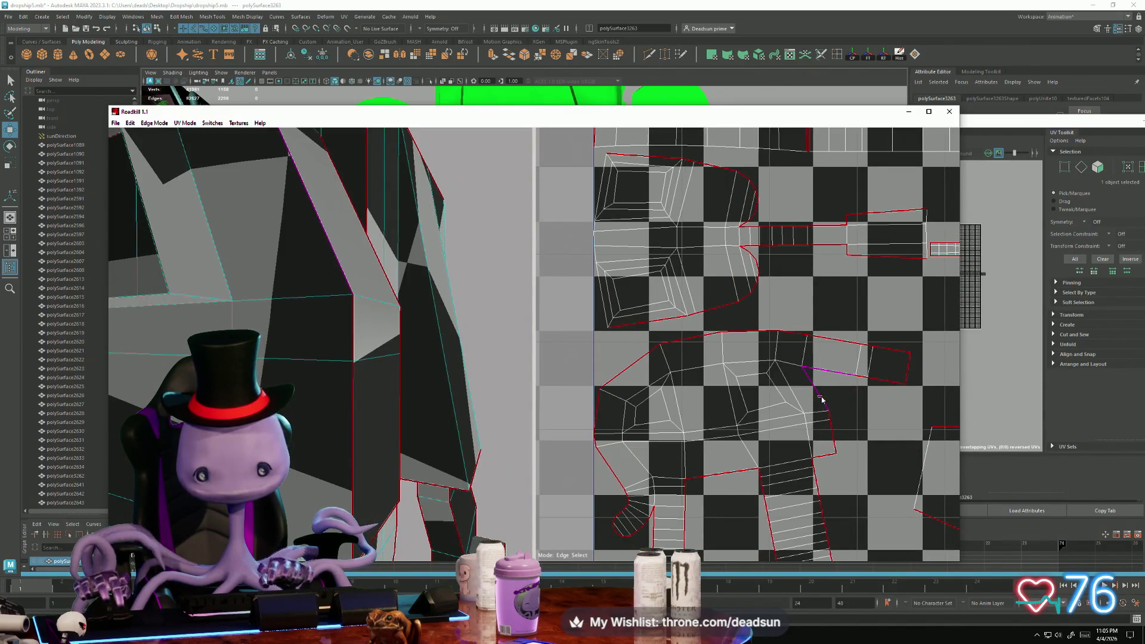
pyautogui.click(820, 397)
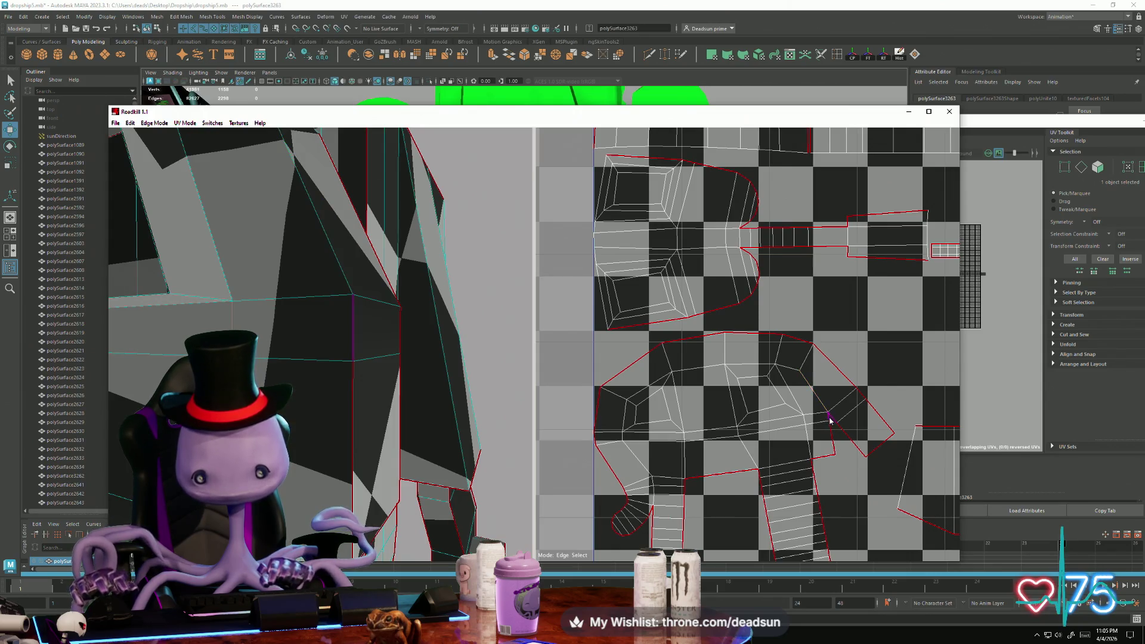
pyautogui.click(830, 421)
pyautogui.click(836, 434)
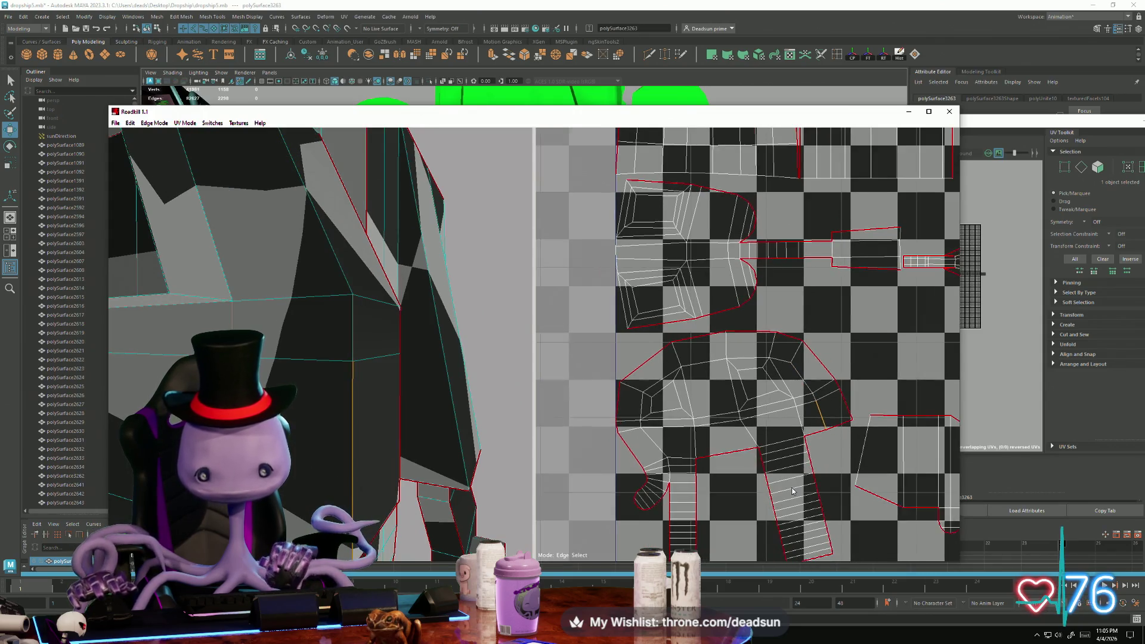
pyautogui.scroll(-5, 782, 471)
pyautogui.moveTo(334, 418)
pyautogui.keyDown('alt'); pyautogui.mouseDown()
pyautogui.moveTo(300, 440)
pyautogui.moveTo(318, 506)
pyautogui.moveTo(319, 472)
pyautogui.moveTo(341, 432)
pyautogui.moveTo(327, 471)
pyautogui.moveTo(336, 459)
pyautogui.moveTo(366, 509)
pyautogui.moveTo(399, 477)
pyautogui.moveTo(381, 460)
pyautogui.moveTo(323, 478)
pyautogui.moveTo(396, 467)
pyautogui.moveTo(307, 442)
pyautogui.moveTo(299, 448)
pyautogui.moveTo(328, 461)
pyautogui.moveTo(327, 474)
pyautogui.moveTo(350, 441)
pyautogui.moveTo(334, 498)
pyautogui.mouseUp(); pyautogui.keyUp('alt')
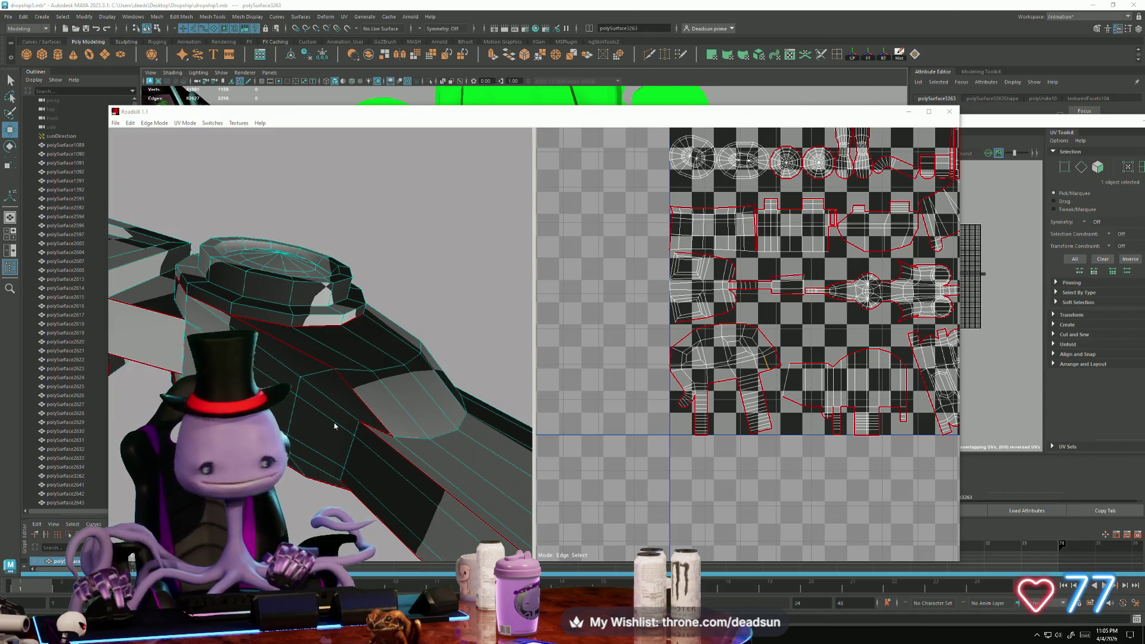
pyautogui.moveTo(344, 380)
pyautogui.keyDown('alt'); pyautogui.mouseDown()
pyautogui.moveTo(233, 348)
pyautogui.moveTo(291, 499)
pyautogui.moveTo(402, 484)
pyautogui.moveTo(418, 465)
pyautogui.moveTo(349, 447)
pyautogui.moveTo(334, 396)
pyautogui.moveTo(395, 417)
pyautogui.mouseUp(); pyautogui.keyUp('alt')
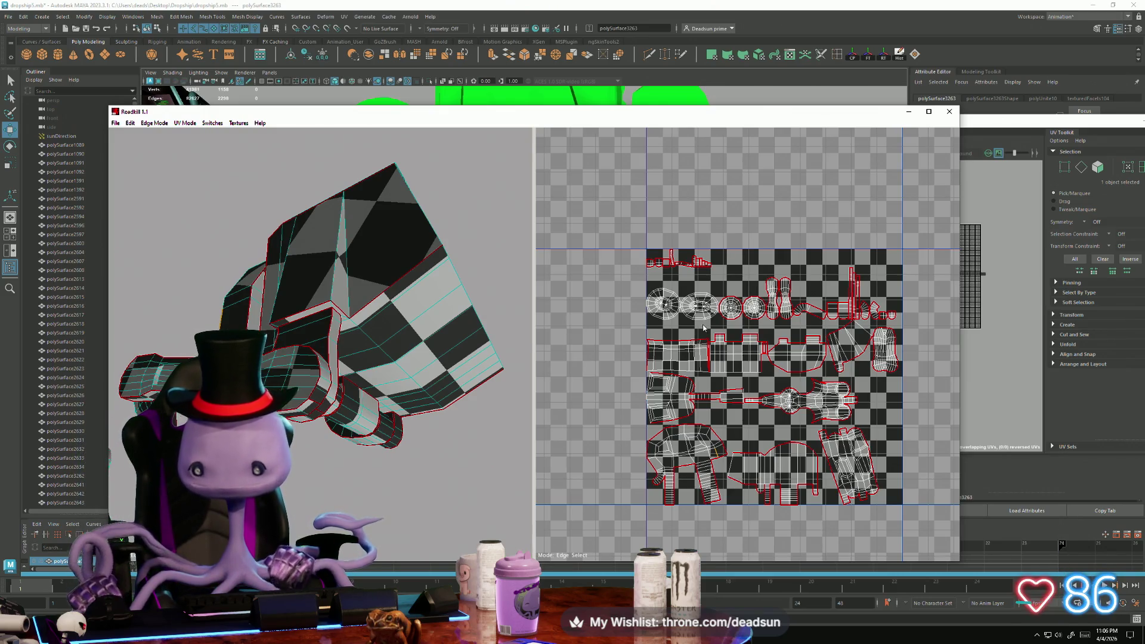
pyautogui.scroll(10, 704, 327)
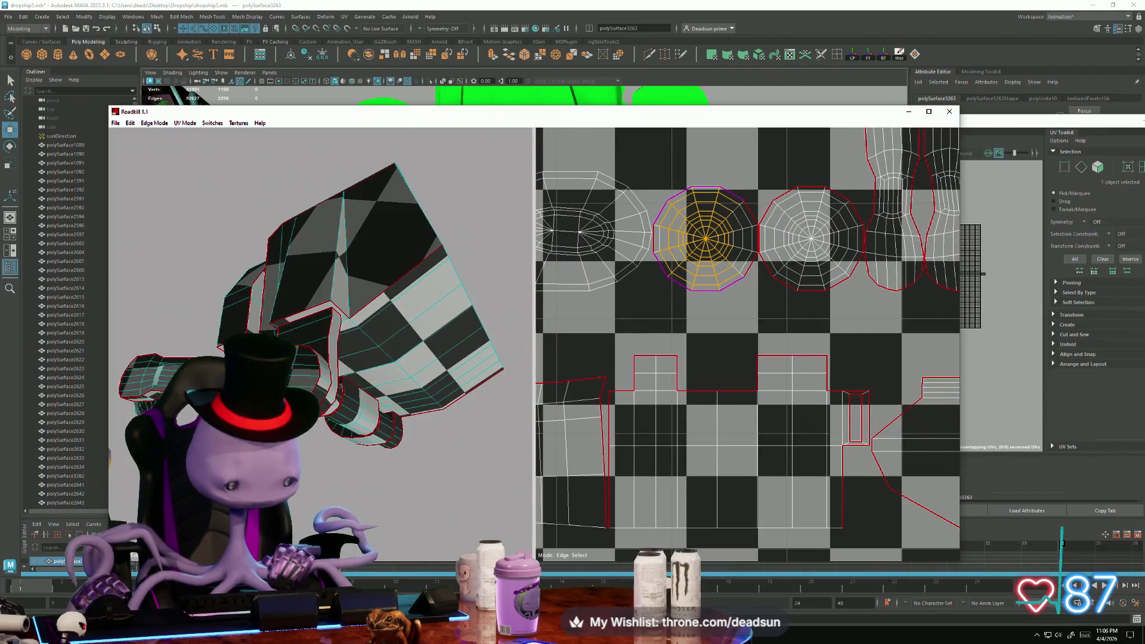
pyautogui.moveTo(358, 299)
pyautogui.keyDown('alt'); pyautogui.mouseDown()
pyautogui.moveTo(475, 391)
pyautogui.moveTo(310, 398)
pyautogui.moveTo(405, 370)
pyautogui.mouseUp(); pyautogui.keyUp('alt')
pyautogui.click(728, 313)
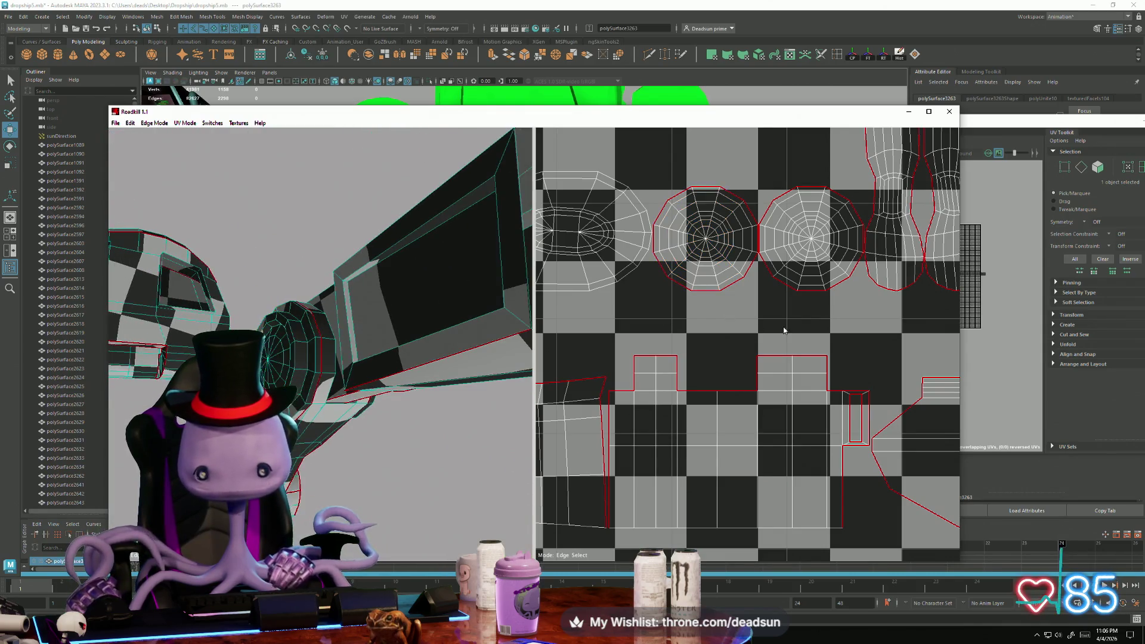
pyautogui.scroll(-5, 710, 428)
pyautogui.scroll(2, 662, 383)
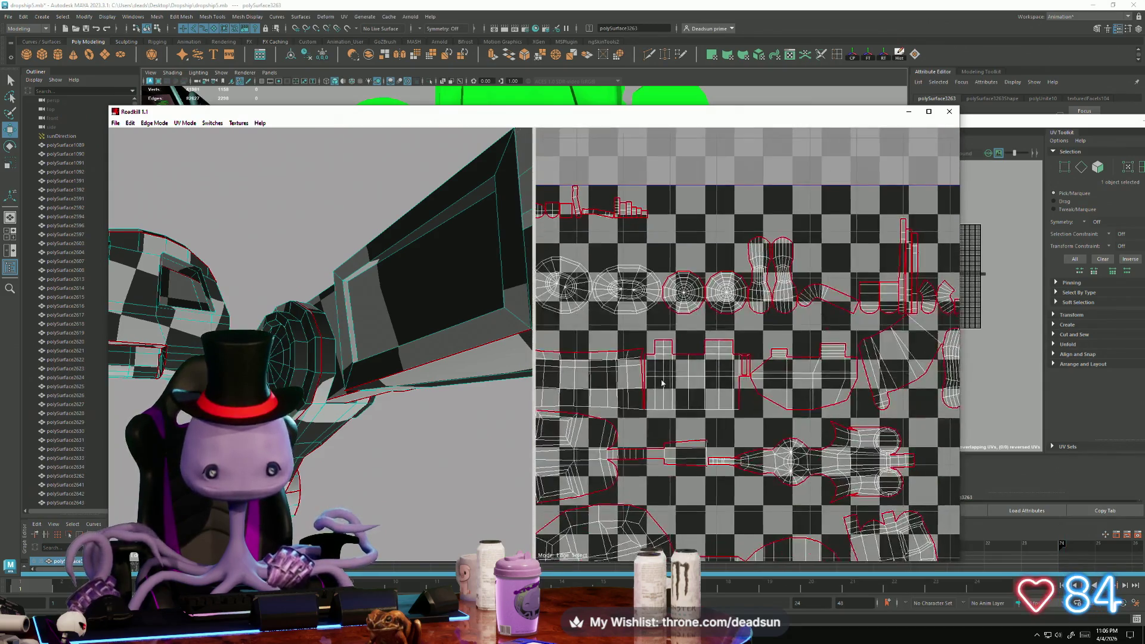
pyautogui.keyDown('alt'); pyautogui.moveTo(662, 384); pyautogui.dragTo(777, 407, button='middle'); pyautogui.keyUp('alt')
pyautogui.moveTo(358, 418)
pyautogui.keyDown('alt'); pyautogui.mouseDown()
pyautogui.moveTo(381, 457)
pyautogui.moveTo(445, 428)
pyautogui.moveTo(386, 449)
pyautogui.mouseUp(); pyautogui.keyUp('alt')
pyautogui.scroll(3, 385, 449)
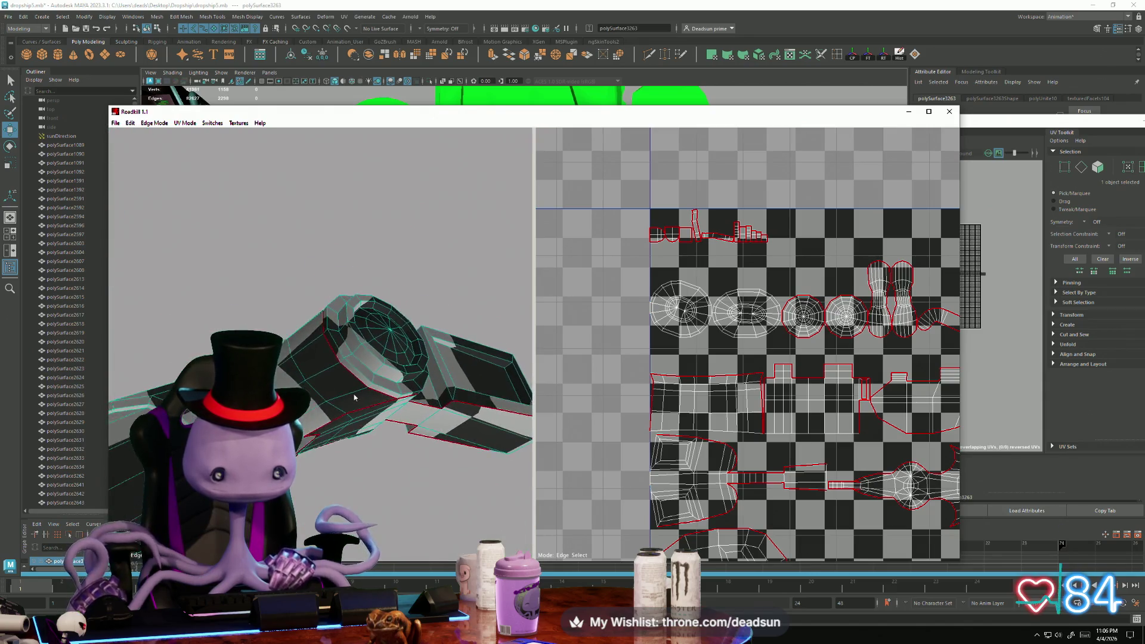
pyautogui.keyDown('alt'); pyautogui.moveTo(354, 397); pyautogui.dragTo(328, 335); pyautogui.keyUp('alt')
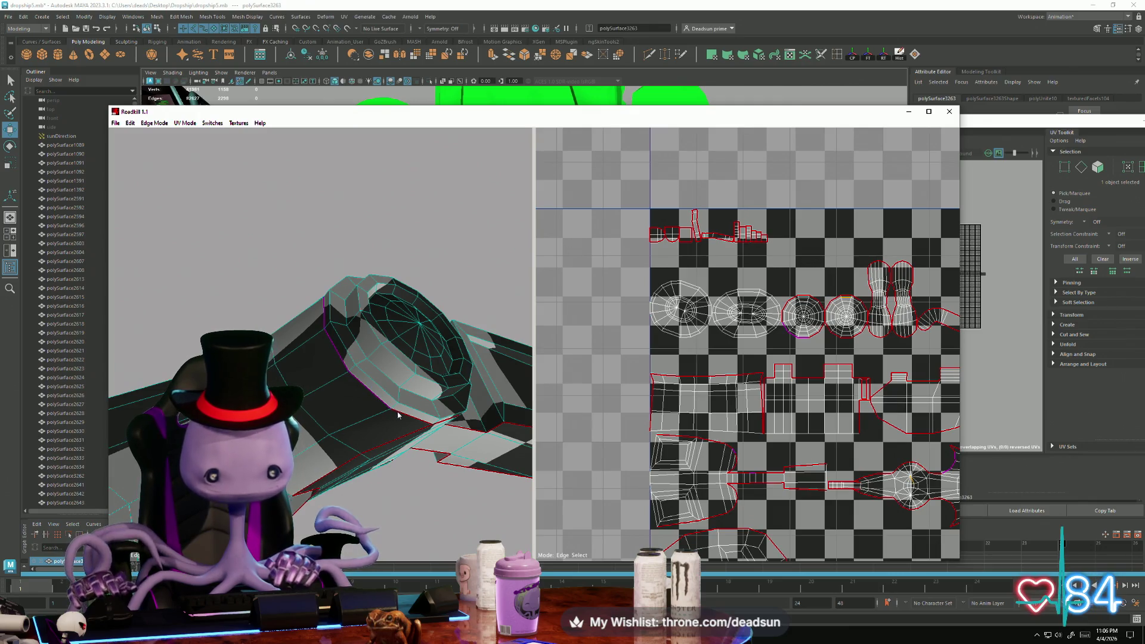
pyautogui.scroll(4, 702, 304)
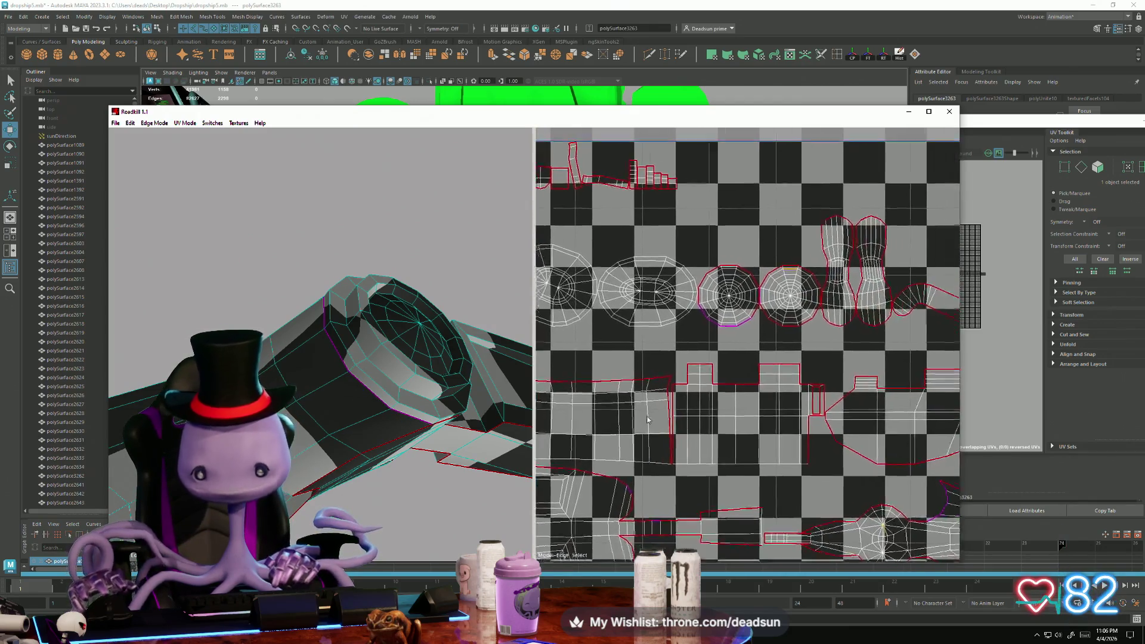
pyautogui.moveTo(385, 369)
pyautogui.keyDown('alt'); pyautogui.mouseDown()
pyautogui.moveTo(442, 416)
pyautogui.moveTo(388, 420)
pyautogui.moveTo(346, 450)
pyautogui.moveTo(421, 457)
pyautogui.moveTo(280, 442)
pyautogui.mouseUp(); pyautogui.keyUp('alt')
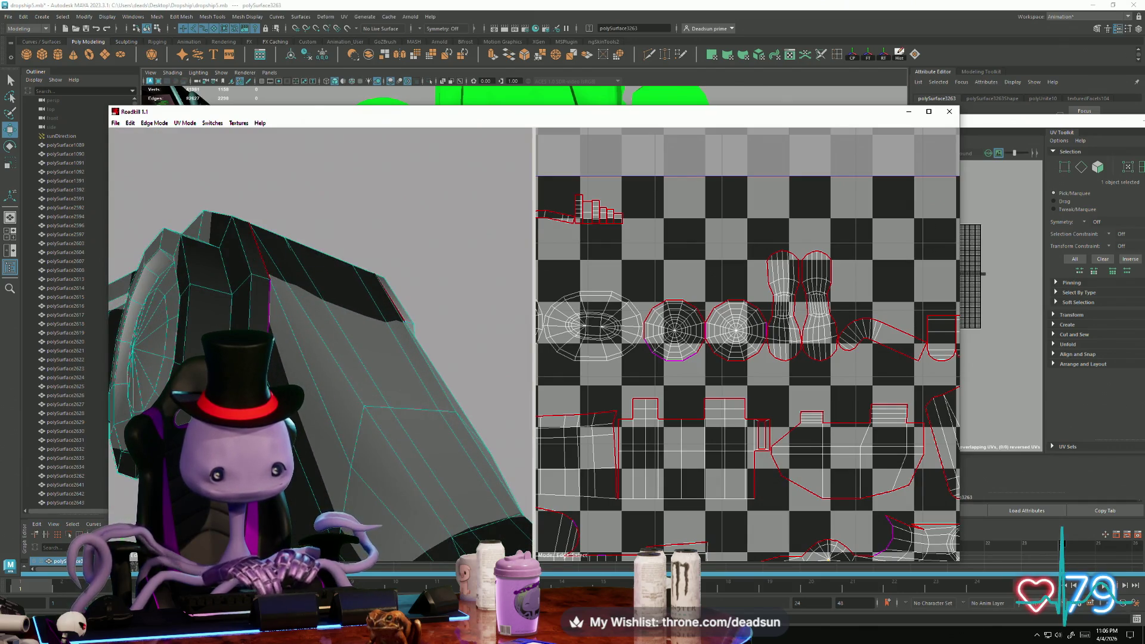
pyautogui.moveTo(280, 442)
pyautogui.keyDown('alt'); pyautogui.mouseDown()
pyautogui.moveTo(268, 334)
pyautogui.moveTo(297, 297)
pyautogui.mouseUp(); pyautogui.keyUp('alt')
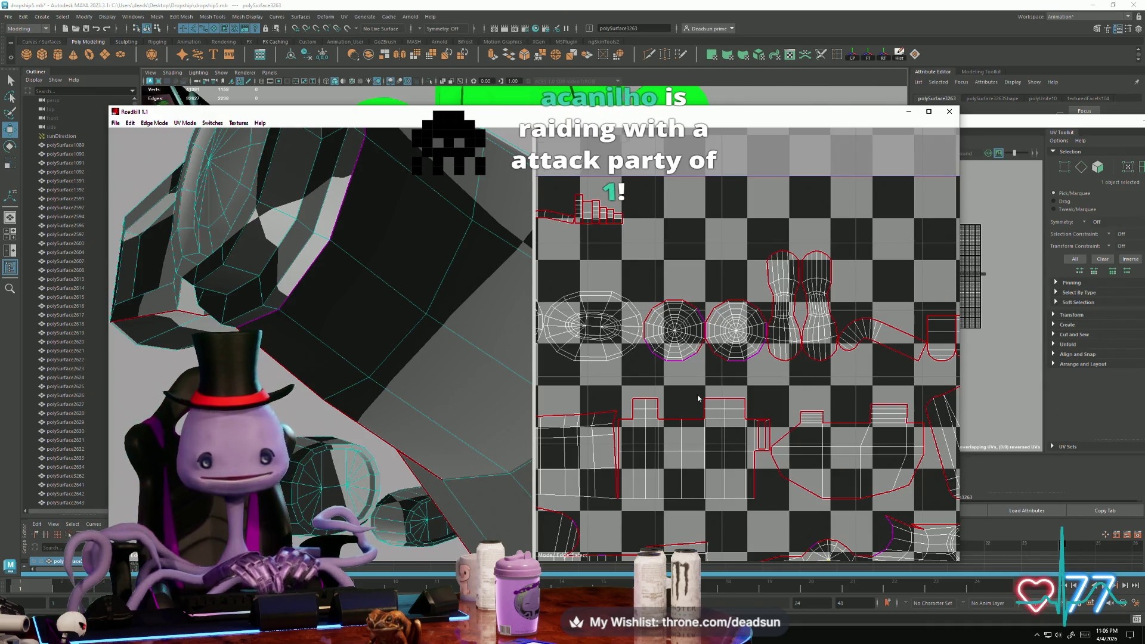
pyautogui.scroll(-5, 698, 398)
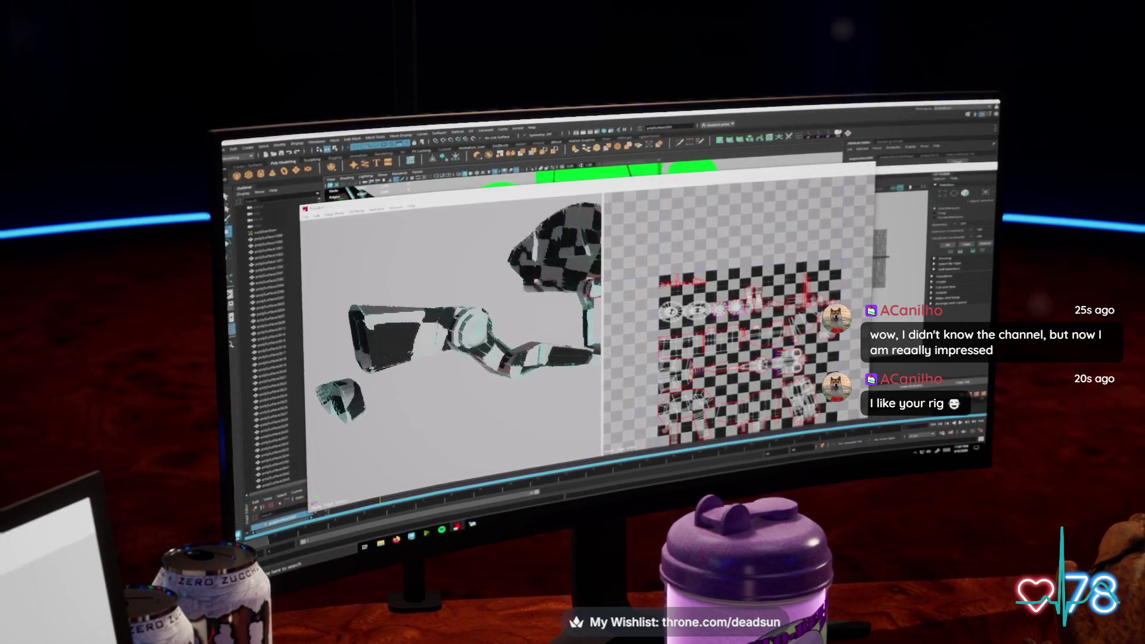
# Switch to the spaceship render in the image viewer and zoom in around its ring
pyautogui.hotkey('alt', 'Tab')
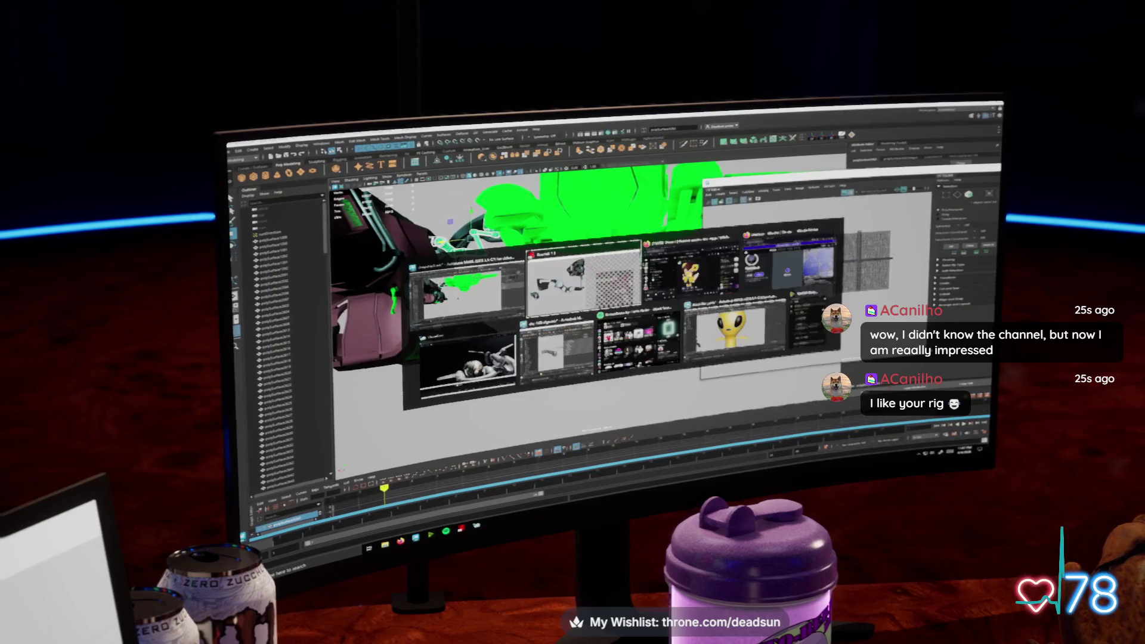
pyautogui.press('Tab')
pyautogui.press('Tab')
pyautogui.press('Tab')
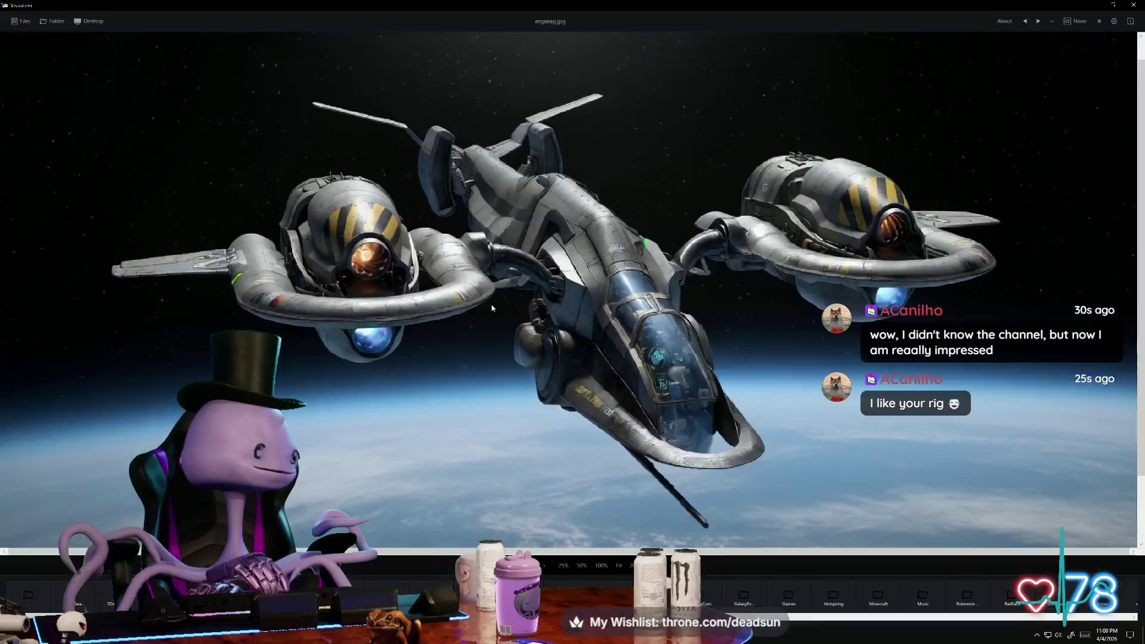
pyautogui.moveTo(492, 308)
pyautogui.mouseDown()
pyautogui.moveTo(332, 317)
pyautogui.moveTo(519, 340)
pyautogui.moveTo(528, 264)
pyautogui.mouseUp()
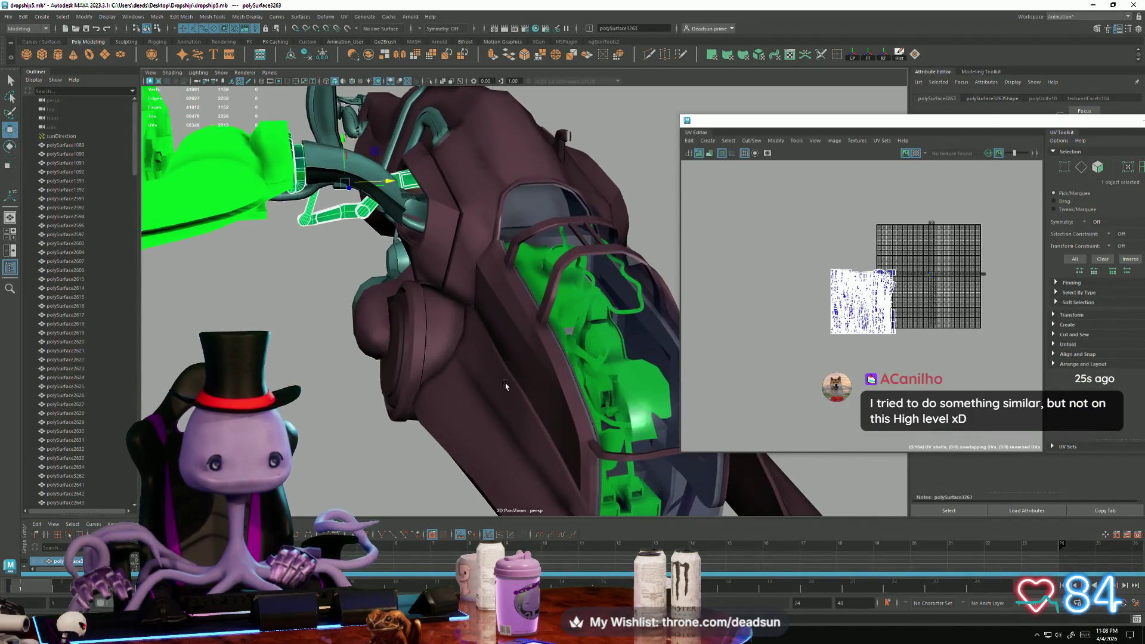
pyautogui.moveTo(506, 386)
pyautogui.keyDown('alt'); pyautogui.mouseDown()
pyautogui.moveTo(424, 363)
pyautogui.moveTo(447, 363)
pyautogui.moveTo(434, 422)
pyautogui.mouseUp(); pyautogui.keyUp('alt')
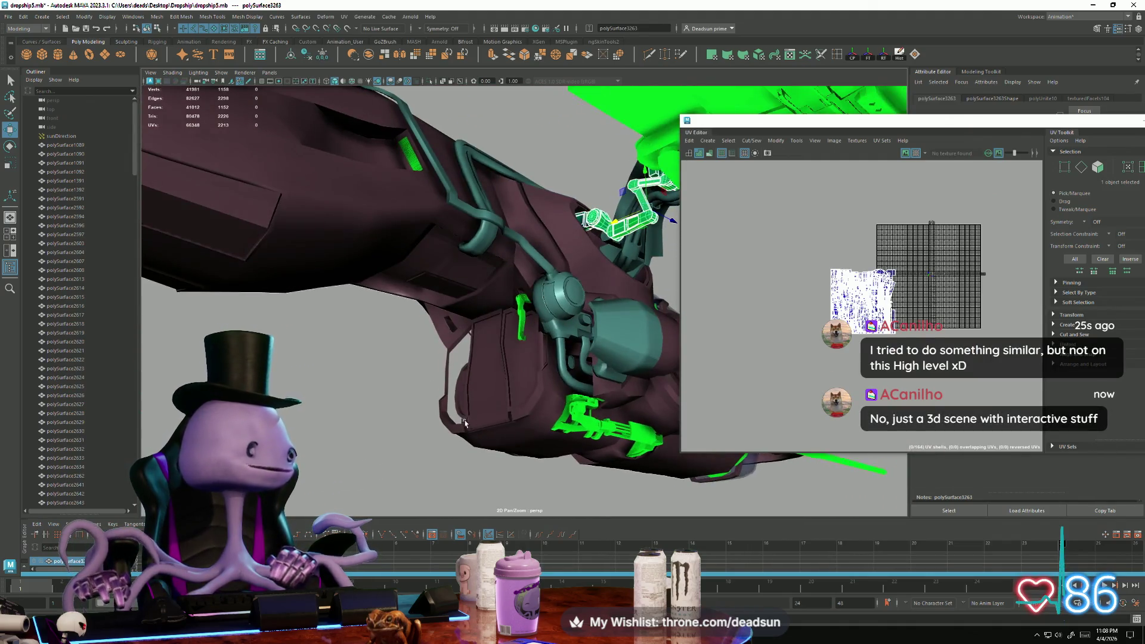
pyautogui.moveTo(484, 429)
pyautogui.keyDown('alt'); pyautogui.mouseDown()
pyautogui.moveTo(392, 484)
pyautogui.moveTo(391, 446)
pyautogui.mouseUp(); pyautogui.keyUp('alt')
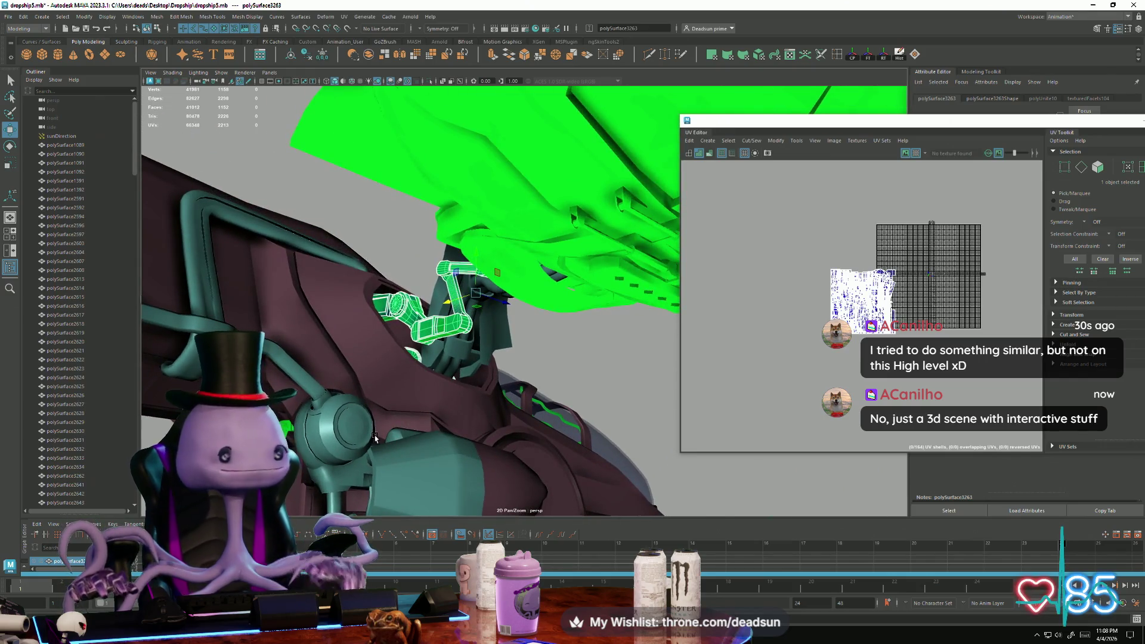
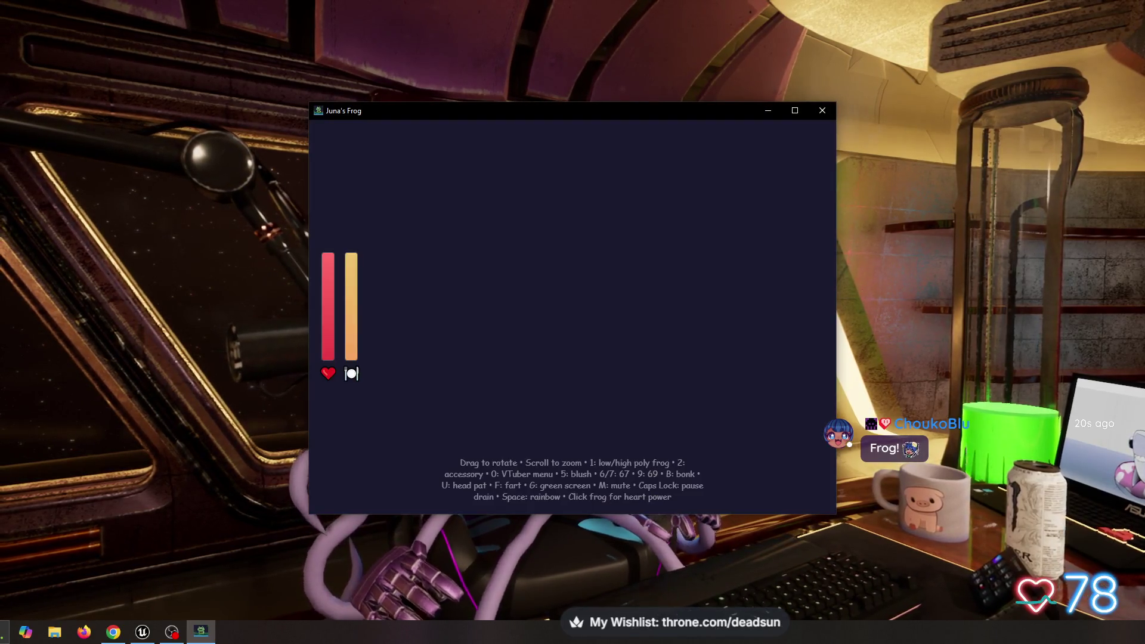
# Orbit around the frog pond and give the frog a heart
pyautogui.moveTo(549, 354)
pyautogui.mouseDown()
pyautogui.moveTo(613, 328)
pyautogui.moveTo(529, 346)
pyautogui.mouseUp()
pyautogui.click(529, 346)
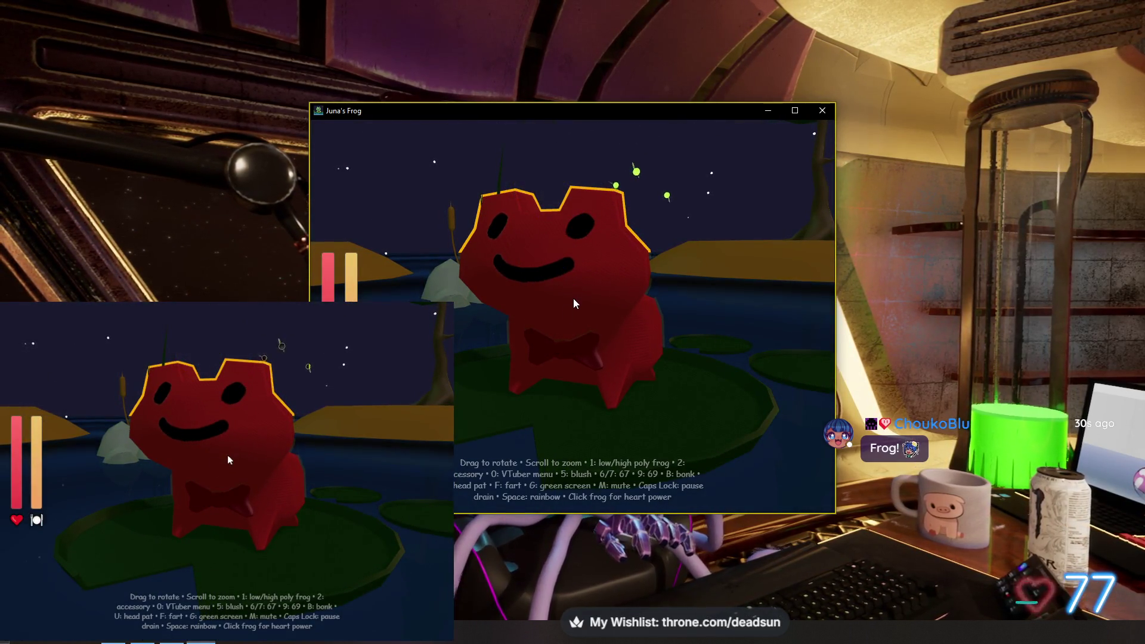
# In the VTuber settings, pick the Realtek High Definition Audio microphone and raise its threshold to 4
pyautogui.press('0')
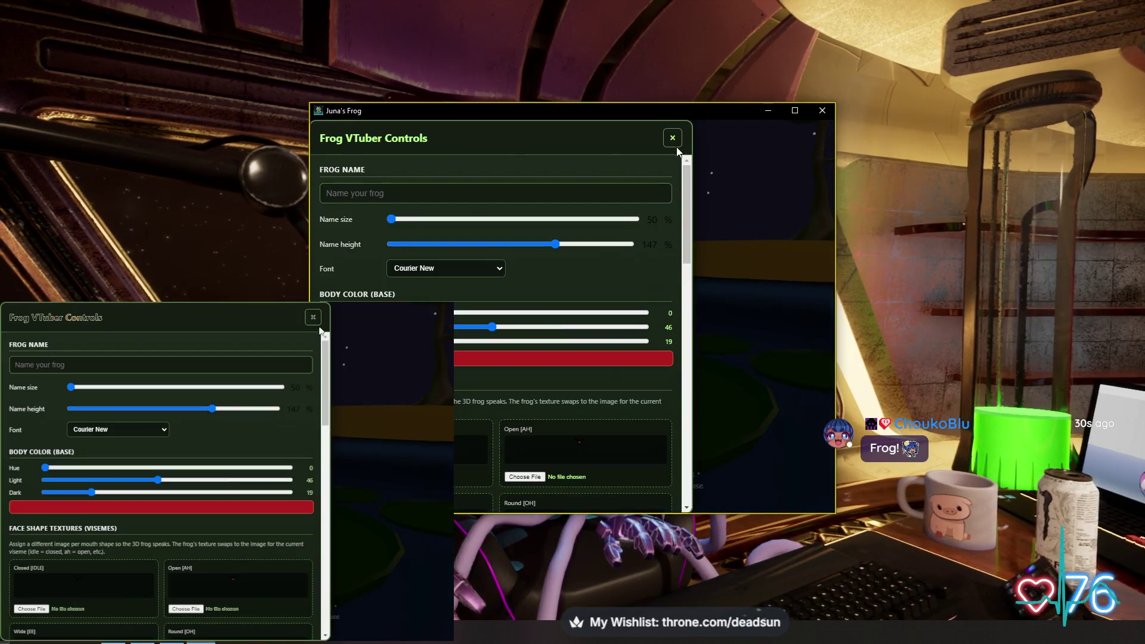
pyautogui.click(667, 138)
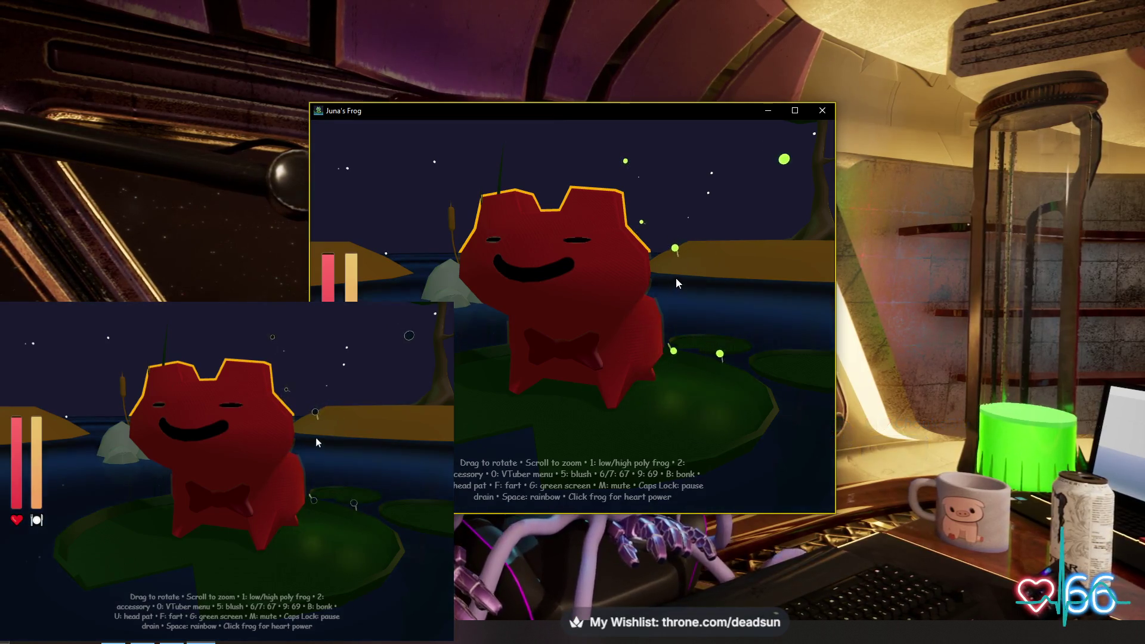
pyautogui.press('0')
pyautogui.scroll(-8, 555, 310)
pyautogui.scroll(-4, 543, 328)
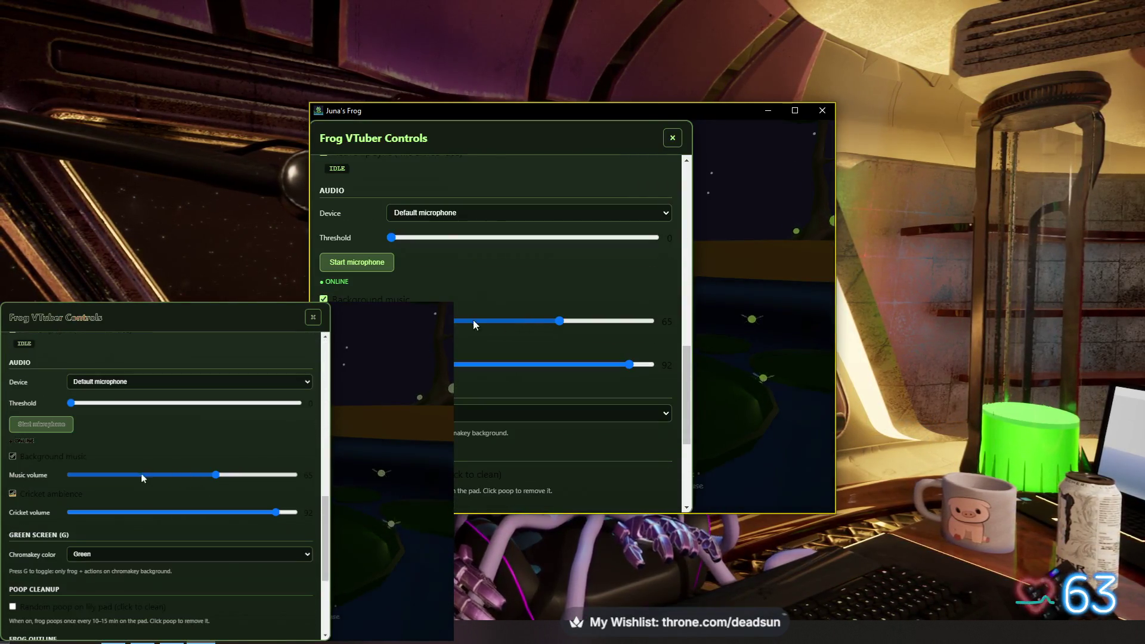
pyautogui.scroll(-5, 448, 274)
pyautogui.scroll(5, 483, 254)
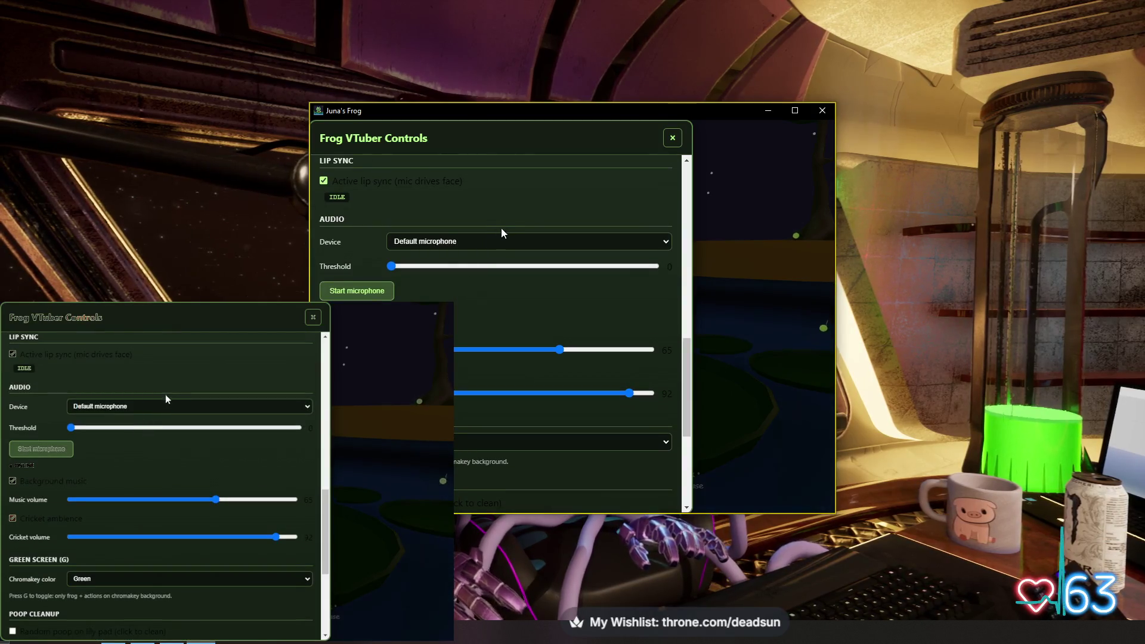
pyautogui.click(491, 240)
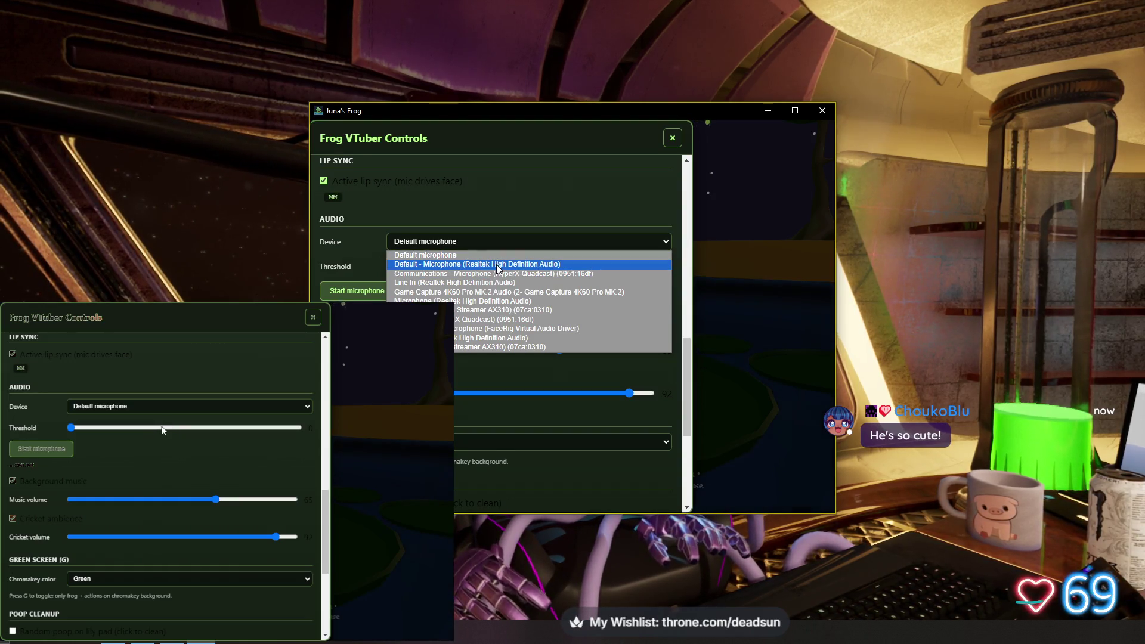
pyautogui.click(498, 264)
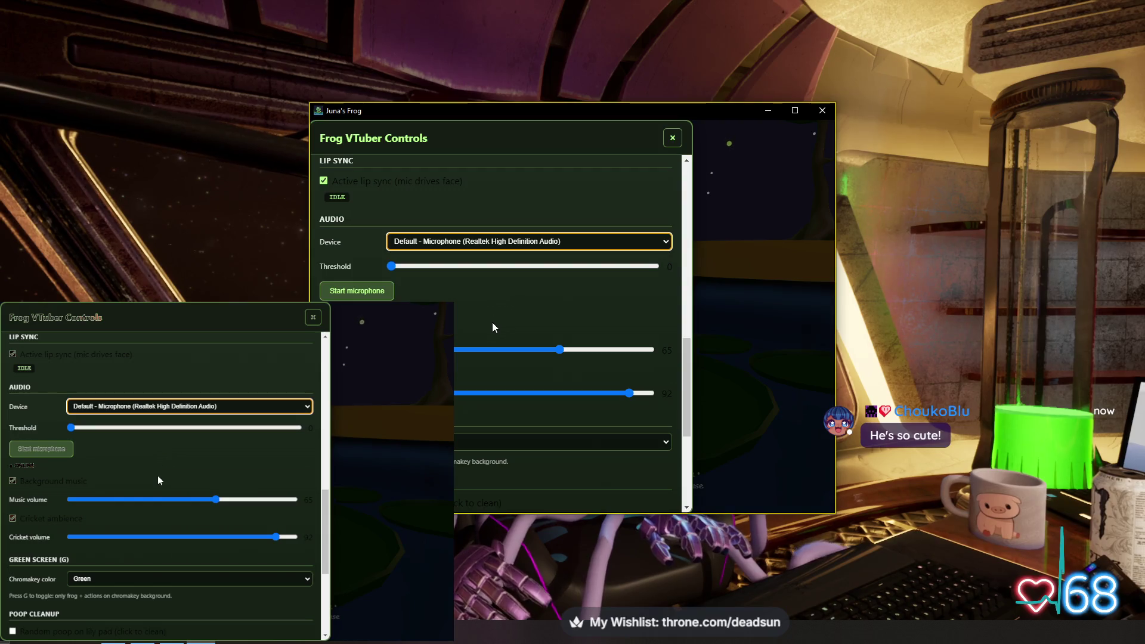
pyautogui.moveTo(396, 266); pyautogui.dragTo(412, 267)
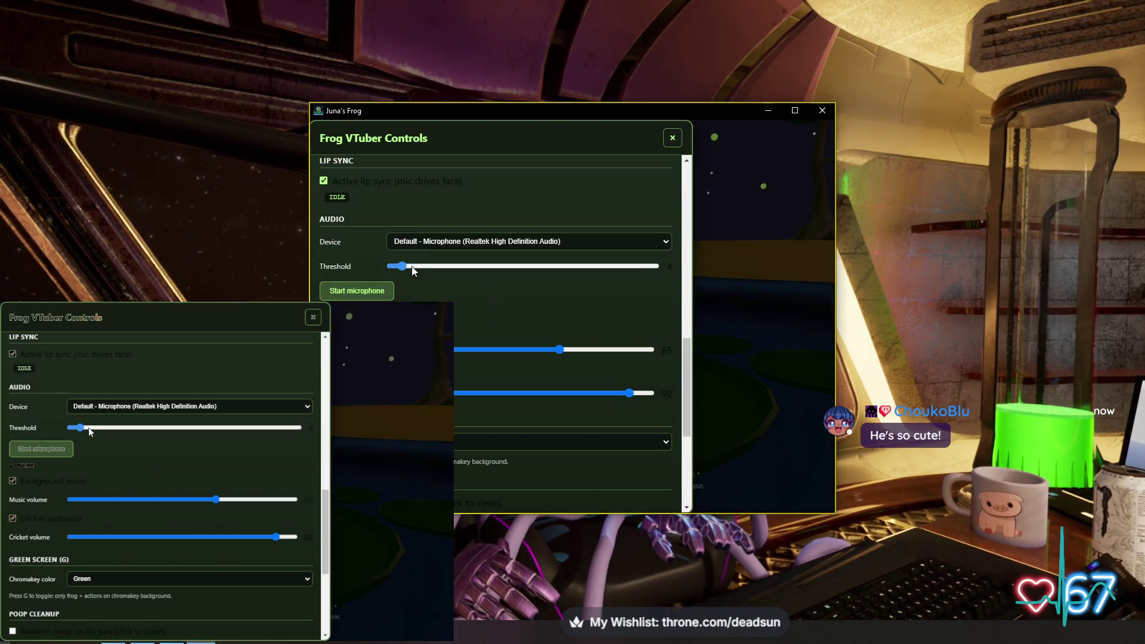
# Switch the audio input device to Line In and close the settings
pyautogui.click(442, 249)
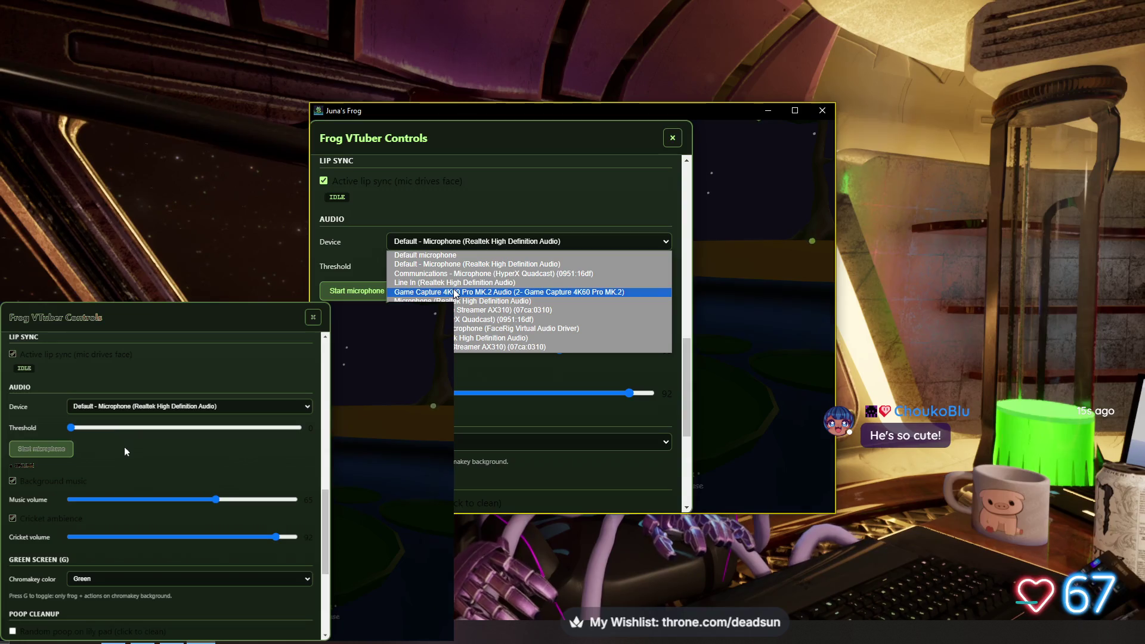
pyautogui.click(468, 283)
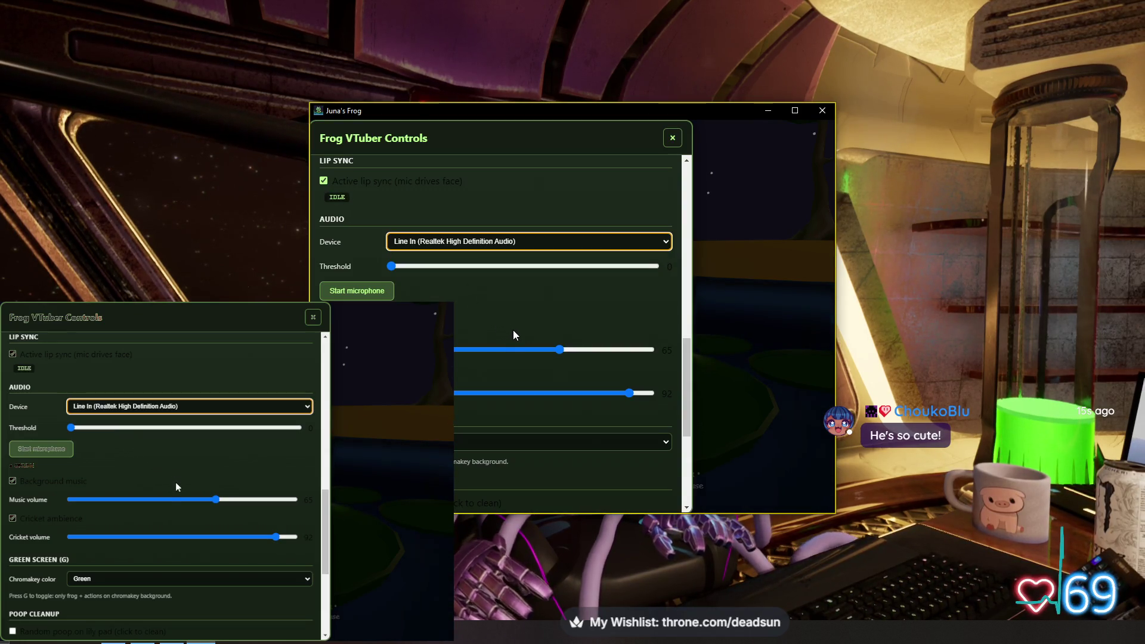
pyautogui.scroll(10, 471, 301)
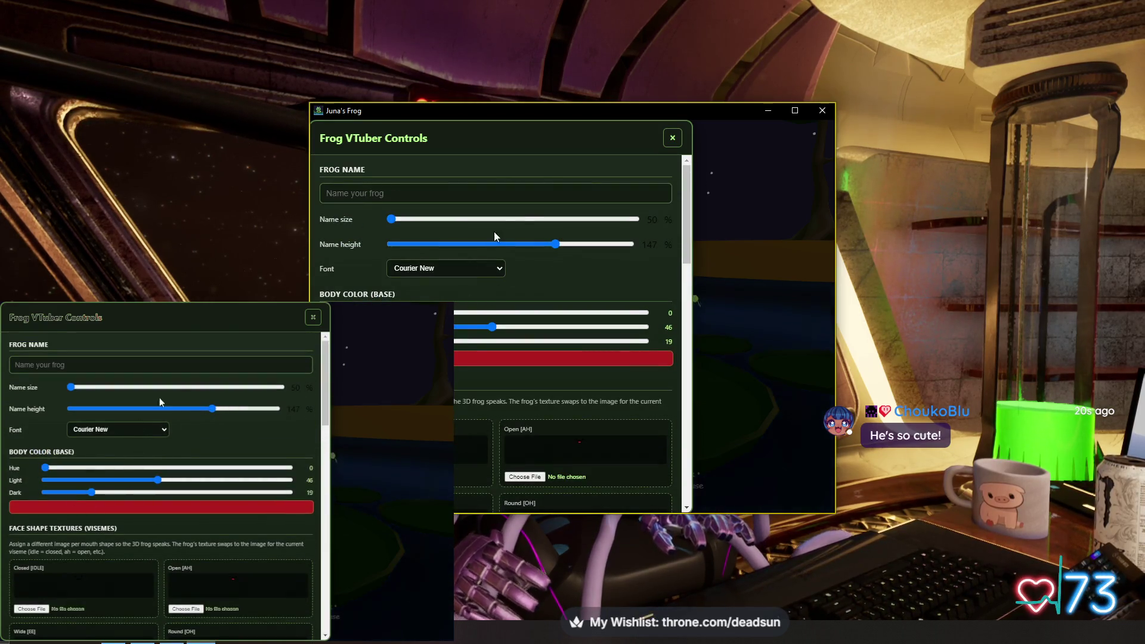
pyautogui.click(674, 142)
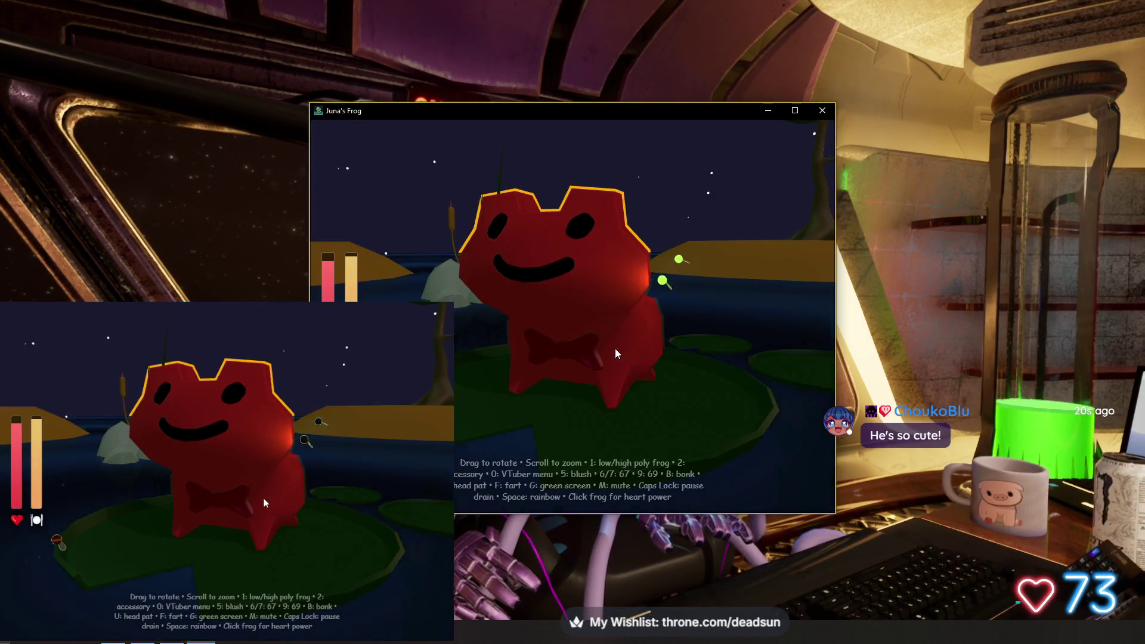
# Orbit around the frog and give it hearts from the front and from behind
pyautogui.moveTo(617, 354)
pyautogui.mouseDown()
pyautogui.moveTo(582, 344)
pyautogui.moveTo(662, 351)
pyautogui.moveTo(601, 355)
pyautogui.mouseUp()
pyautogui.click(601, 356)
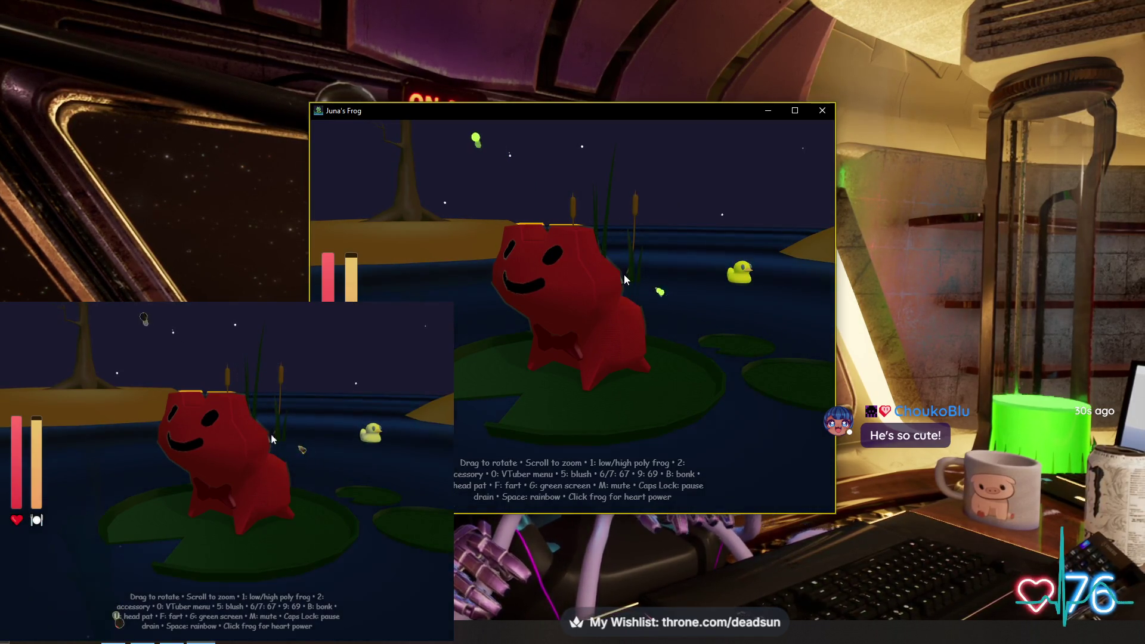
pyautogui.moveTo(376, 324); pyautogui.dragTo(522, 330)
pyautogui.click(522, 329)
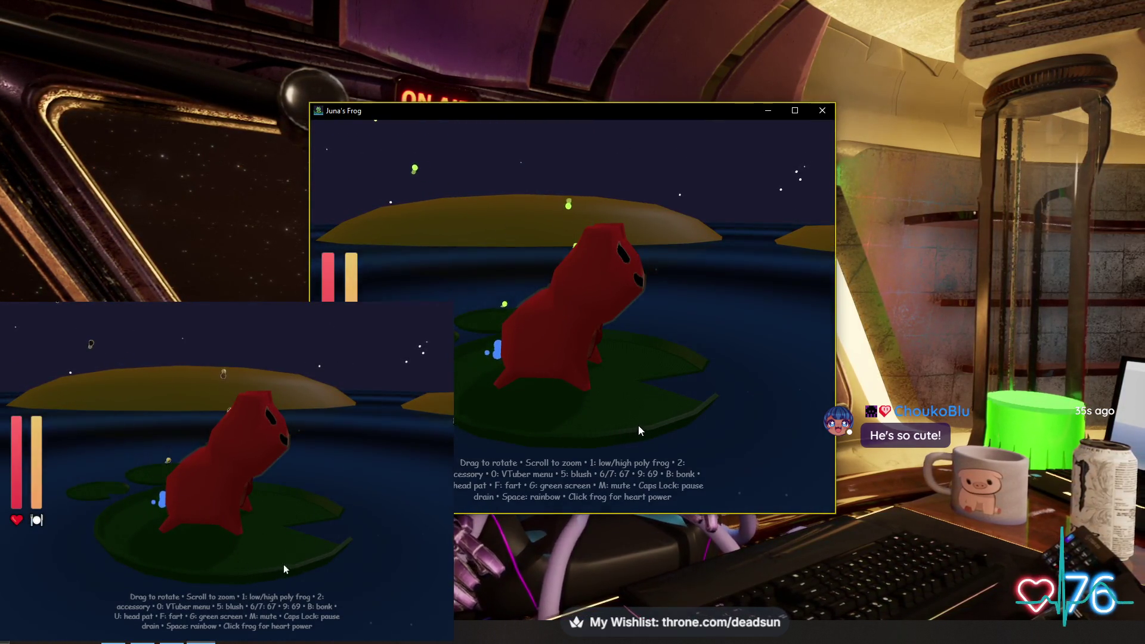
# Make the frog dizzy, give it another heart, then minimize the Juna's Frog window
pyautogui.moveTo(638, 430)
pyautogui.mouseDown()
pyautogui.moveTo(642, 409)
pyautogui.moveTo(648, 431)
pyautogui.moveTo(684, 441)
pyautogui.moveTo(758, 399)
pyautogui.moveTo(474, 397)
pyautogui.moveTo(559, 396)
pyautogui.mouseUp()
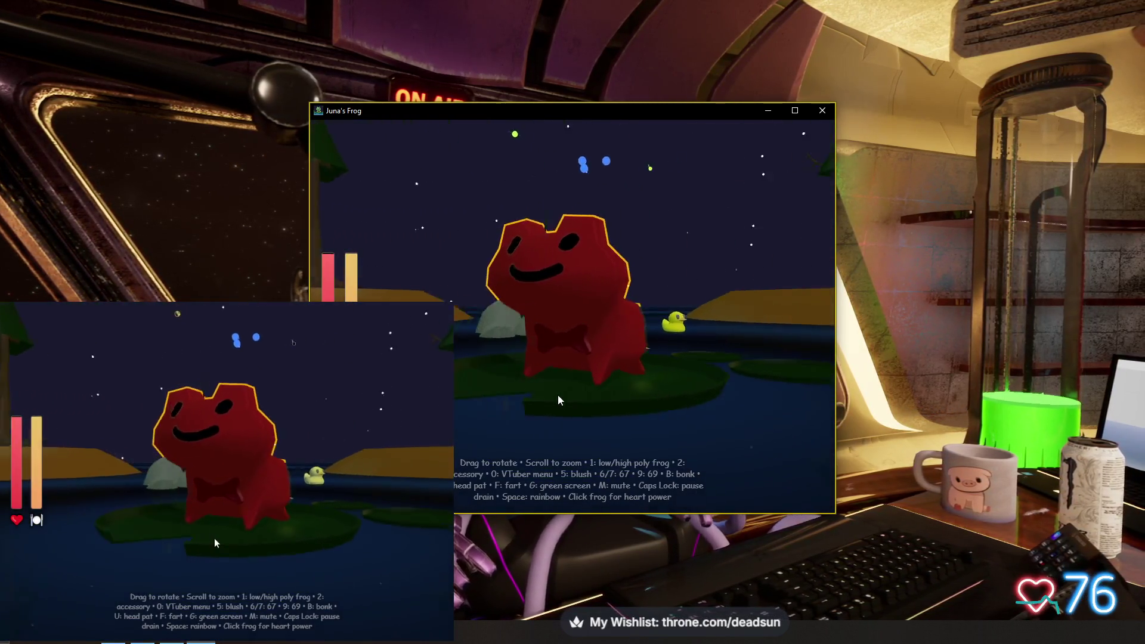
pyautogui.click(540, 368)
pyautogui.moveTo(538, 271); pyautogui.dragTo(628, 326)
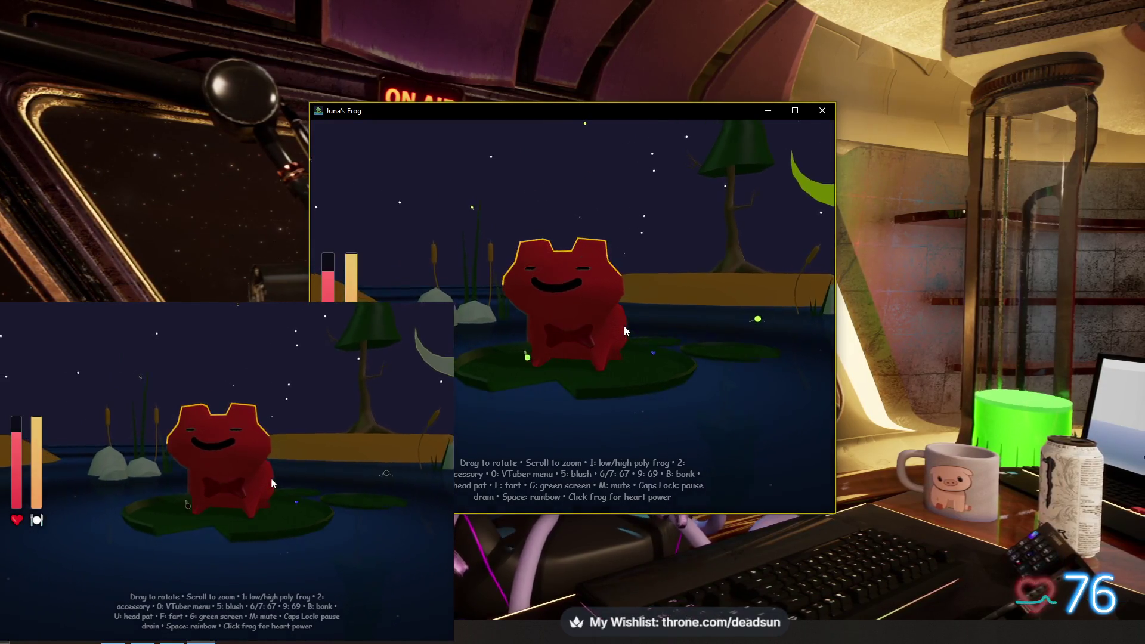
pyautogui.click(624, 325)
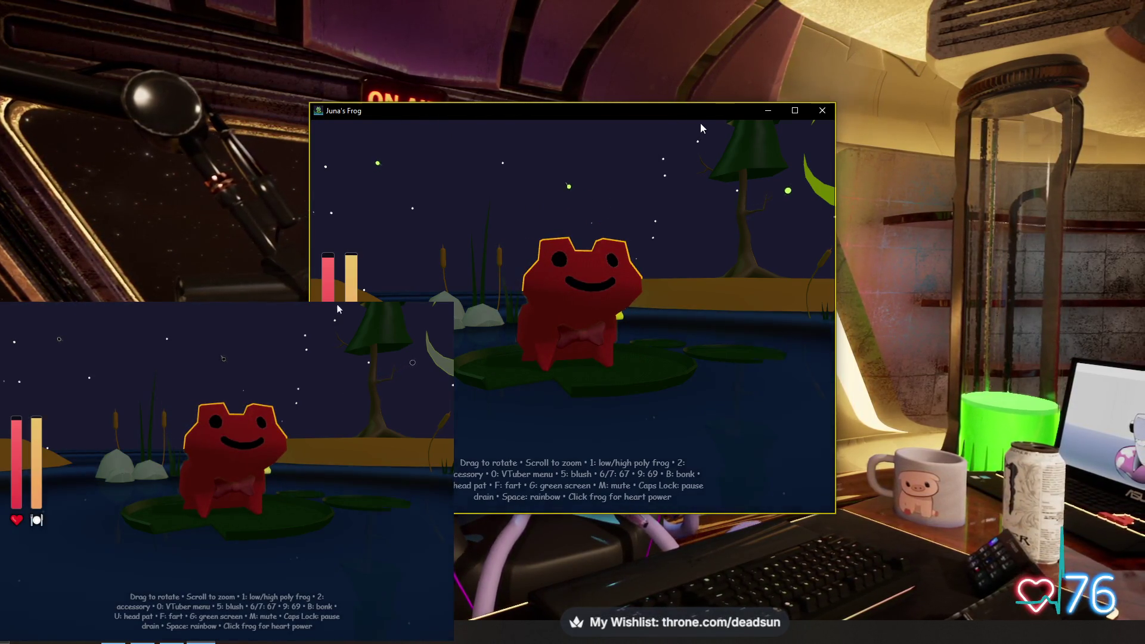
pyautogui.click(822, 111)
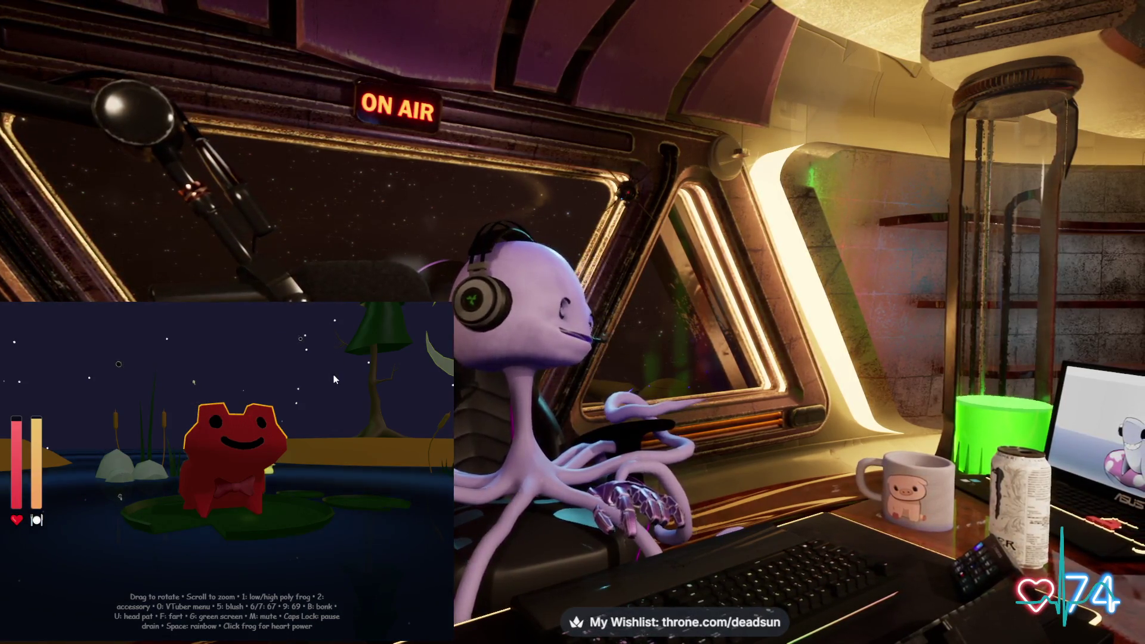
# Remove the night background, shift the frog's body hue from red to blue, and centre the overlay
pyautogui.press('6')
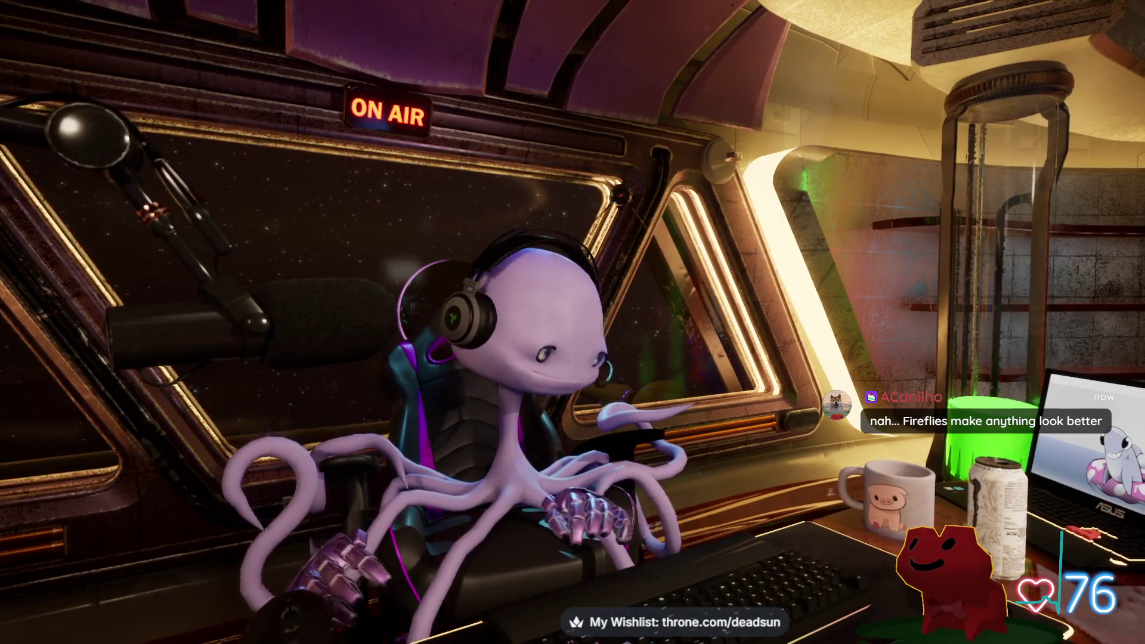
pyautogui.click(876, 567)
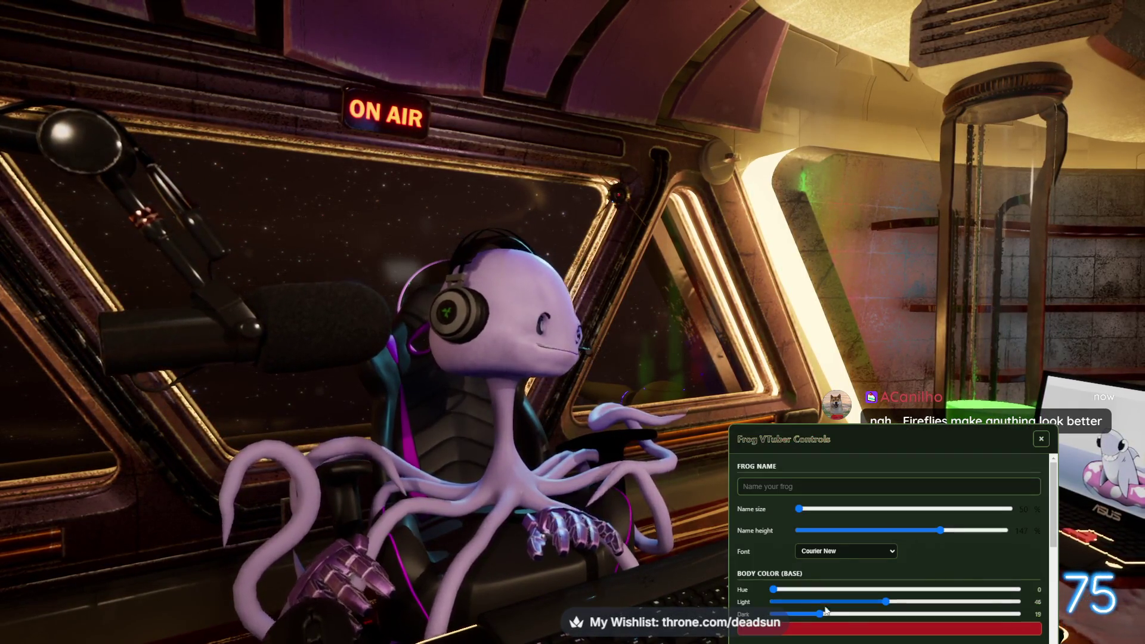
pyautogui.moveTo(773, 590); pyautogui.dragTo(923, 592)
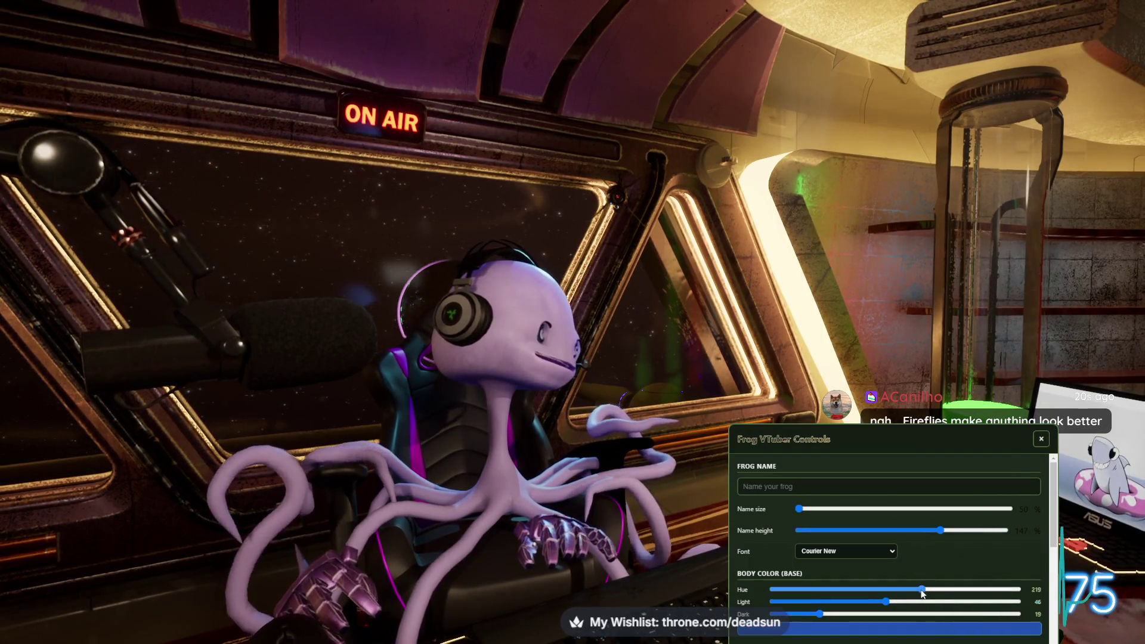
pyautogui.click(1041, 440)
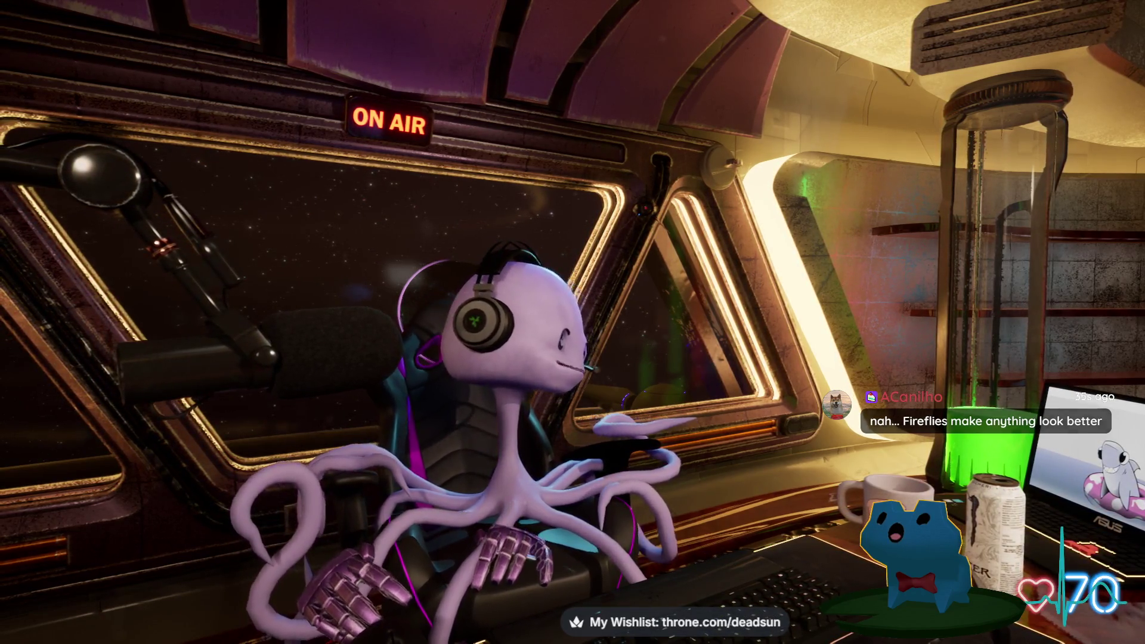
pyautogui.moveTo(919, 554)
pyautogui.mouseDown()
pyautogui.moveTo(731, 305)
pyautogui.moveTo(659, 323)
pyautogui.moveTo(689, 356)
pyautogui.moveTo(677, 371)
pyautogui.mouseUp()
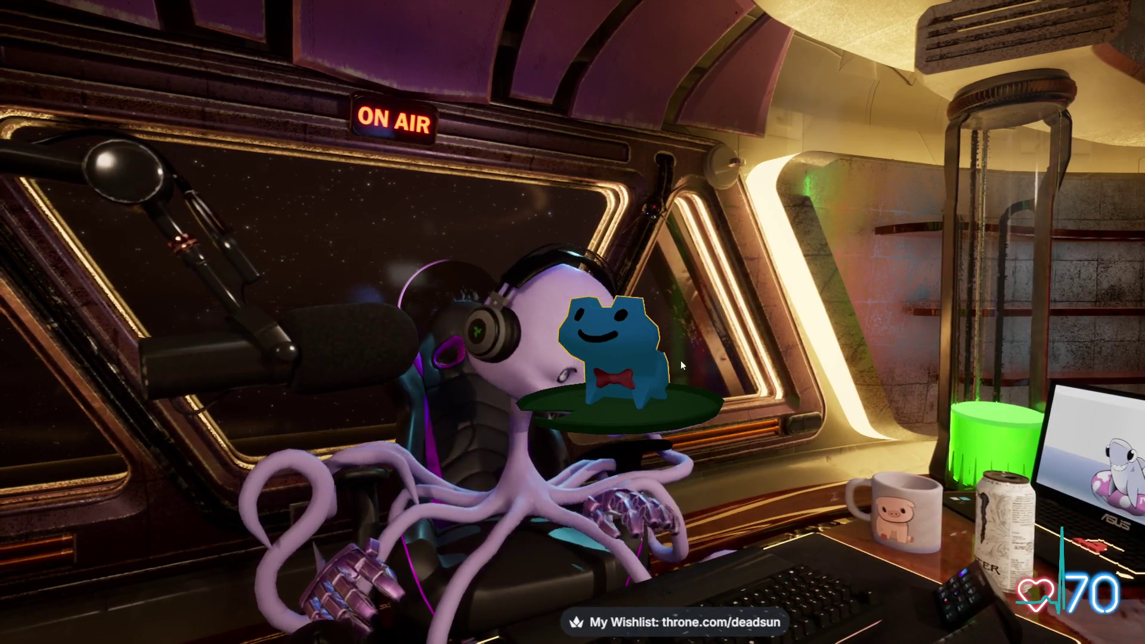
# Expand to the full pond view, tilt and orbit around the frog, giving it a heart
pyautogui.click(681, 360)
pyautogui.moveTo(694, 417); pyautogui.dragTo(672, 424)
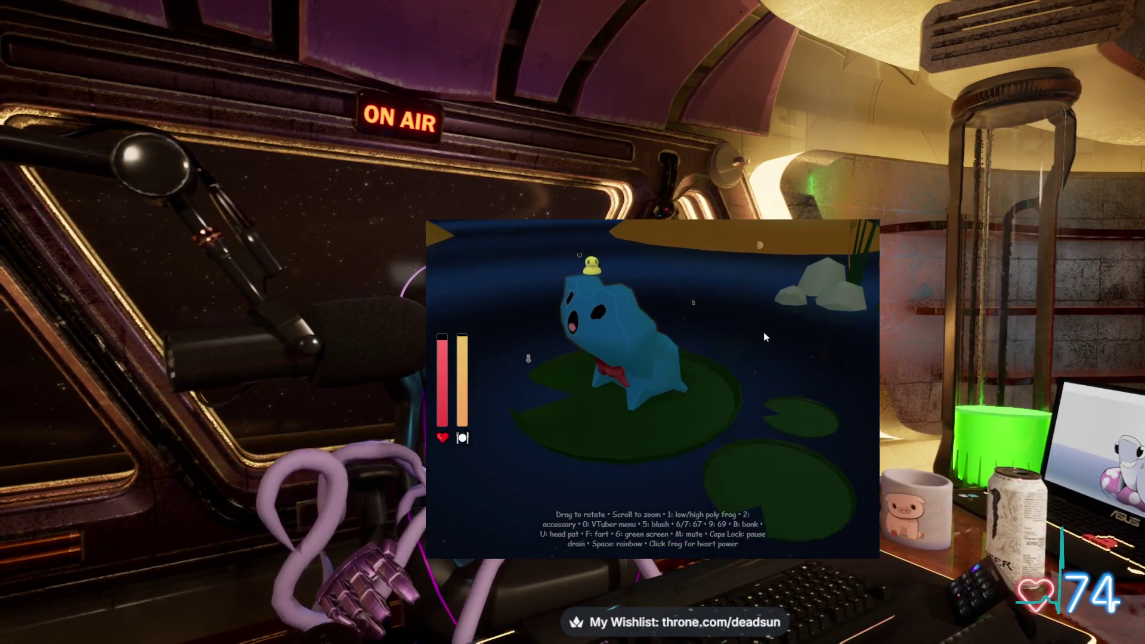
pyautogui.click(656, 401)
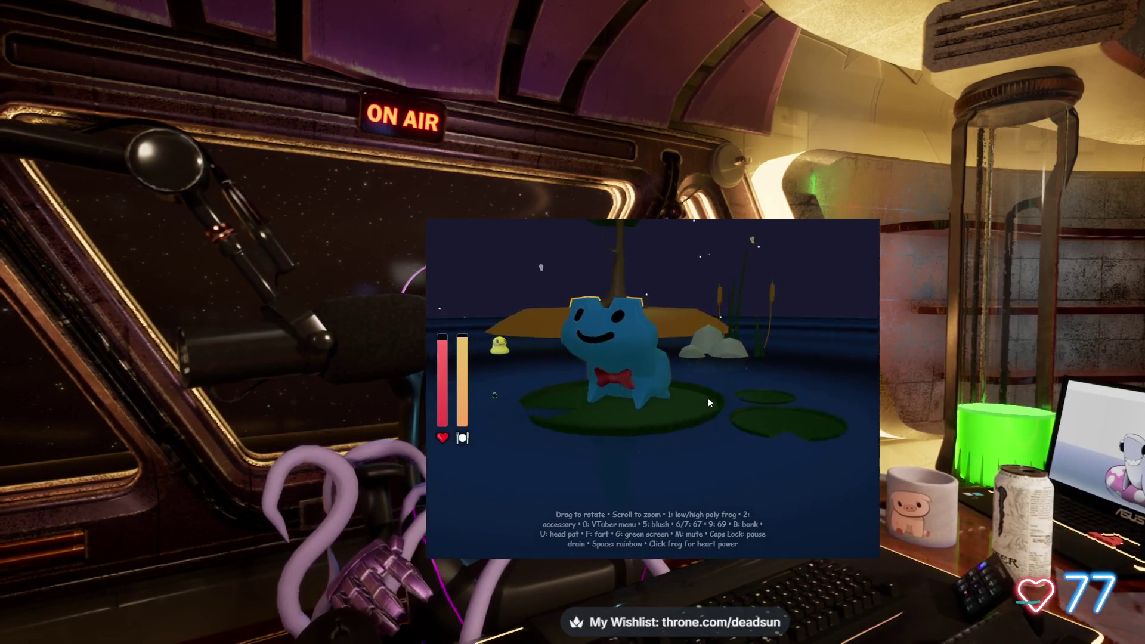
pyautogui.moveTo(743, 403)
pyautogui.mouseDown()
pyautogui.moveTo(562, 391)
pyautogui.moveTo(587, 392)
pyautogui.moveTo(555, 406)
pyautogui.moveTo(793, 384)
pyautogui.moveTo(663, 421)
pyautogui.mouseUp()
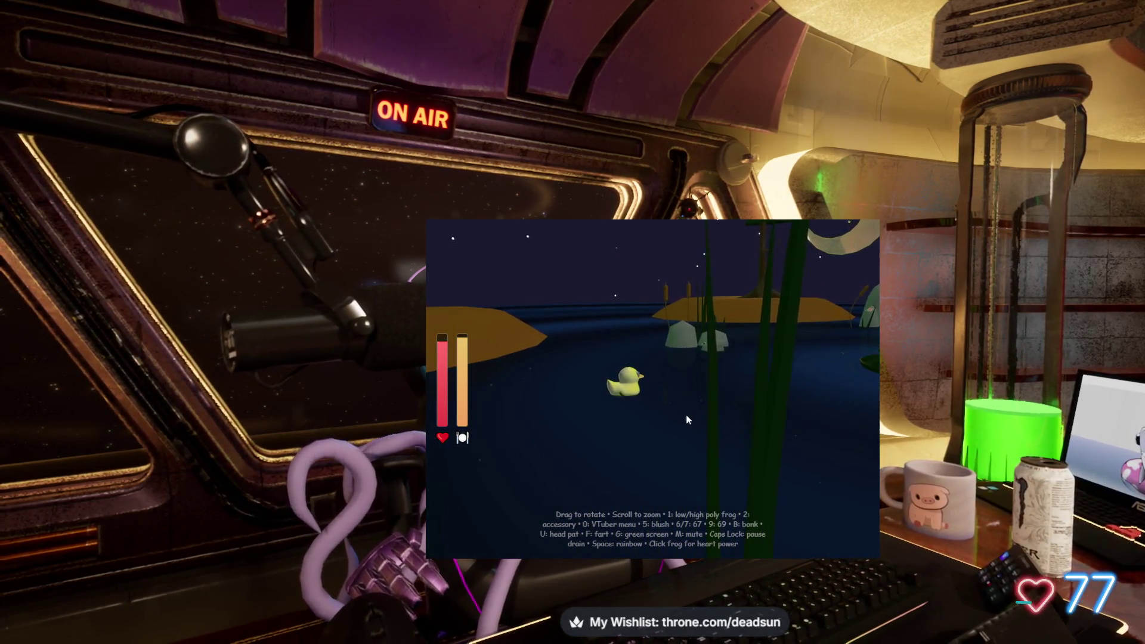
pyautogui.moveTo(732, 405)
pyautogui.mouseDown()
pyautogui.moveTo(635, 350)
pyautogui.moveTo(524, 381)
pyautogui.moveTo(755, 362)
pyautogui.moveTo(718, 440)
pyautogui.moveTo(710, 426)
pyautogui.mouseUp()
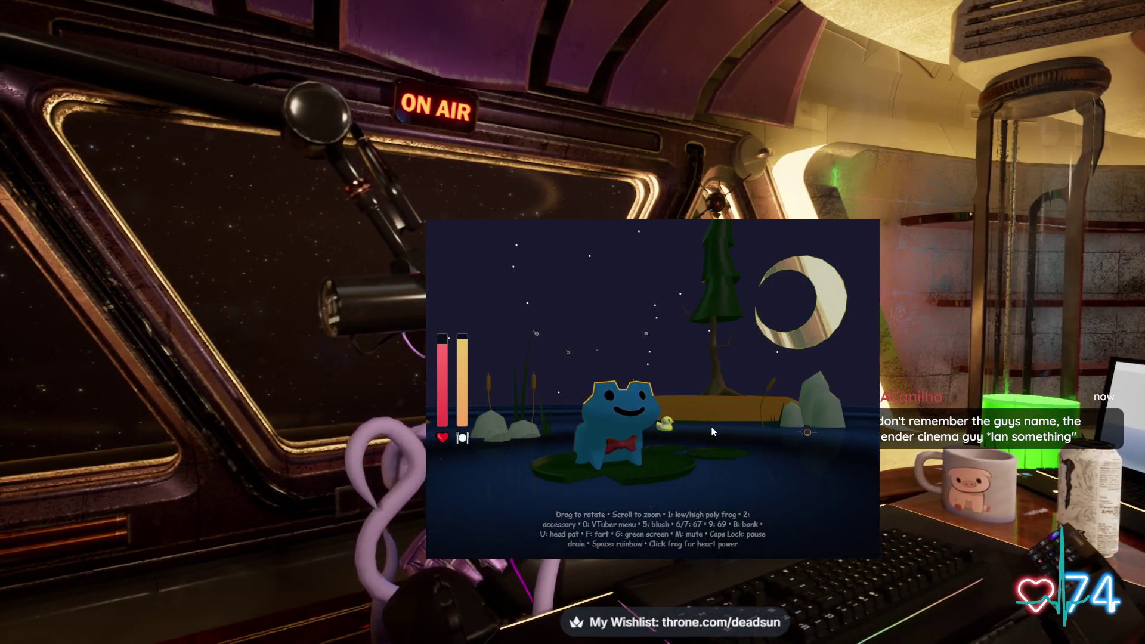
# Trigger the frog's fart and 67 gag, then turn the pond view around it
pyautogui.press('f')
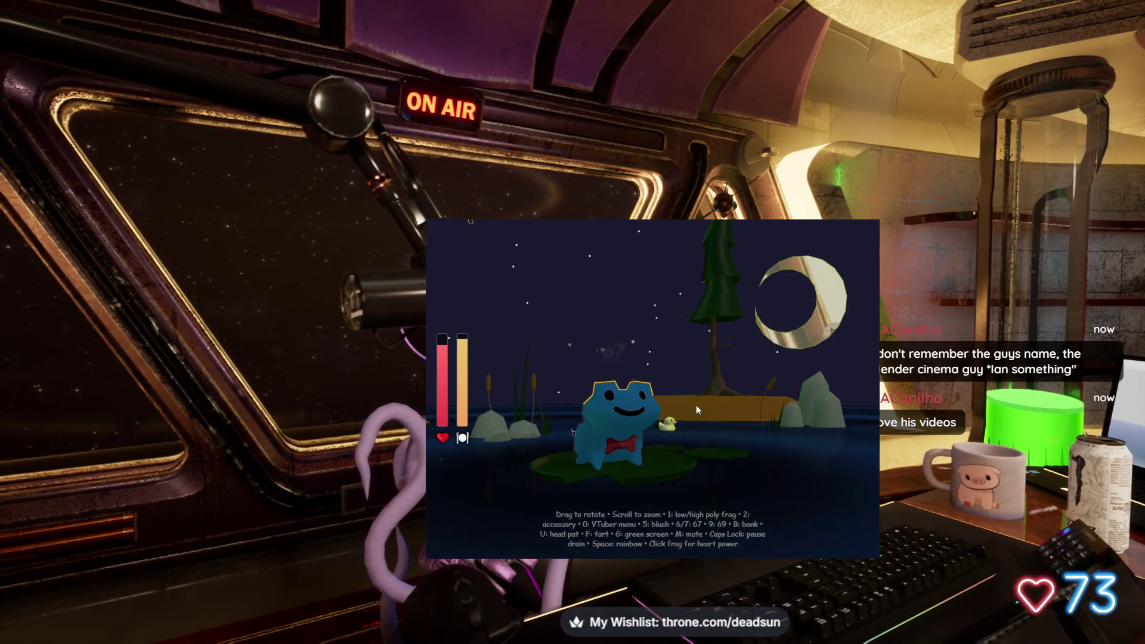
pyautogui.press('6')
pyautogui.moveTo(706, 409)
pyautogui.mouseDown()
pyautogui.moveTo(691, 413)
pyautogui.moveTo(703, 414)
pyautogui.mouseUp()
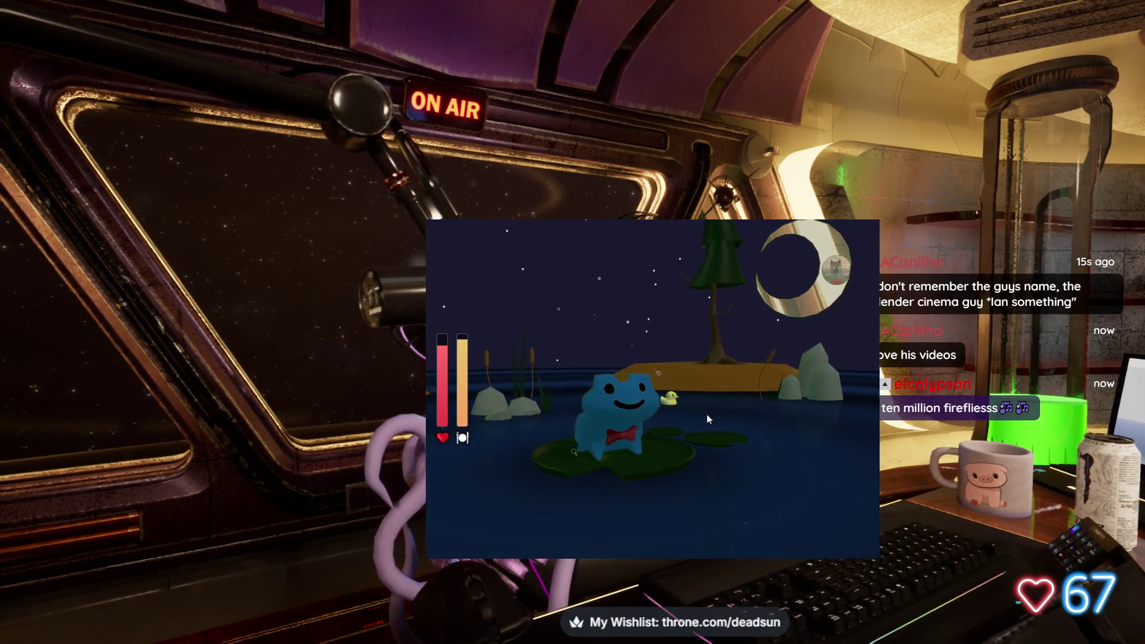
pyautogui.moveTo(702, 411)
pyautogui.mouseDown()
pyautogui.moveTo(642, 414)
pyautogui.moveTo(789, 450)
pyautogui.moveTo(707, 416)
pyautogui.moveTo(736, 443)
pyautogui.mouseUp()
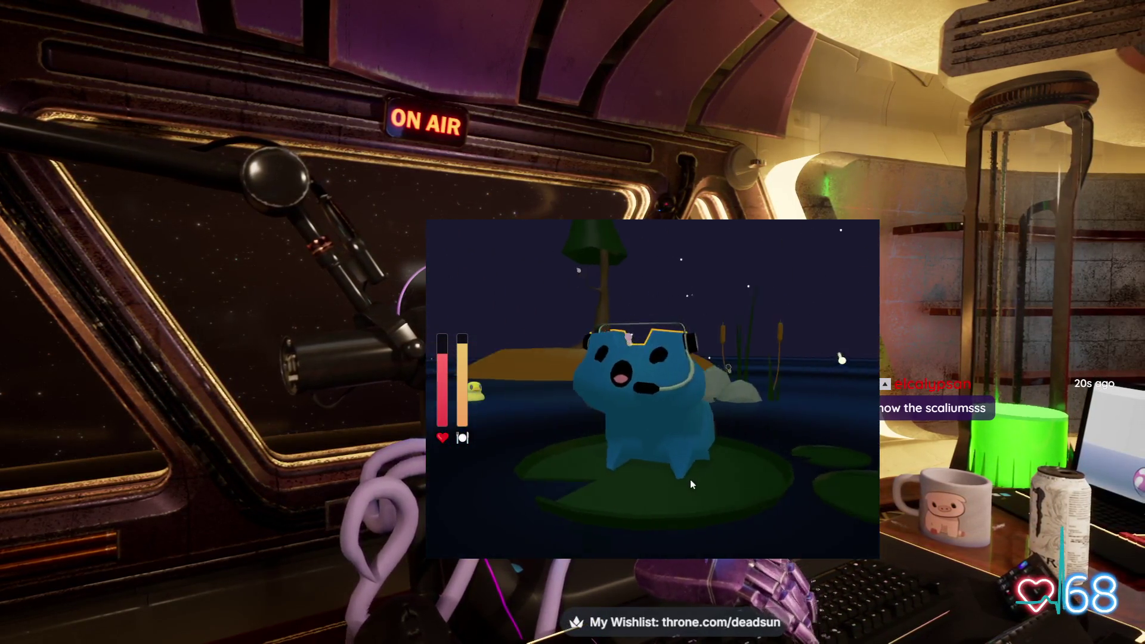
# Send the blue headset frog a heart
pyautogui.click(681, 474)
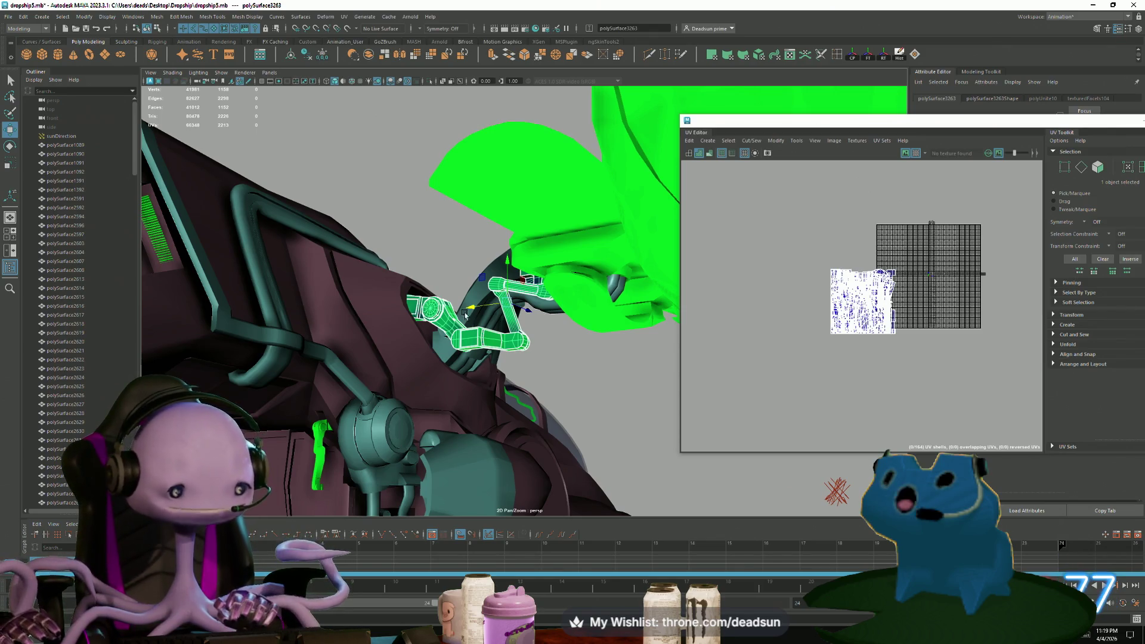
# Bring the RoadKill window forward and orbit and zoom around the unwrapped arm
pyautogui.hotkey('alt', 'Tab')
pyautogui.hotkey('alt', 'Tab')
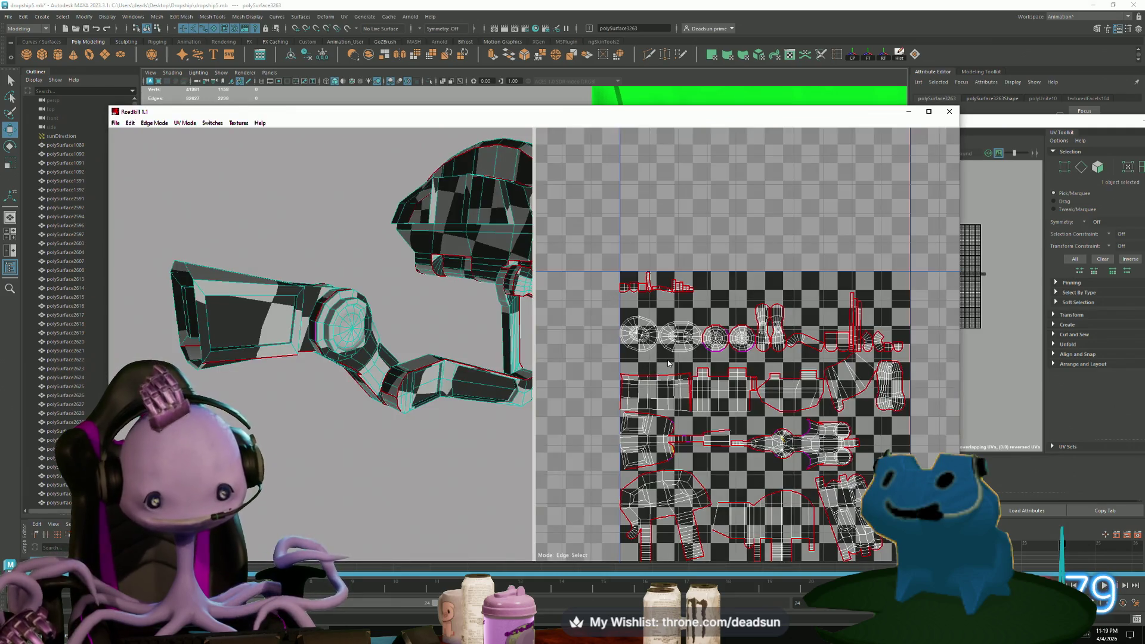
pyautogui.moveTo(288, 396)
pyautogui.keyDown('alt'); pyautogui.mouseDown()
pyautogui.moveTo(263, 382)
pyautogui.moveTo(260, 288)
pyautogui.moveTo(297, 419)
pyautogui.moveTo(328, 441)
pyautogui.moveTo(346, 482)
pyautogui.moveTo(277, 434)
pyautogui.moveTo(345, 430)
pyautogui.moveTo(267, 427)
pyautogui.moveTo(420, 471)
pyautogui.moveTo(303, 422)
pyautogui.moveTo(382, 449)
pyautogui.moveTo(396, 388)
pyautogui.moveTo(391, 431)
pyautogui.moveTo(366, 435)
pyautogui.mouseUp(); pyautogui.keyUp('alt')
pyautogui.scroll(3, 335, 449)
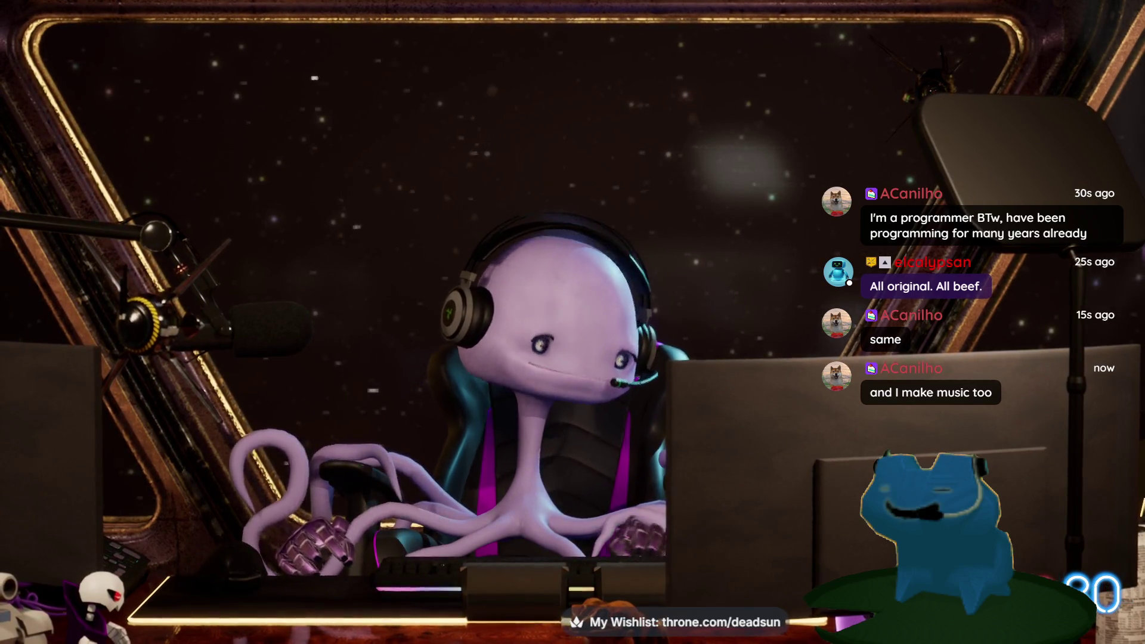
pyautogui.hotkey('alt', 'Tab')
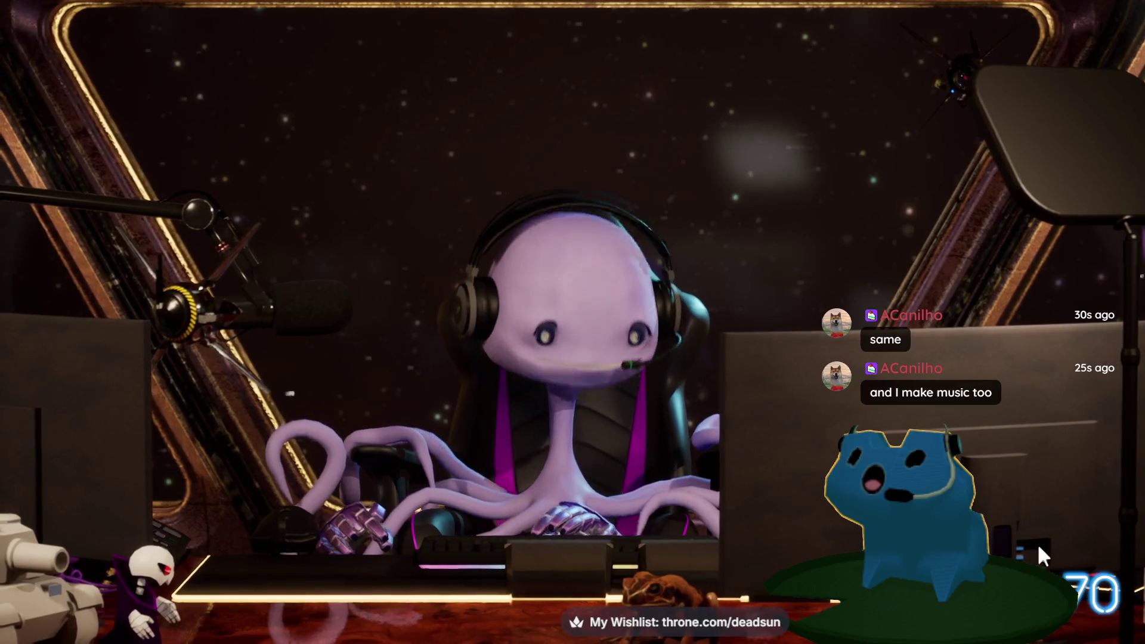
pyautogui.click(1022, 525)
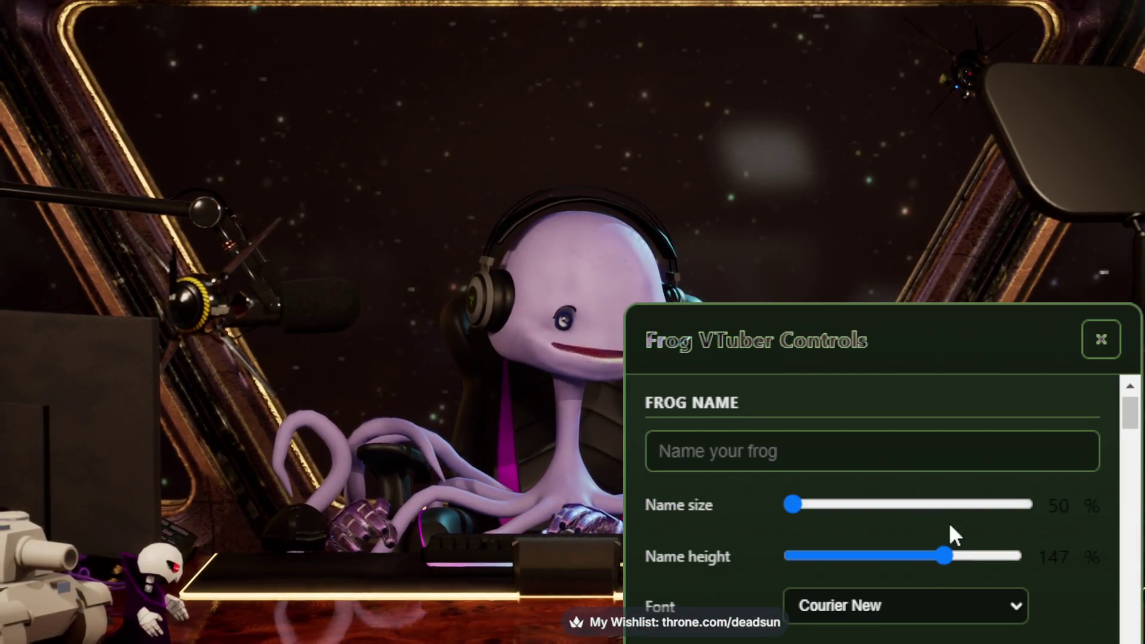
# Set the frog's audio input device to Default - Microphone and close the control panel
pyautogui.scroll(-10, 949, 522)
pyautogui.scroll(-4, 945, 523)
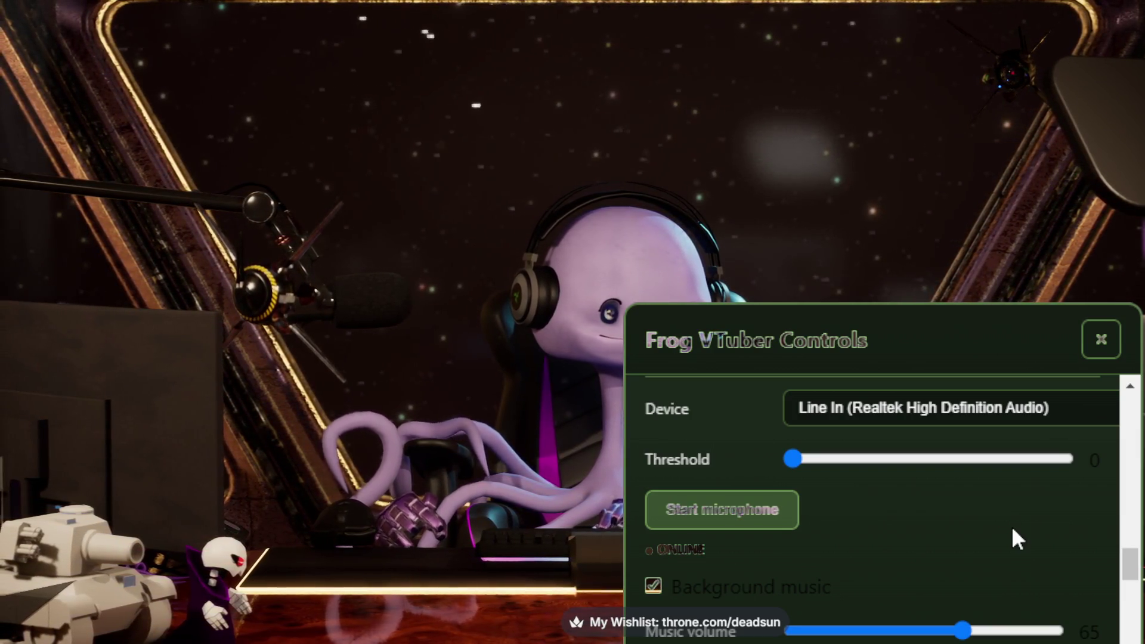
pyautogui.click(977, 409)
pyautogui.click(990, 456)
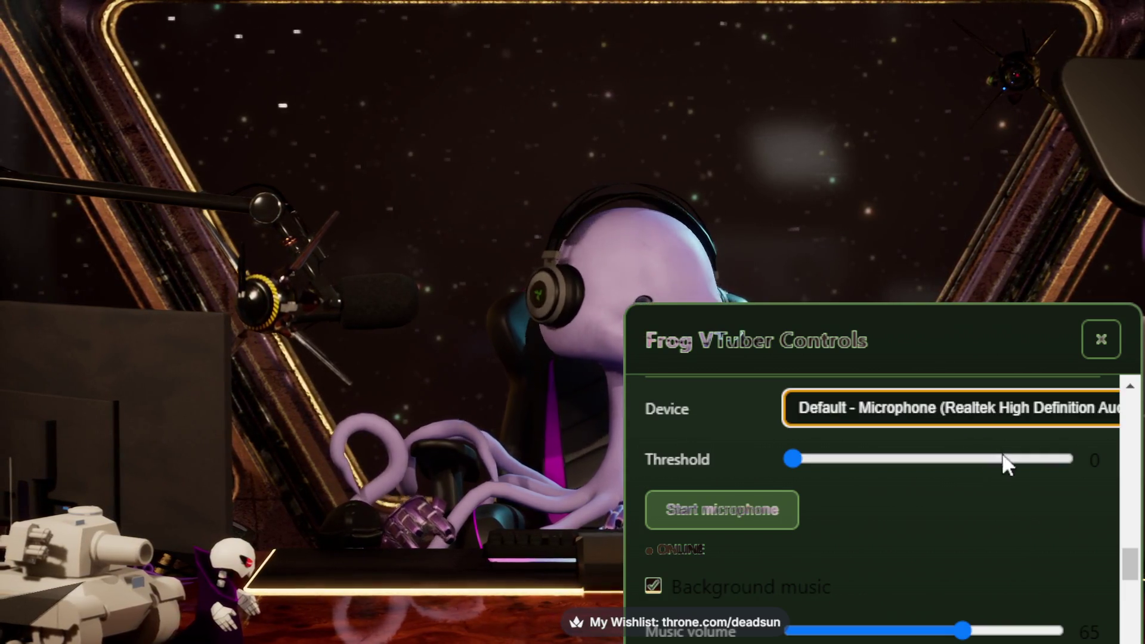
pyautogui.click(1101, 340)
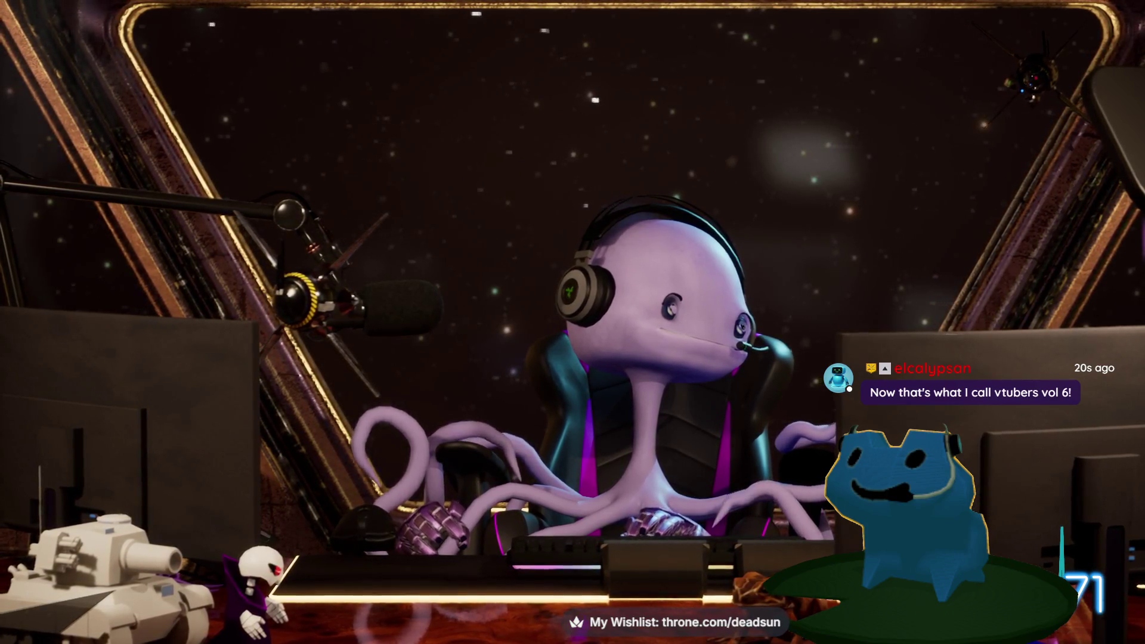
pyautogui.click(1053, 467)
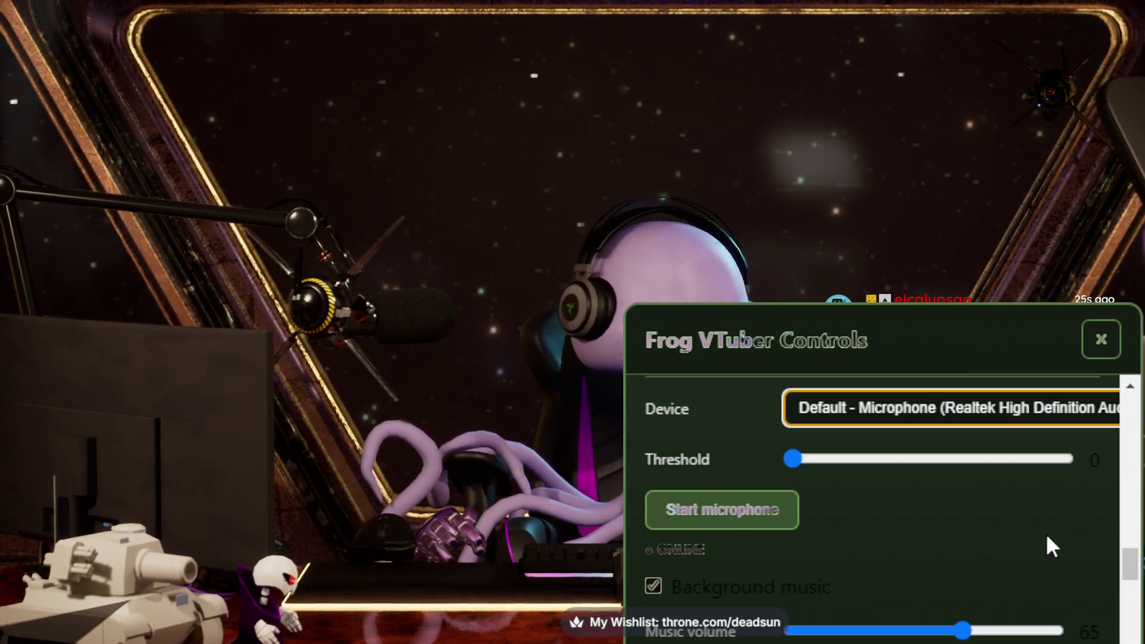
pyautogui.click(1086, 349)
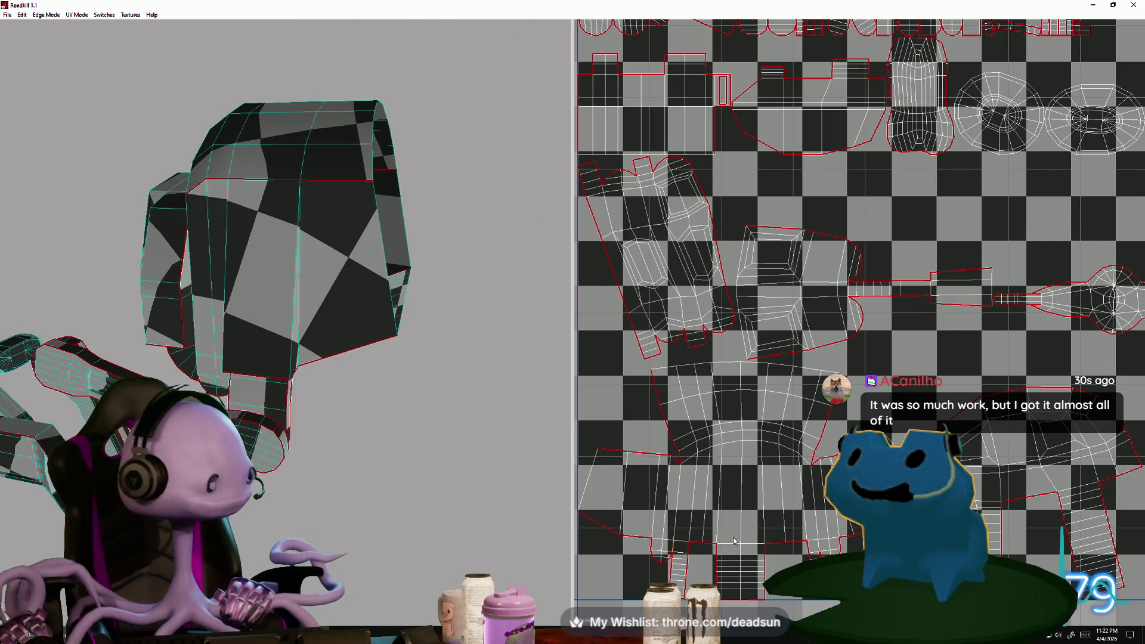
pyautogui.scroll(-5, 746, 489)
pyautogui.scroll(4, 759, 472)
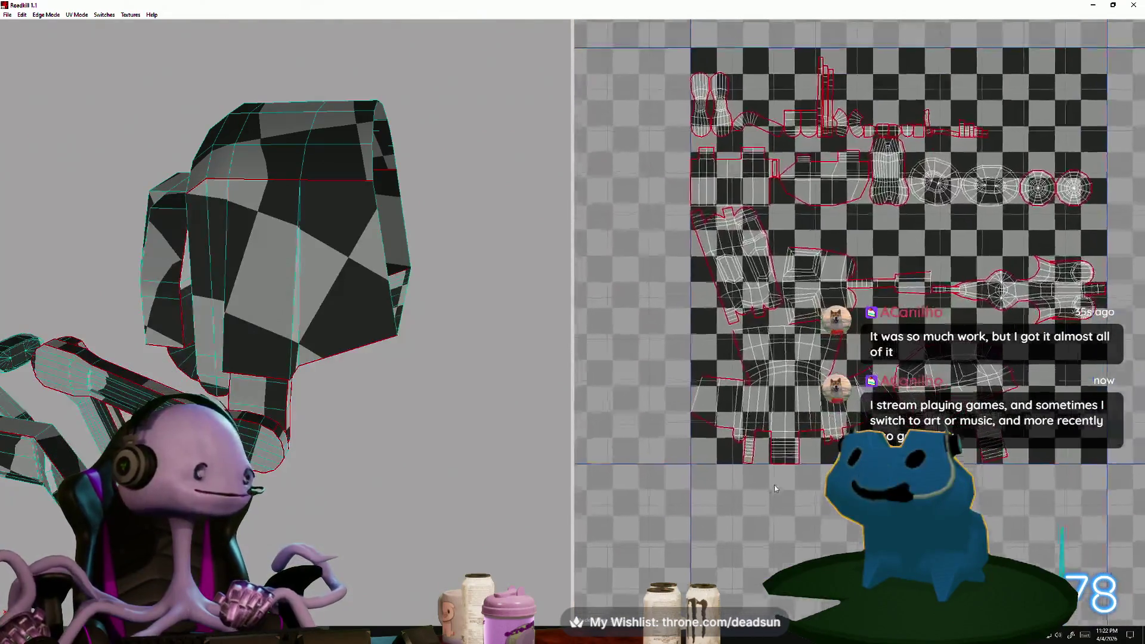
pyautogui.moveTo(801, 494)
pyautogui.mouseDown(button='middle')
pyautogui.moveTo(786, 386)
pyautogui.moveTo(873, 450)
pyautogui.moveTo(842, 433)
pyautogui.moveTo(835, 446)
pyautogui.mouseUp(button='middle')
pyautogui.scroll(-2, 785, 386)
pyautogui.scroll(4, 785, 385)
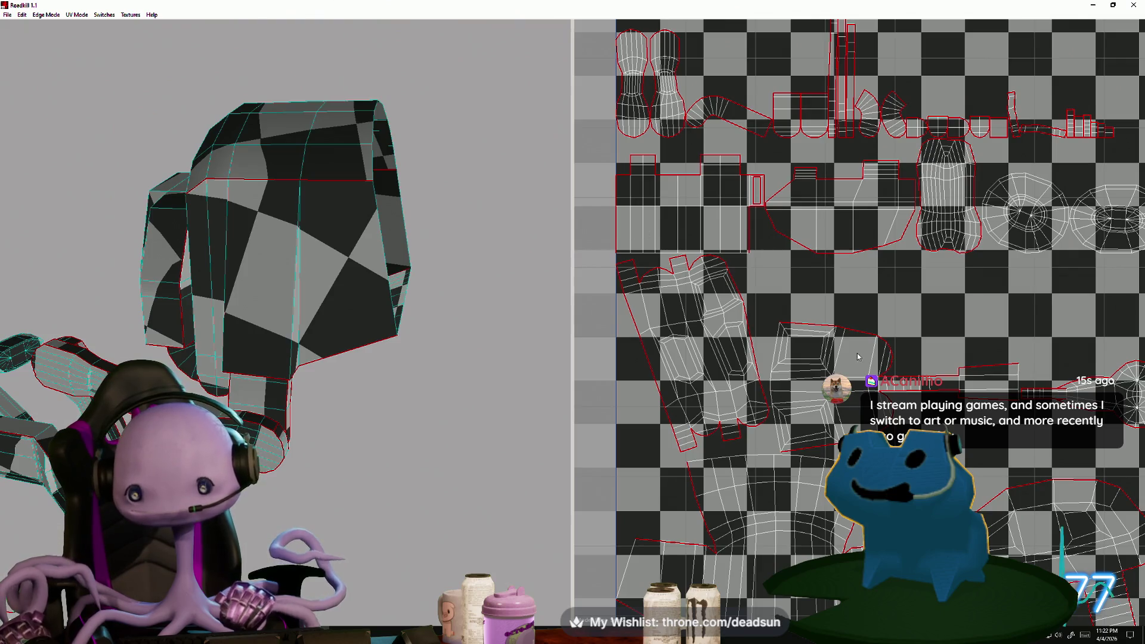
pyautogui.moveTo(857, 353)
pyautogui.mouseDown(button='middle')
pyautogui.moveTo(665, 265)
pyautogui.moveTo(638, 270)
pyautogui.moveTo(862, 323)
pyautogui.moveTo(841, 312)
pyautogui.mouseUp(button='middle')
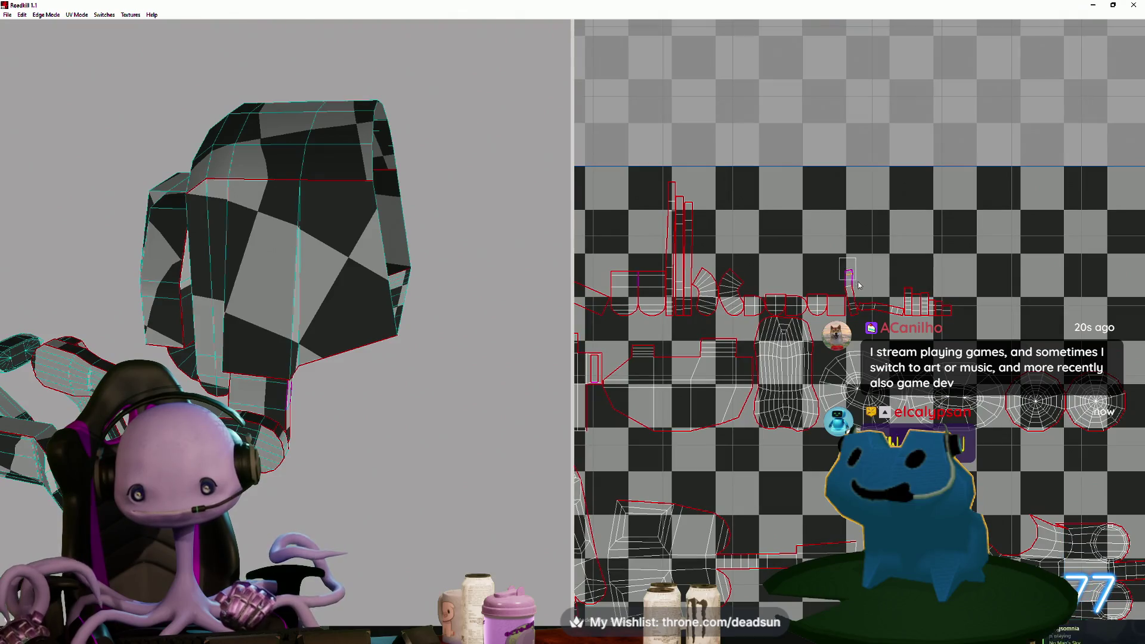
pyautogui.moveTo(286, 418)
pyautogui.keyDown('alt'); pyautogui.mouseDown()
pyautogui.moveTo(371, 373)
pyautogui.moveTo(330, 360)
pyautogui.moveTo(360, 378)
pyautogui.moveTo(292, 381)
pyautogui.mouseUp(); pyautogui.keyUp('alt')
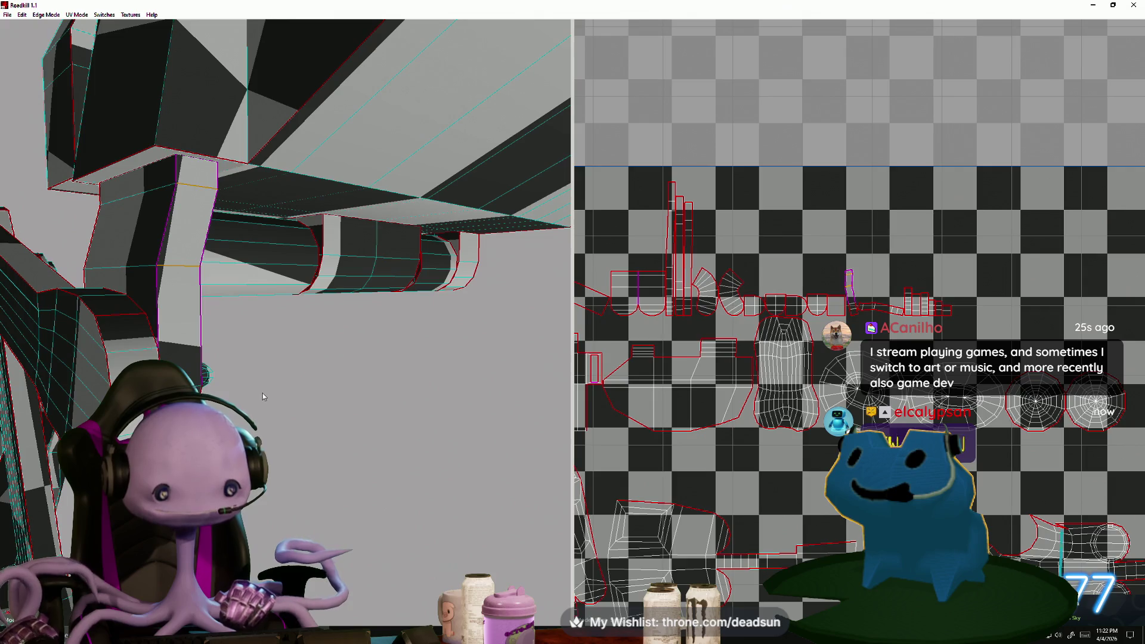
pyautogui.moveTo(334, 446)
pyautogui.keyDown('alt'); pyautogui.mouseDown()
pyautogui.moveTo(296, 453)
pyautogui.moveTo(281, 441)
pyautogui.moveTo(324, 427)
pyautogui.moveTo(267, 425)
pyautogui.moveTo(275, 437)
pyautogui.moveTo(320, 472)
pyautogui.moveTo(298, 457)
pyautogui.moveTo(309, 457)
pyautogui.moveTo(318, 413)
pyautogui.moveTo(301, 438)
pyautogui.moveTo(242, 353)
pyautogui.mouseUp(); pyautogui.keyUp('alt')
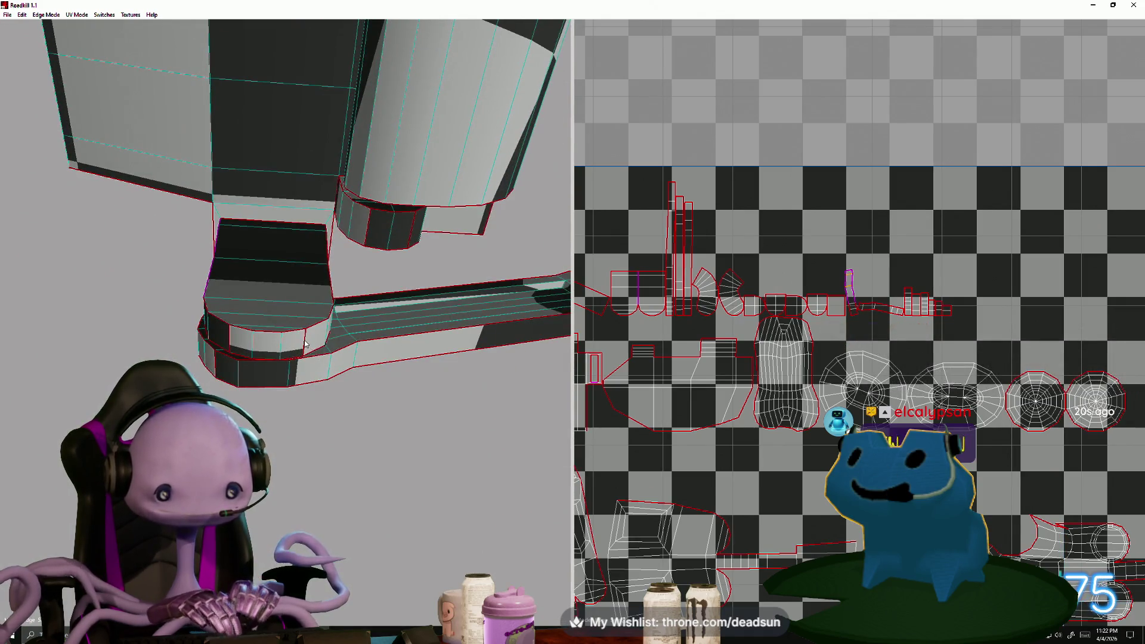
pyautogui.click(235, 361)
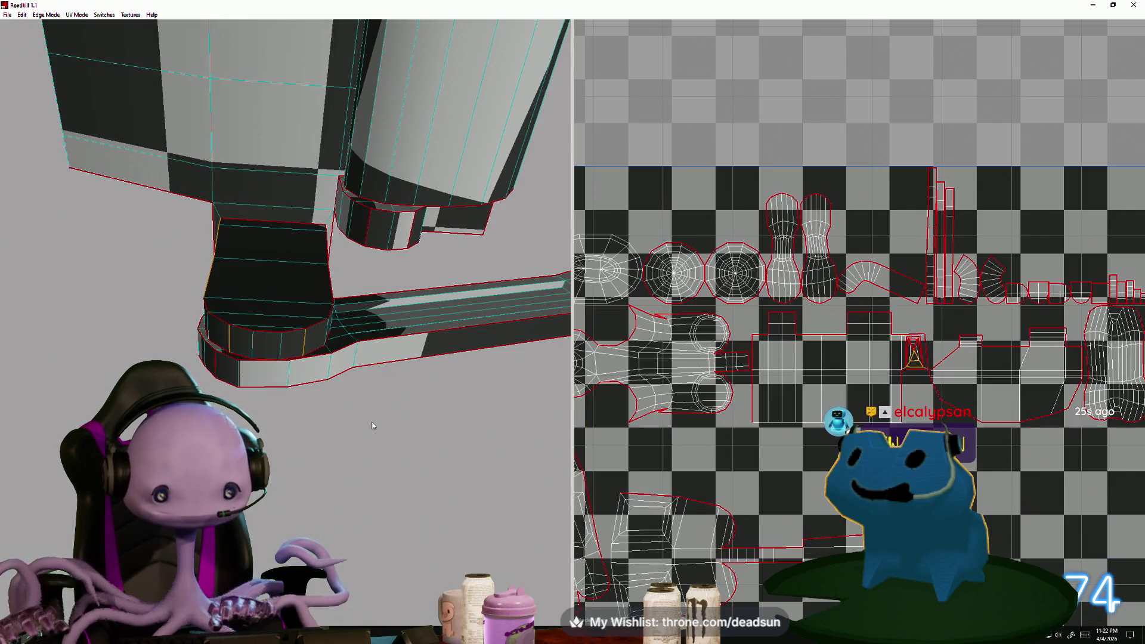
pyautogui.scroll(3, 915, 390)
pyautogui.scroll(5, 914, 391)
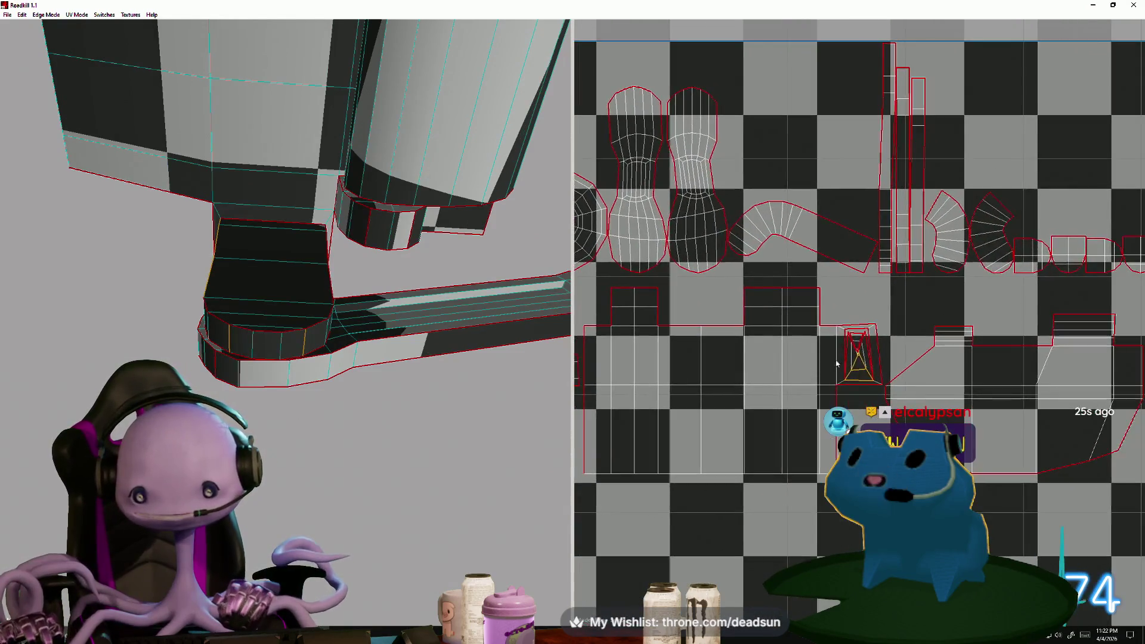
pyautogui.scroll(-6, 831, 402)
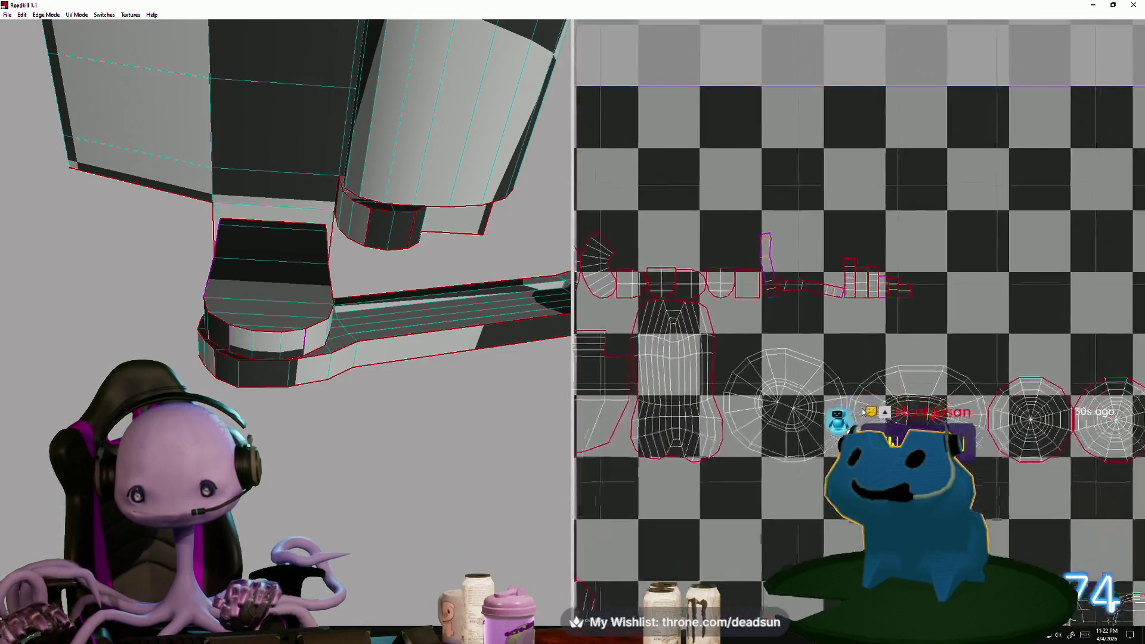
pyautogui.scroll(2, 799, 399)
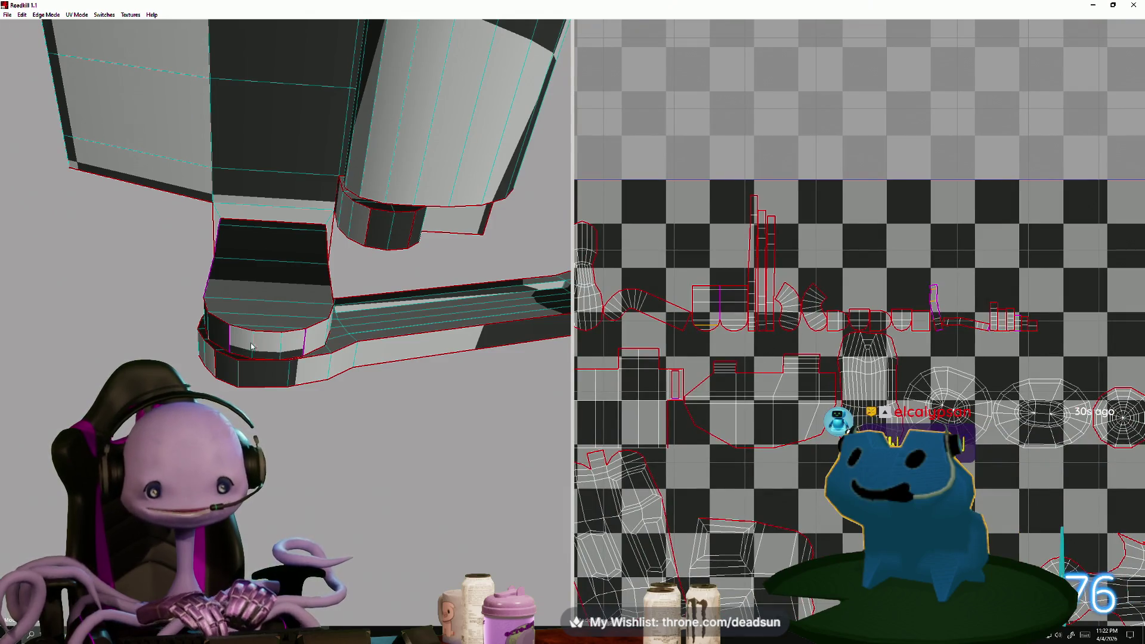
pyautogui.click(251, 345)
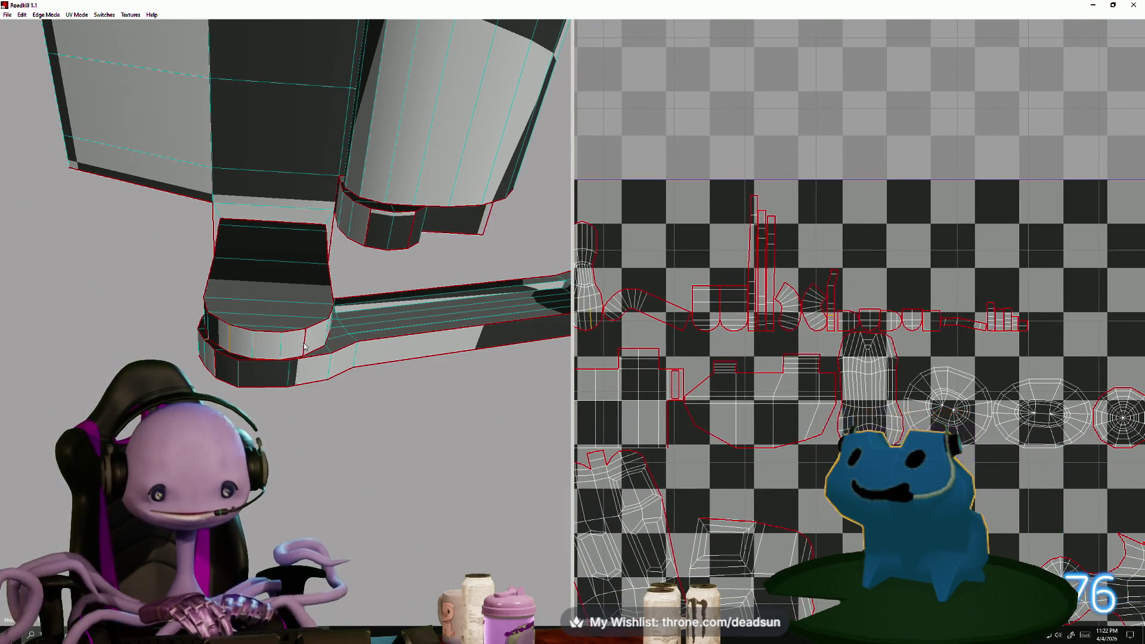
pyautogui.click(305, 344)
pyautogui.scroll(3, 828, 426)
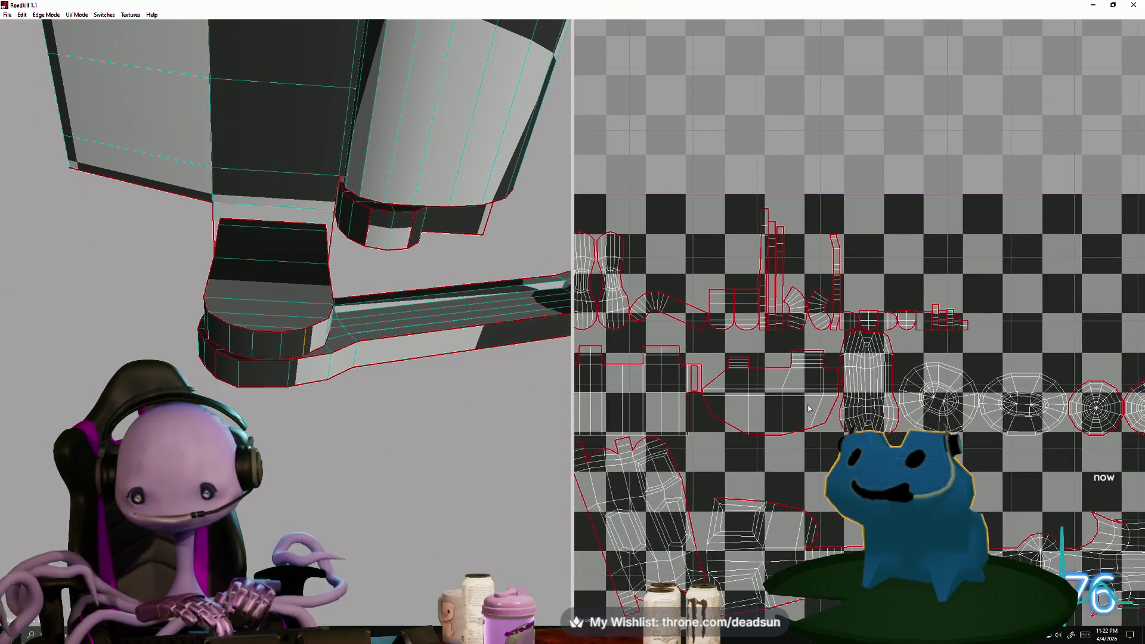
pyautogui.moveTo(277, 352)
pyautogui.keyDown('alt'); pyautogui.mouseDown()
pyautogui.moveTo(316, 366)
pyautogui.moveTo(349, 429)
pyautogui.moveTo(358, 424)
pyautogui.mouseUp(); pyautogui.keyUp('alt')
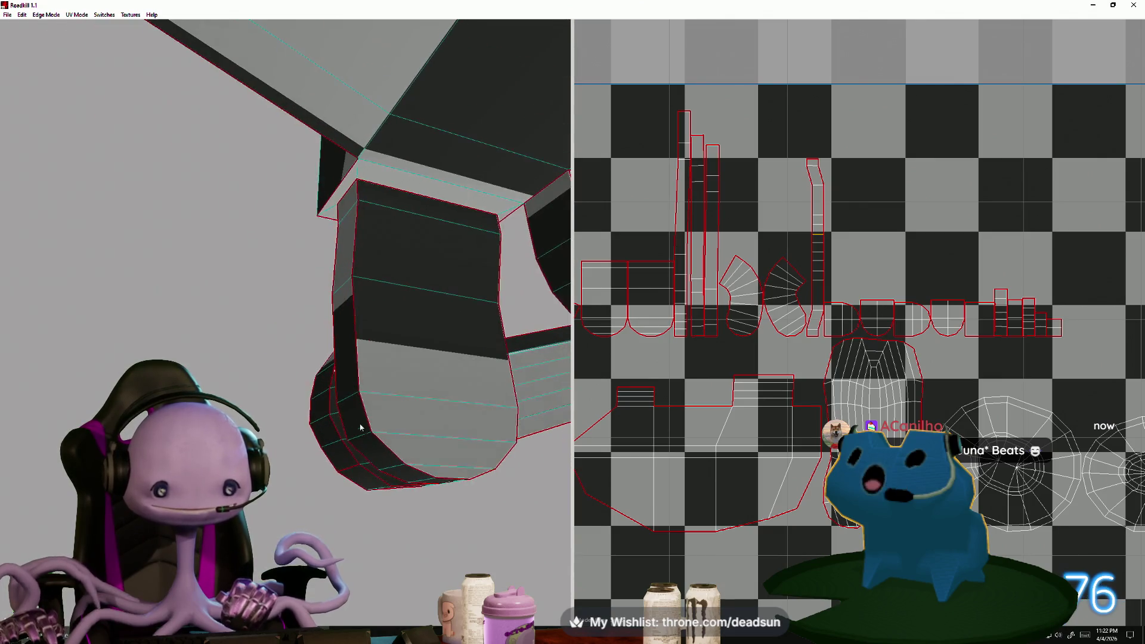
pyautogui.click(336, 261)
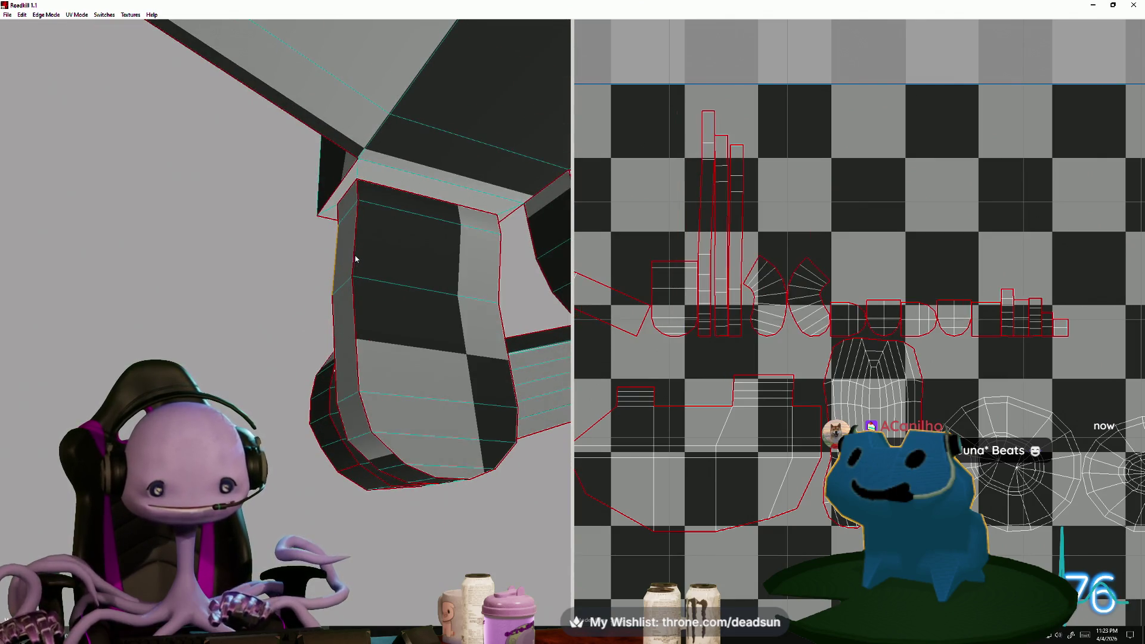
pyautogui.click(357, 266)
pyautogui.scroll(-5, 658, 345)
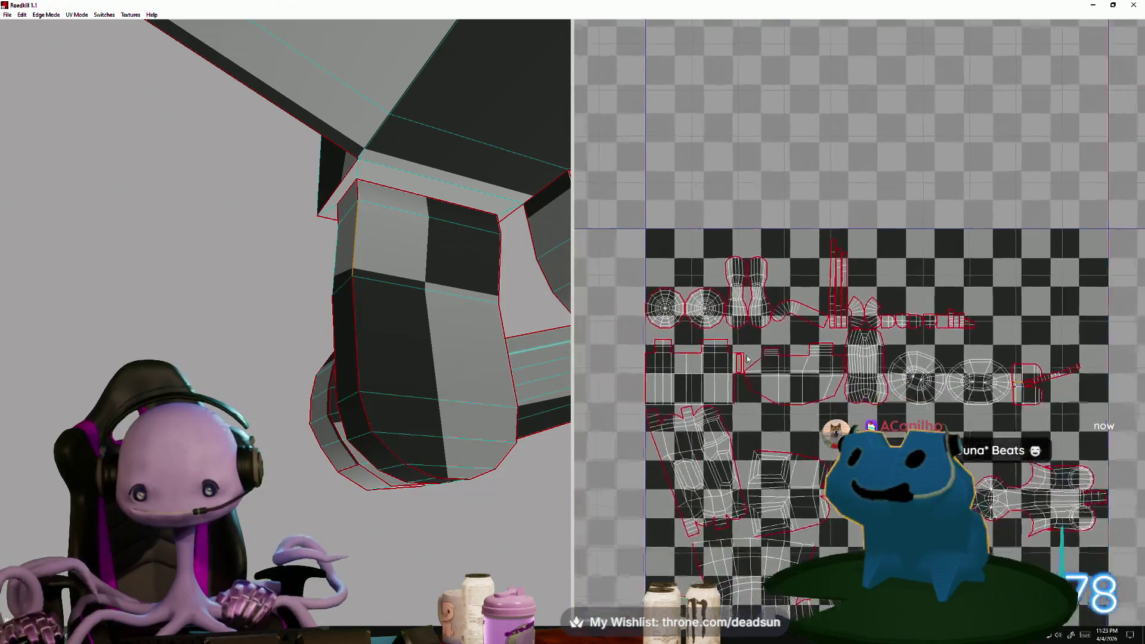
pyautogui.scroll(3, 718, 389)
pyautogui.scroll(5, 718, 389)
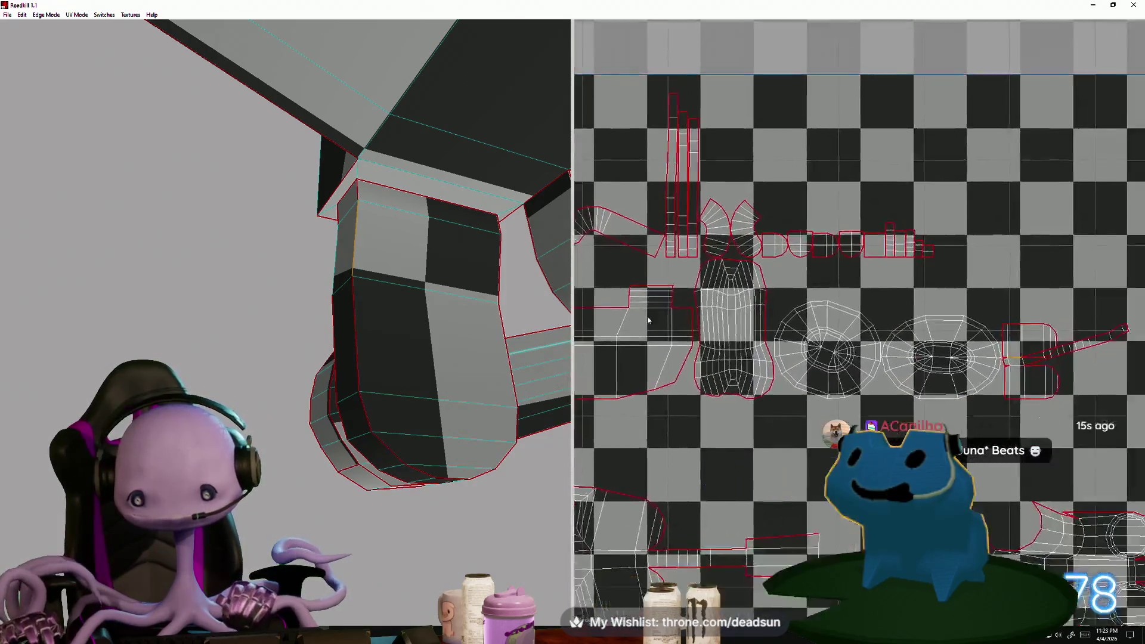
pyautogui.scroll(2, 834, 331)
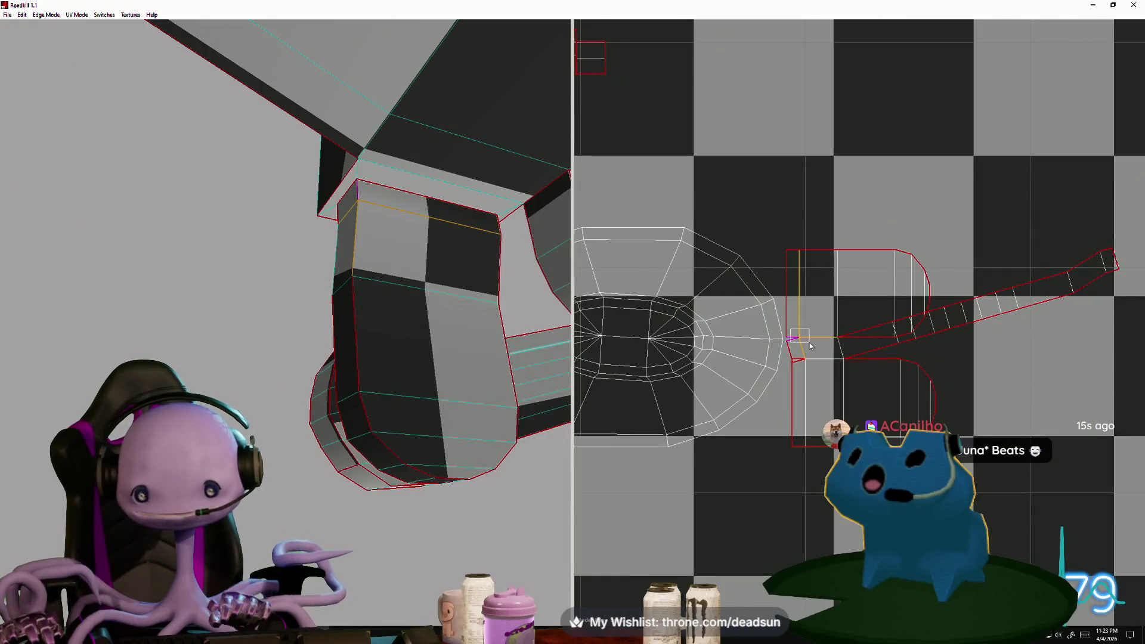
pyautogui.click(809, 346)
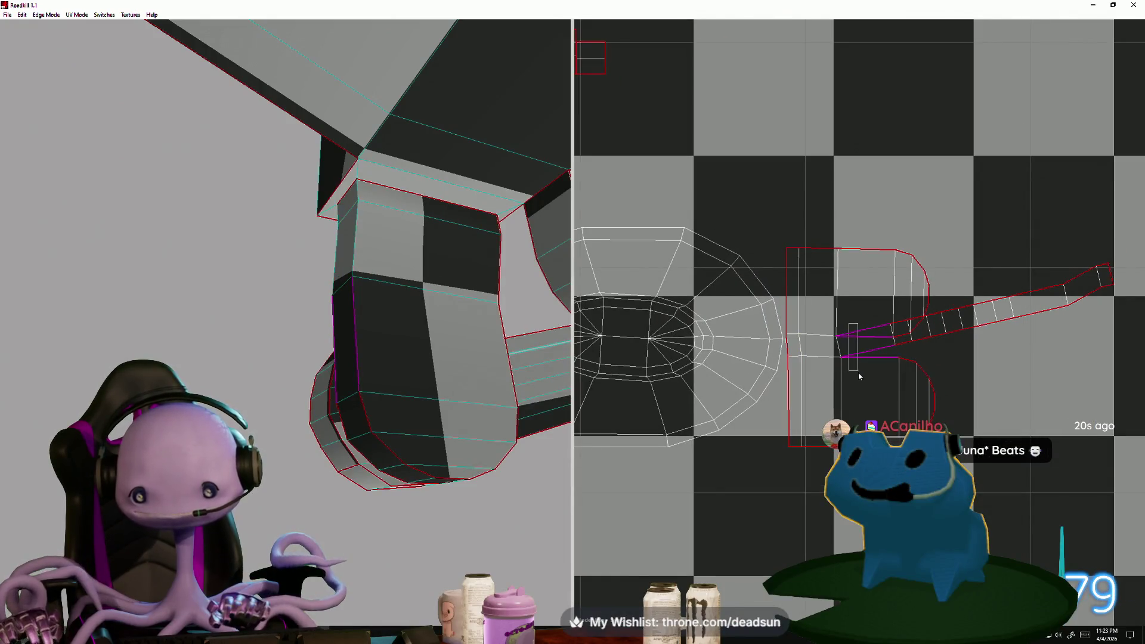
pyautogui.click(860, 376)
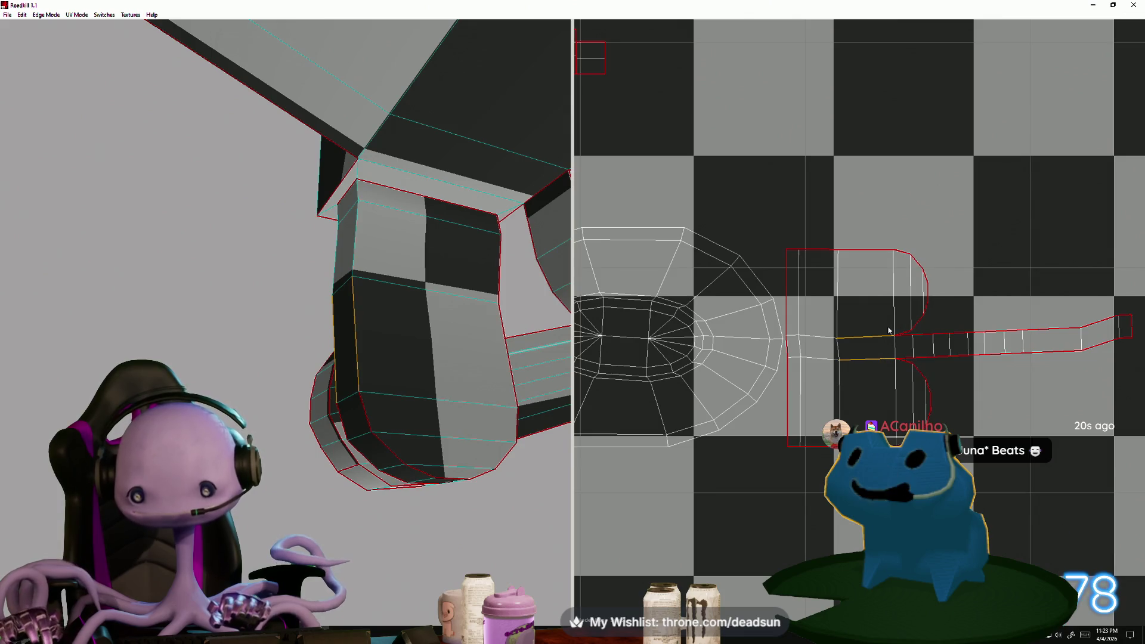
pyautogui.moveTo(547, 341)
pyautogui.keyDown('alt'); pyautogui.mouseDown()
pyautogui.moveTo(509, 373)
pyautogui.moveTo(529, 396)
pyautogui.moveTo(511, 305)
pyautogui.moveTo(472, 414)
pyautogui.moveTo(435, 413)
pyautogui.moveTo(444, 418)
pyautogui.mouseUp(); pyautogui.keyUp('alt')
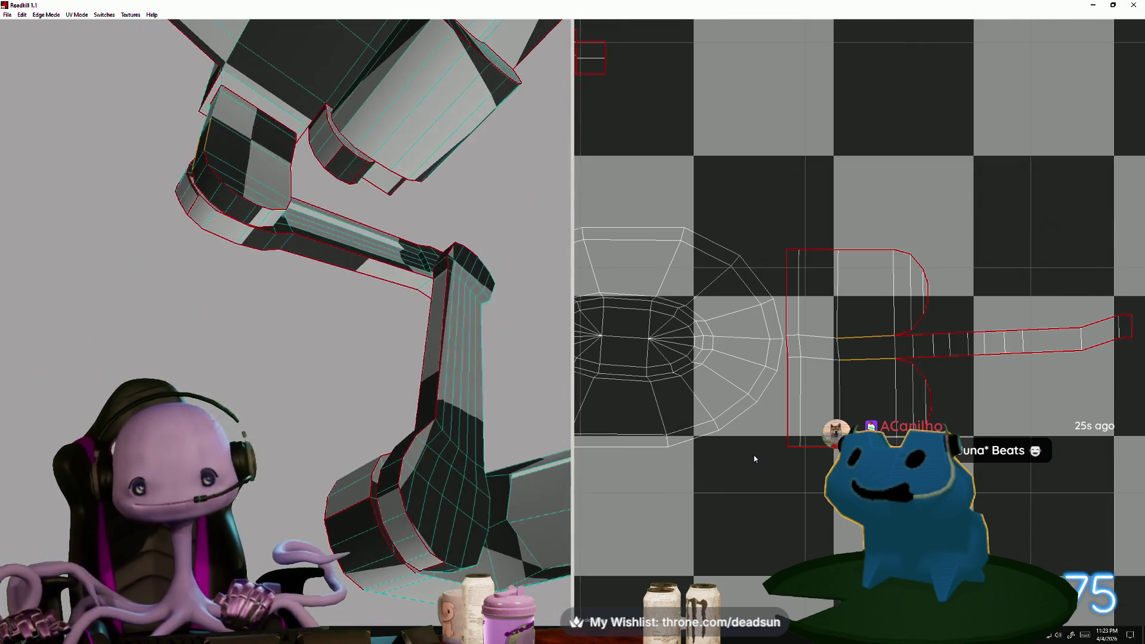
# Re-unwrap the arm's UV layout with the new seams and frame the arm's shell
pyautogui.scroll(-5, 741, 460)
pyautogui.scroll(-2, 639, 248)
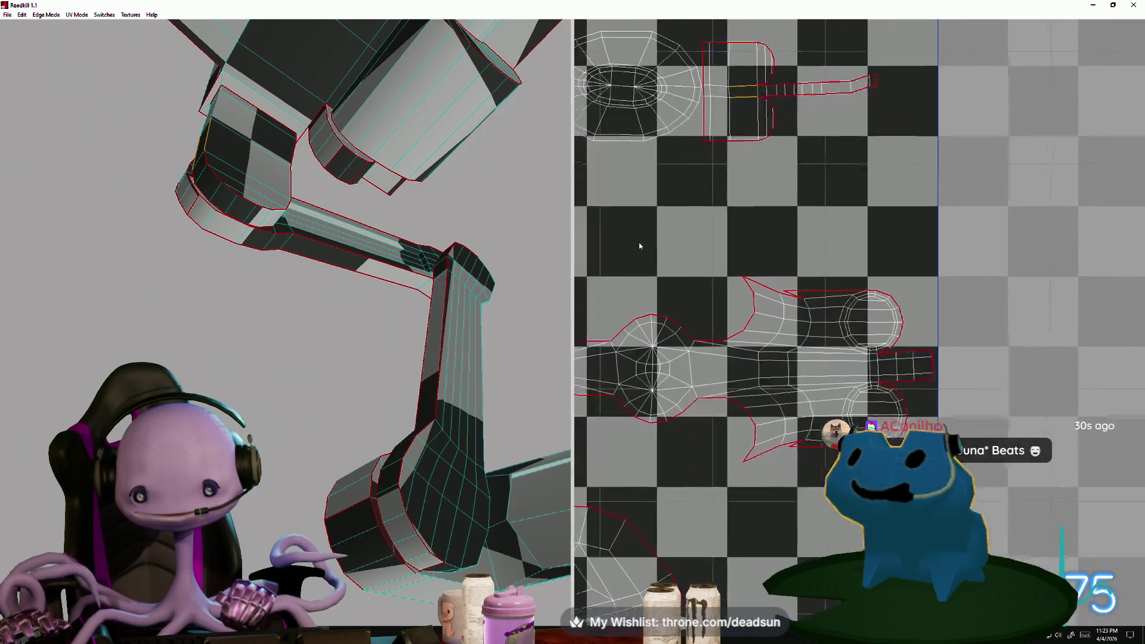
pyautogui.scroll(1, 672, 262)
pyautogui.scroll(-3, 745, 298)
pyautogui.scroll(1, 853, 334)
pyautogui.scroll(-2, 852, 334)
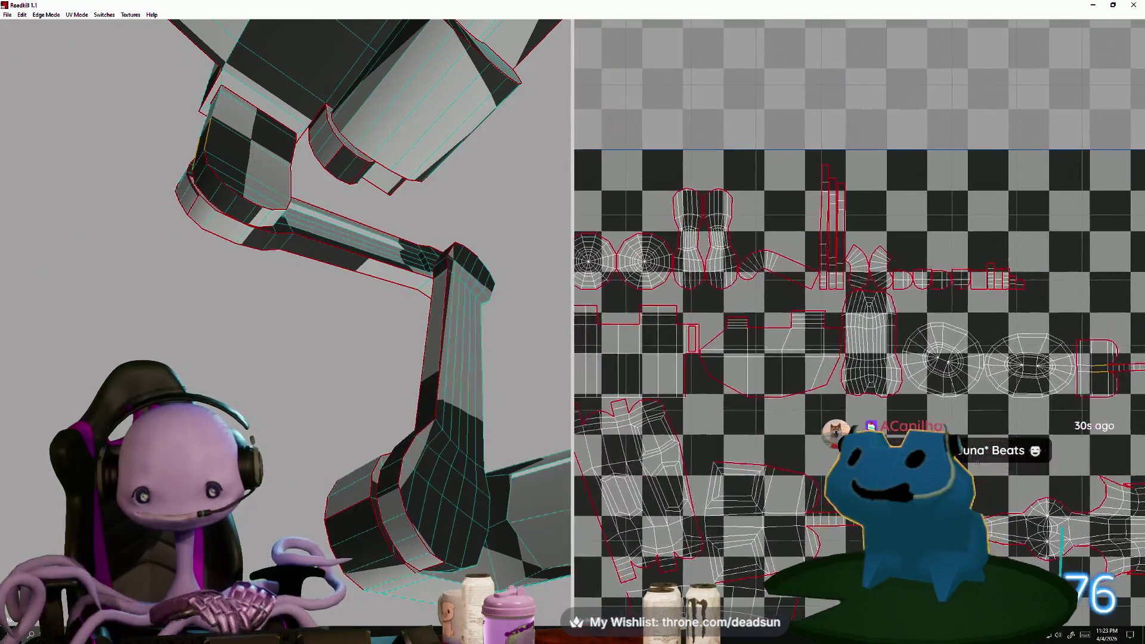
pyautogui.scroll(5, 735, 368)
pyautogui.scroll(-1, 669, 273)
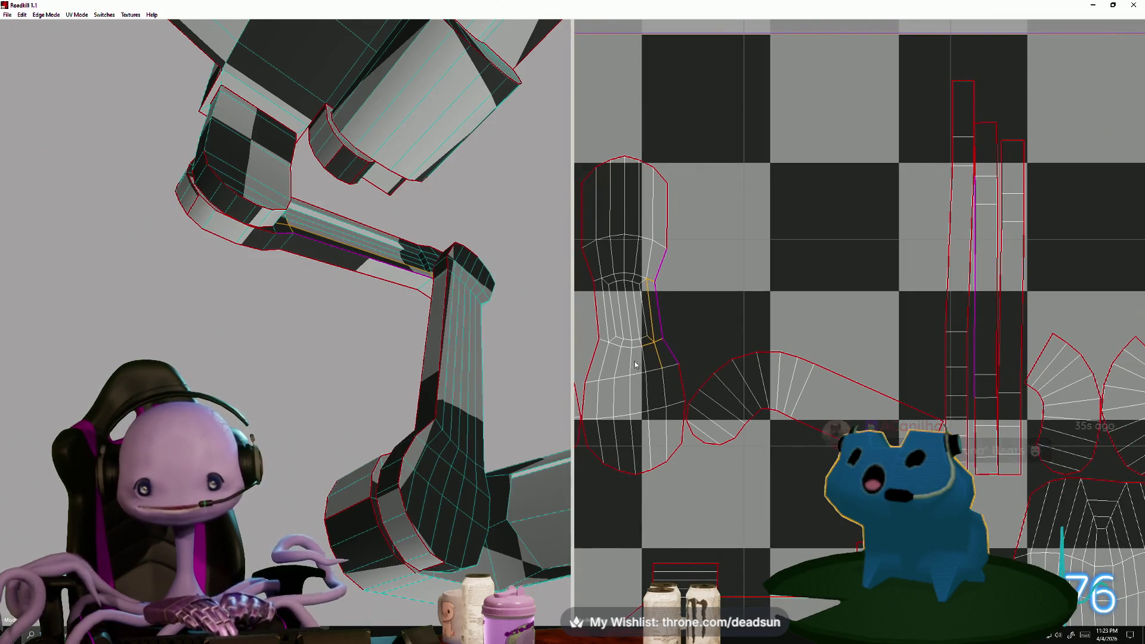
pyautogui.press('Return')
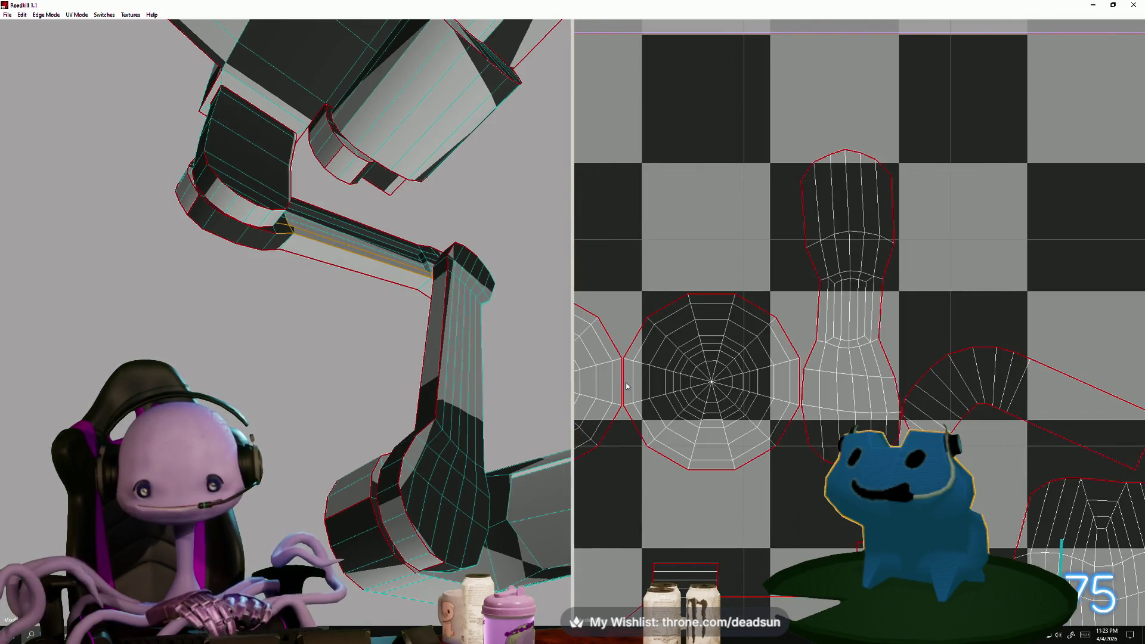
pyautogui.scroll(-5, 780, 419)
pyautogui.scroll(3, 755, 307)
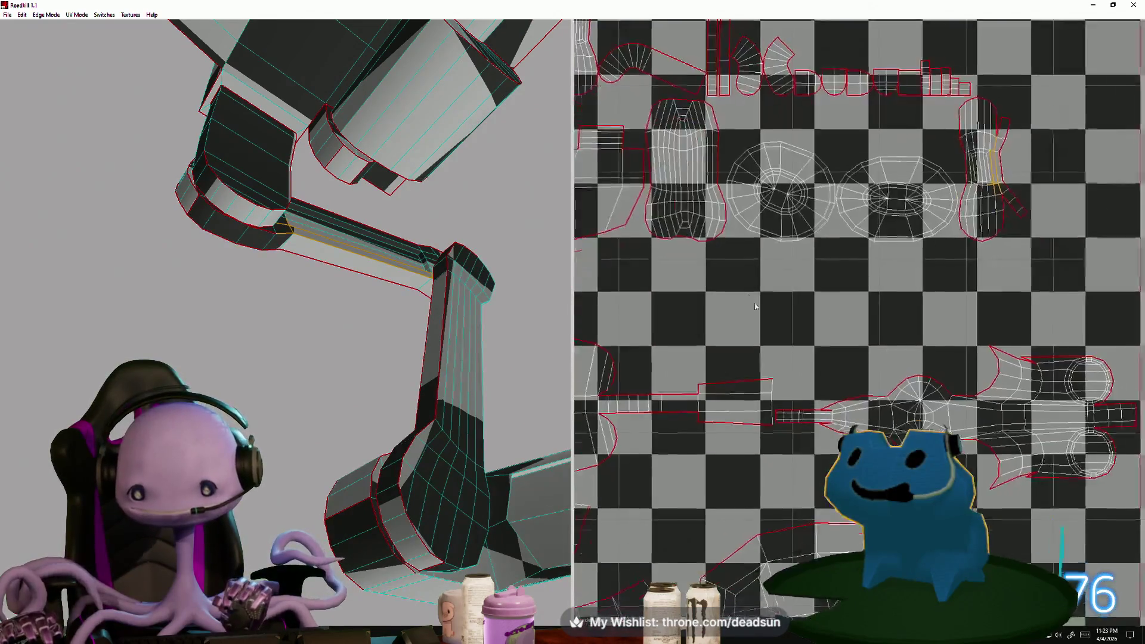
pyautogui.moveTo(755, 306); pyautogui.dragTo(672, 388, button='middle')
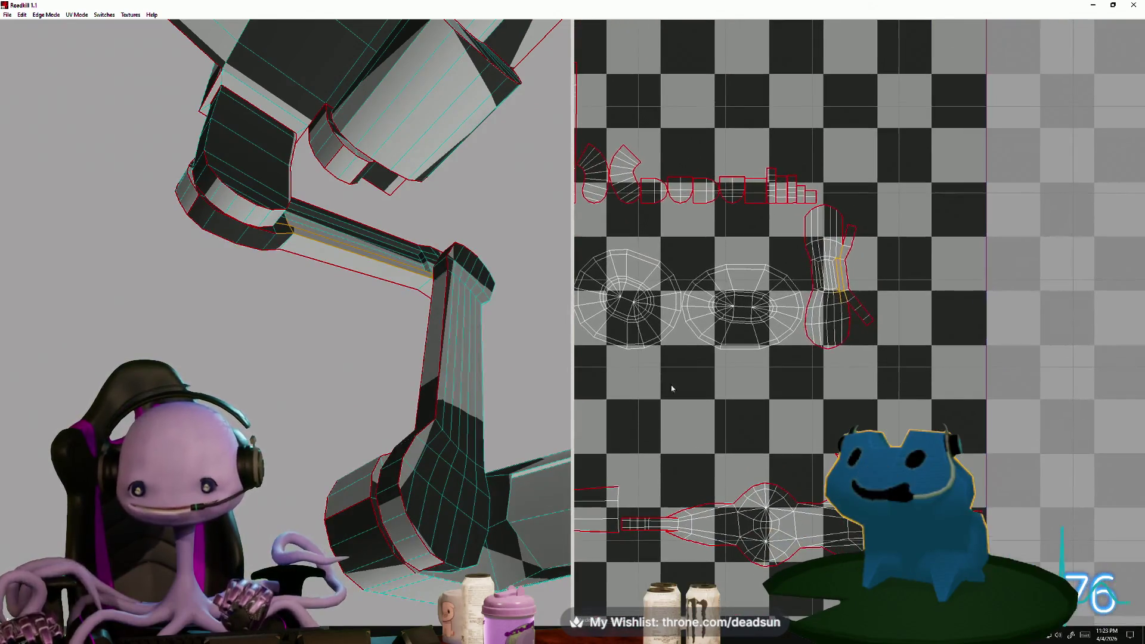
# Stitch the small flap into the arm shell, cut a new seam along it, and repack
pyautogui.click(843, 239)
pyautogui.click(850, 319)
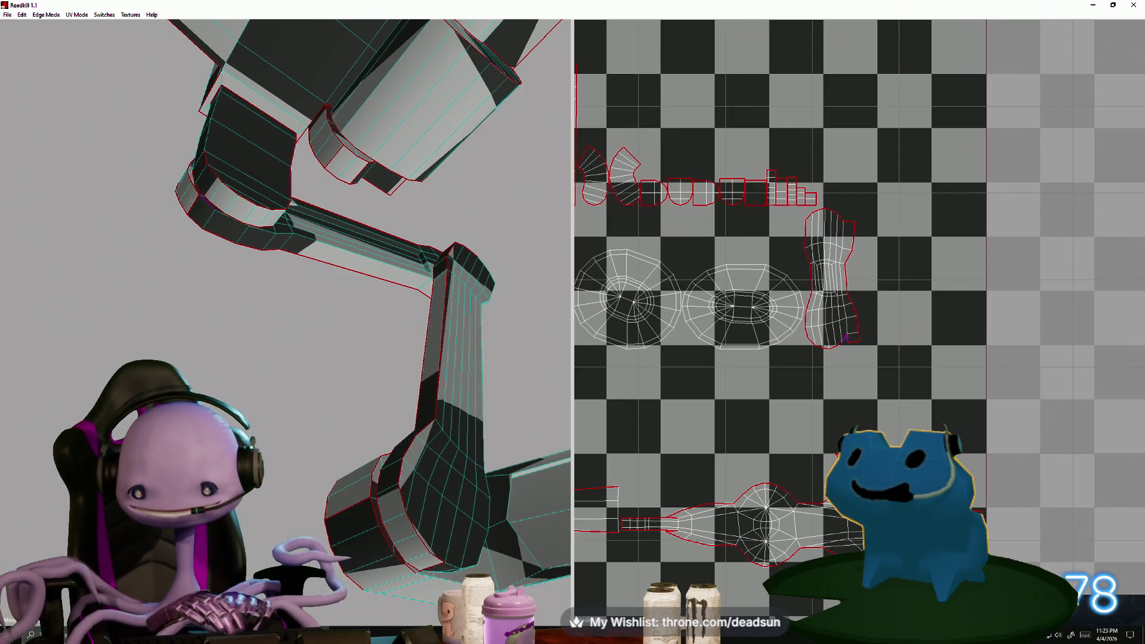
pyautogui.click(818, 275)
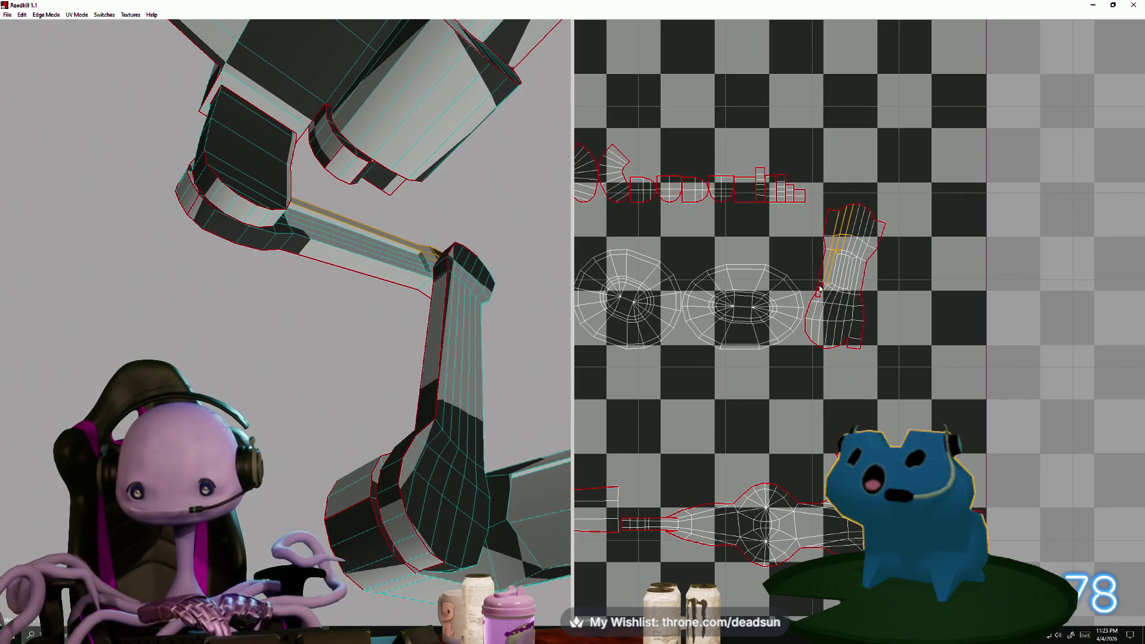
pyautogui.click(829, 296)
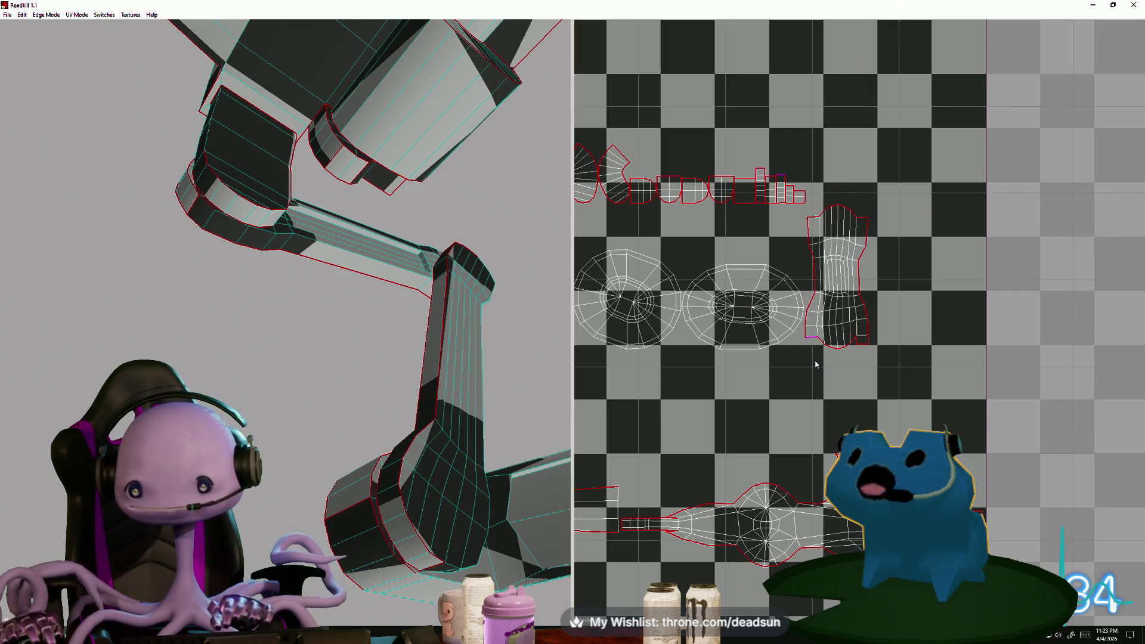
pyautogui.press('space')
# Repack the UV shells so they all fit inside the 0–1 tile
pyautogui.scroll(-5, 805, 393)
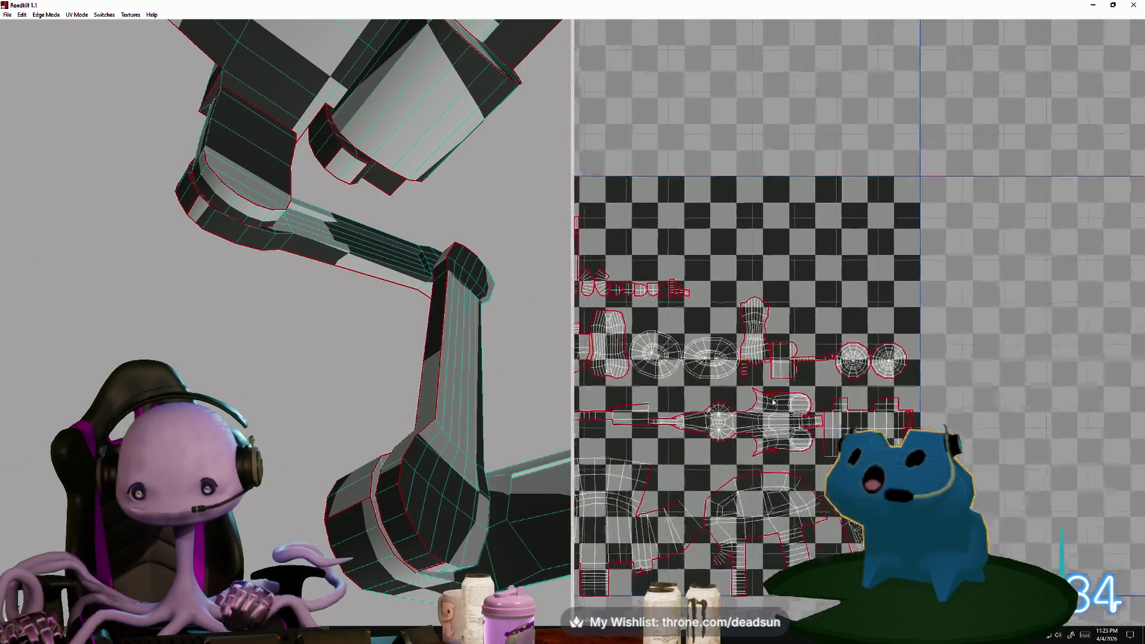
pyautogui.scroll(7, 715, 337)
pyautogui.scroll(2, 707, 322)
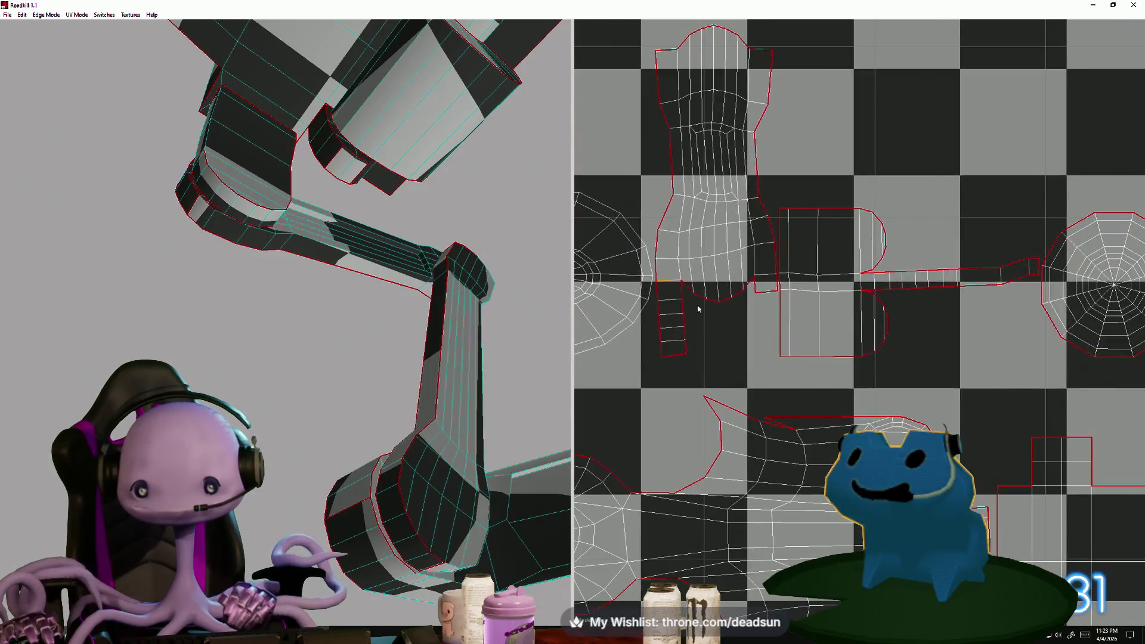
pyautogui.press('space')
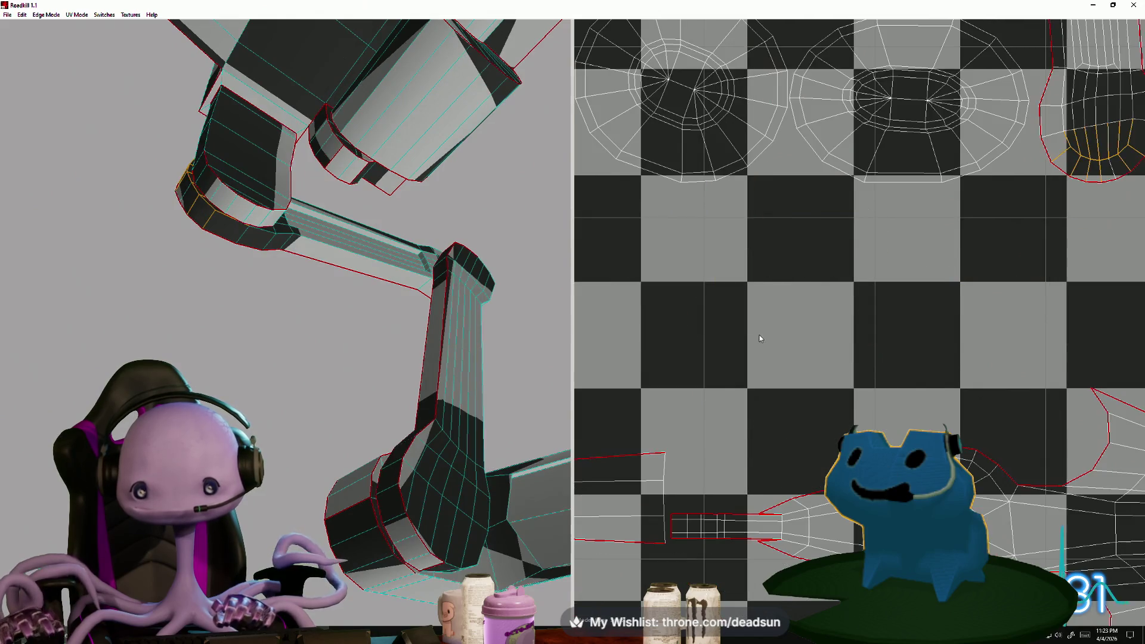
pyautogui.scroll(-5, 817, 372)
pyautogui.scroll(4, 817, 373)
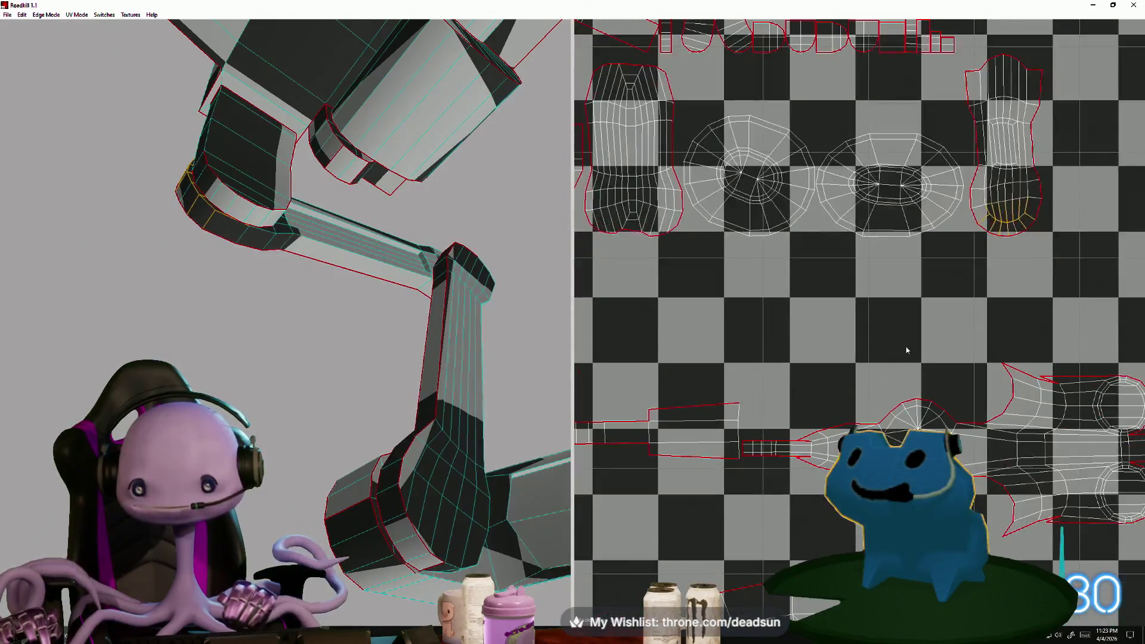
# Re-unwrap the foot shell's top edges to round it out and merge the small cap into its neighbour
pyautogui.moveTo(866, 272); pyautogui.dragTo(872, 277)
pyautogui.press('space')
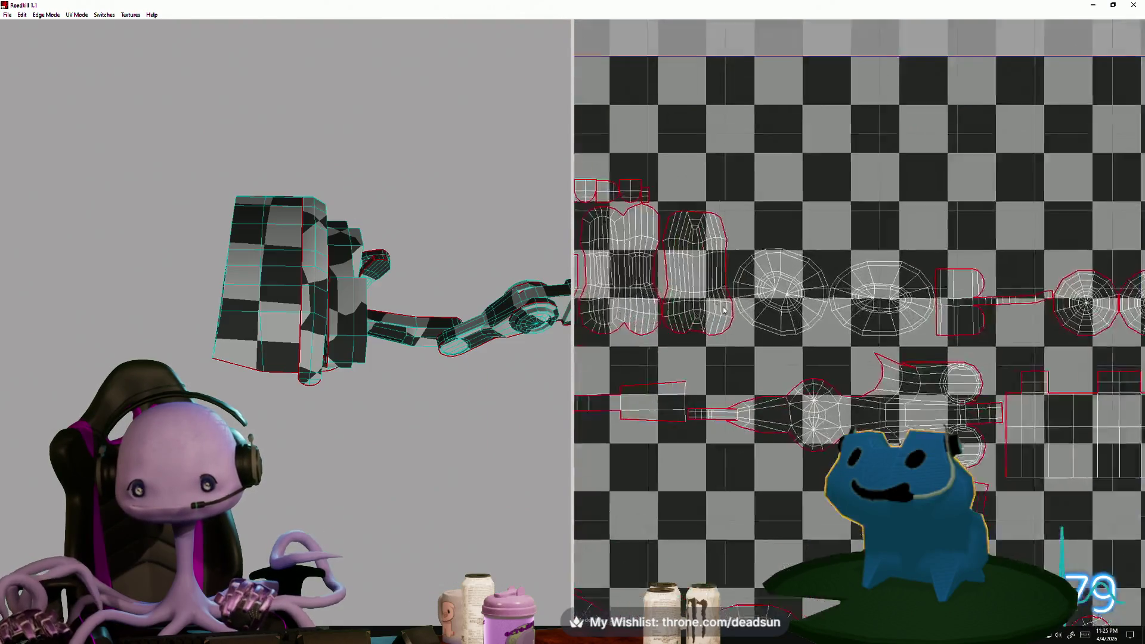
pyautogui.scroll(3, 867, 191)
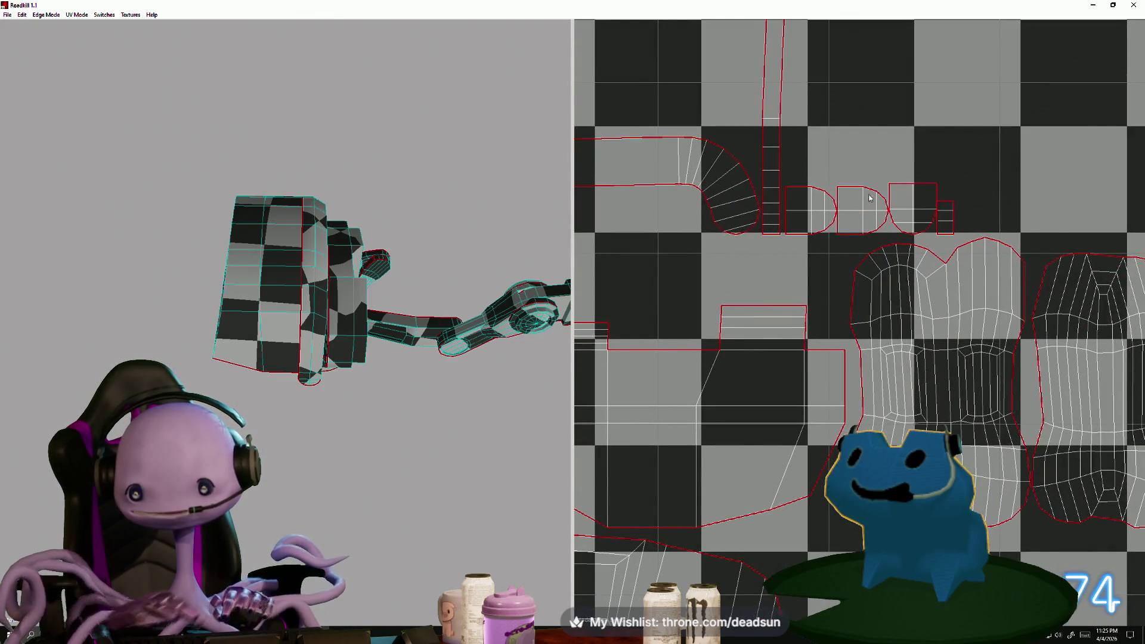
pyautogui.click(838, 228)
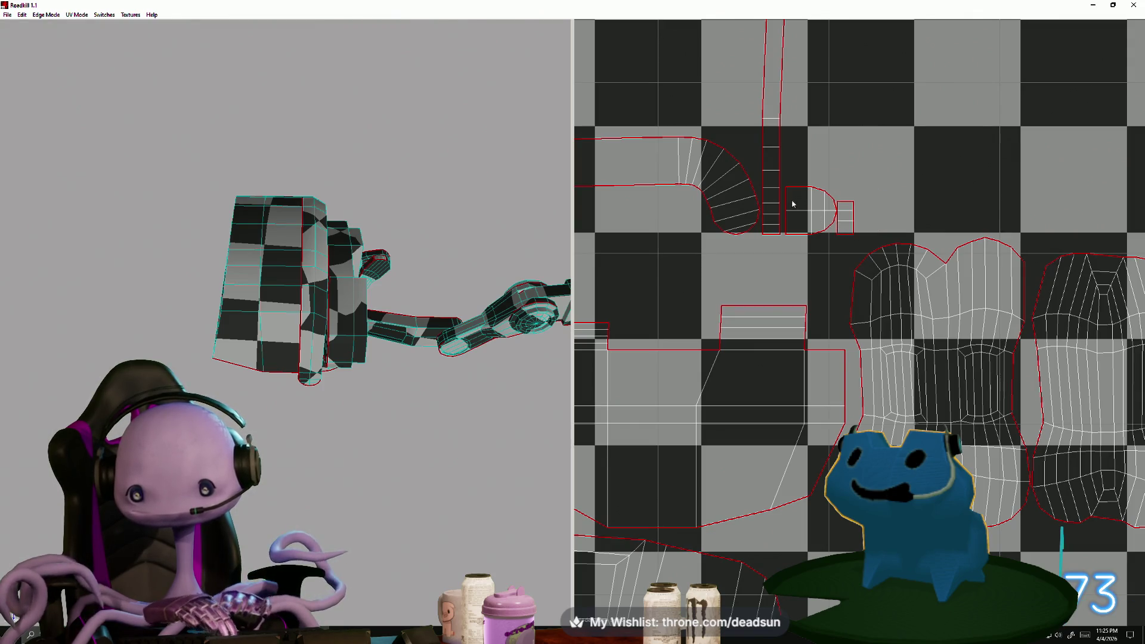
pyautogui.scroll(-5, 892, 340)
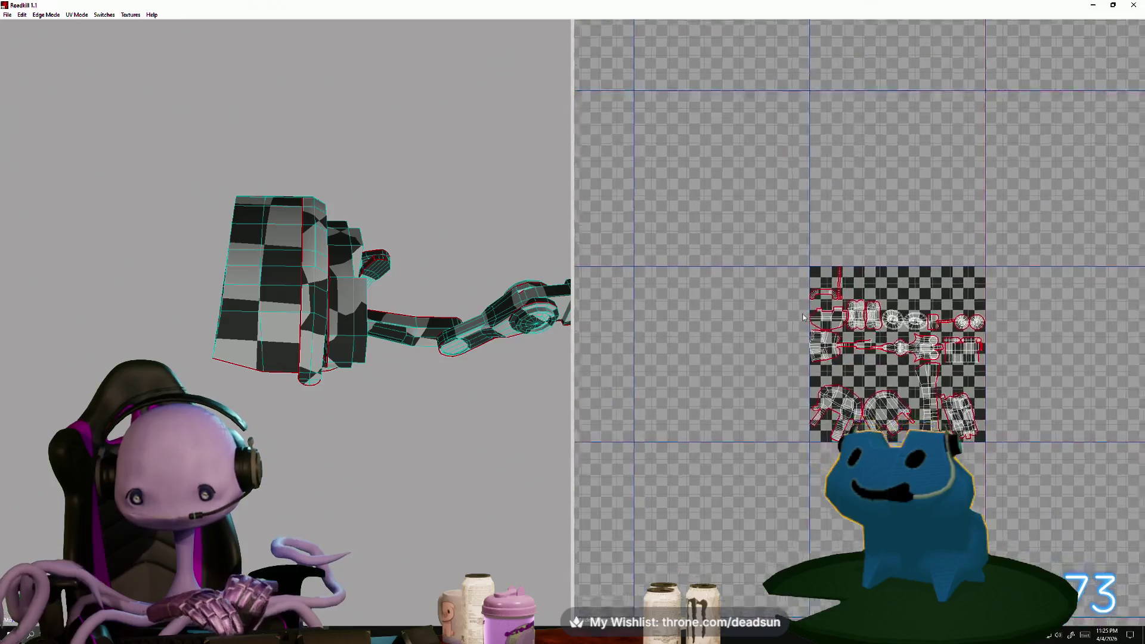
# Frame the bent leg shell and drag its inner corner vertex up into place
pyautogui.scroll(8, 802, 381)
pyautogui.moveTo(802, 380)
pyautogui.mouseDown(button='middle')
pyautogui.moveTo(756, 327)
pyautogui.moveTo(1022, 322)
pyautogui.mouseUp(button='middle')
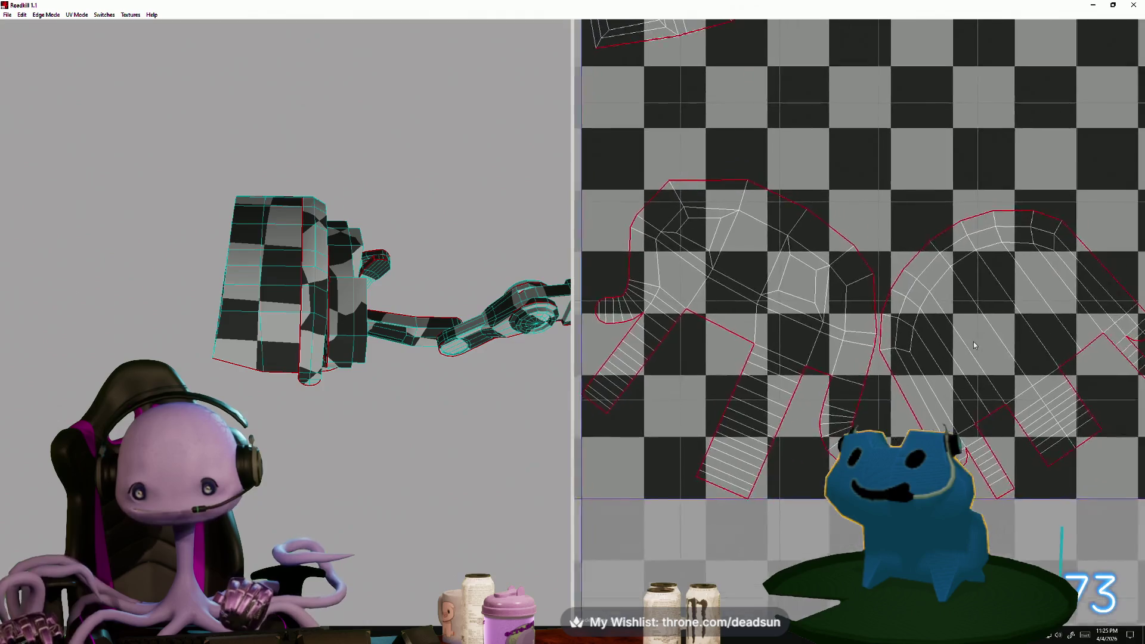
pyautogui.scroll(5, 671, 334)
pyautogui.scroll(-2, 684, 338)
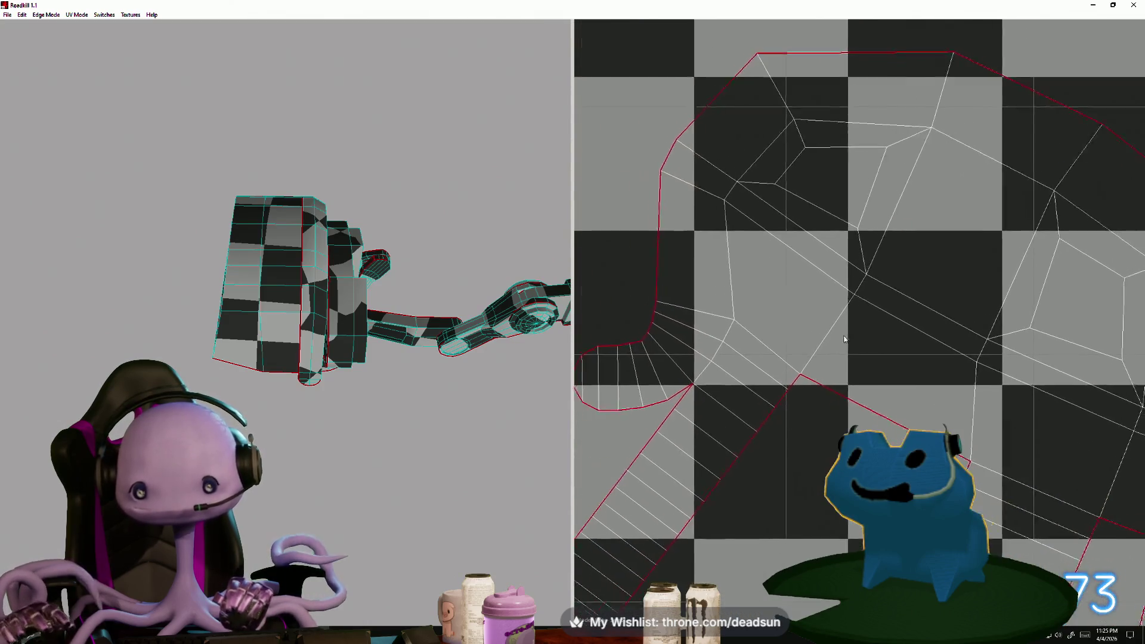
pyautogui.scroll(2, 729, 374)
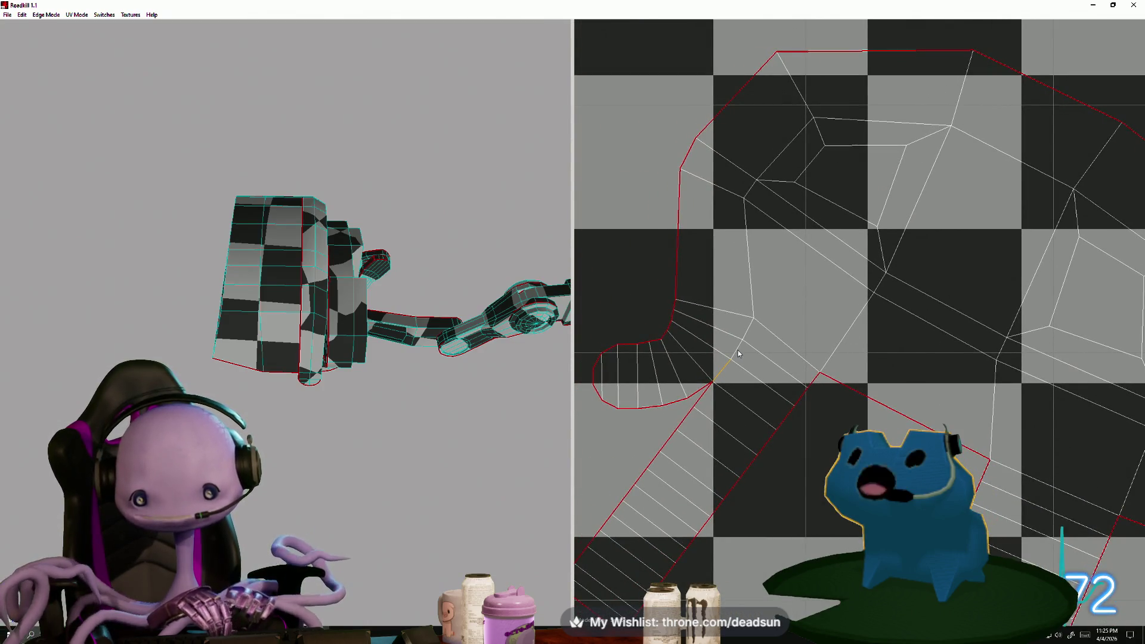
pyautogui.moveTo(738, 356); pyautogui.dragTo(749, 336)
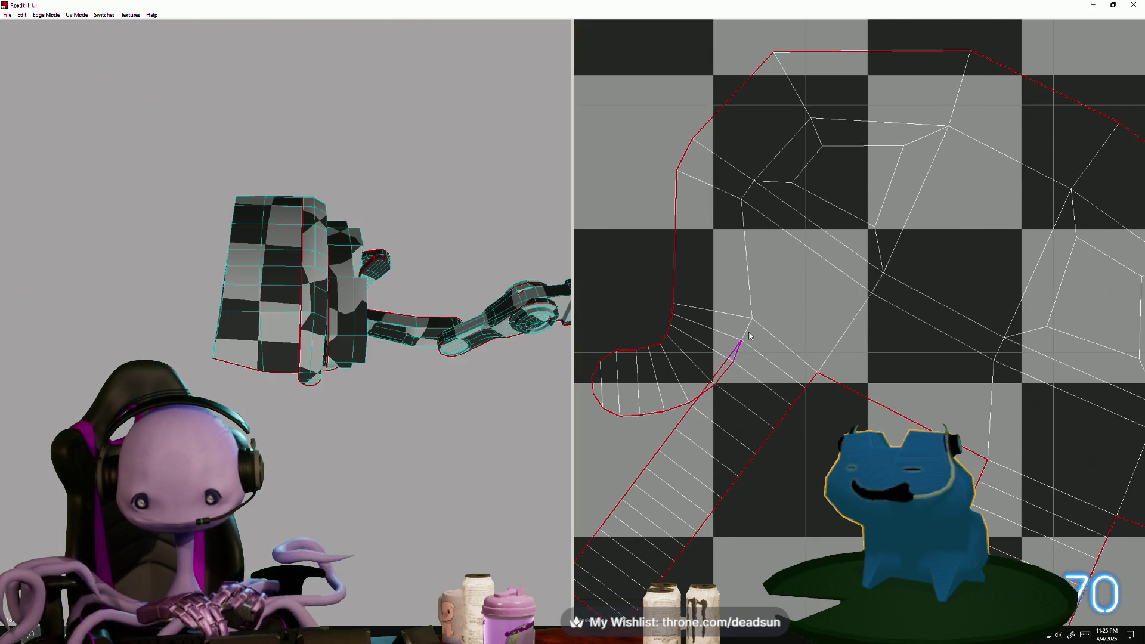
pyautogui.moveTo(730, 381); pyautogui.dragTo(734, 374)
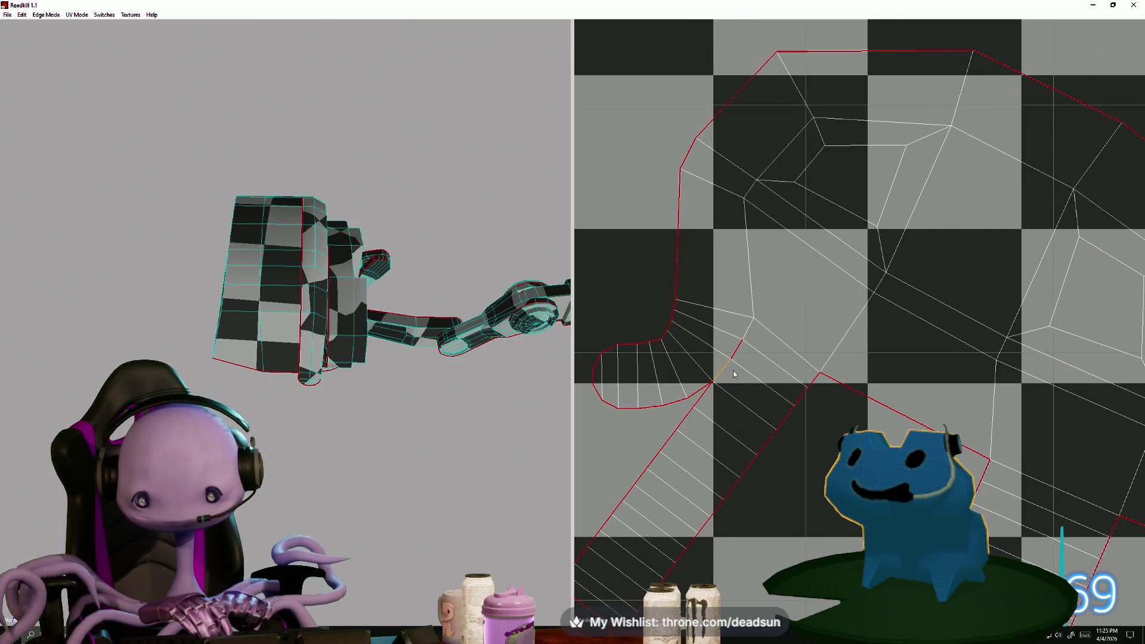
pyautogui.scroll(-8, 718, 386)
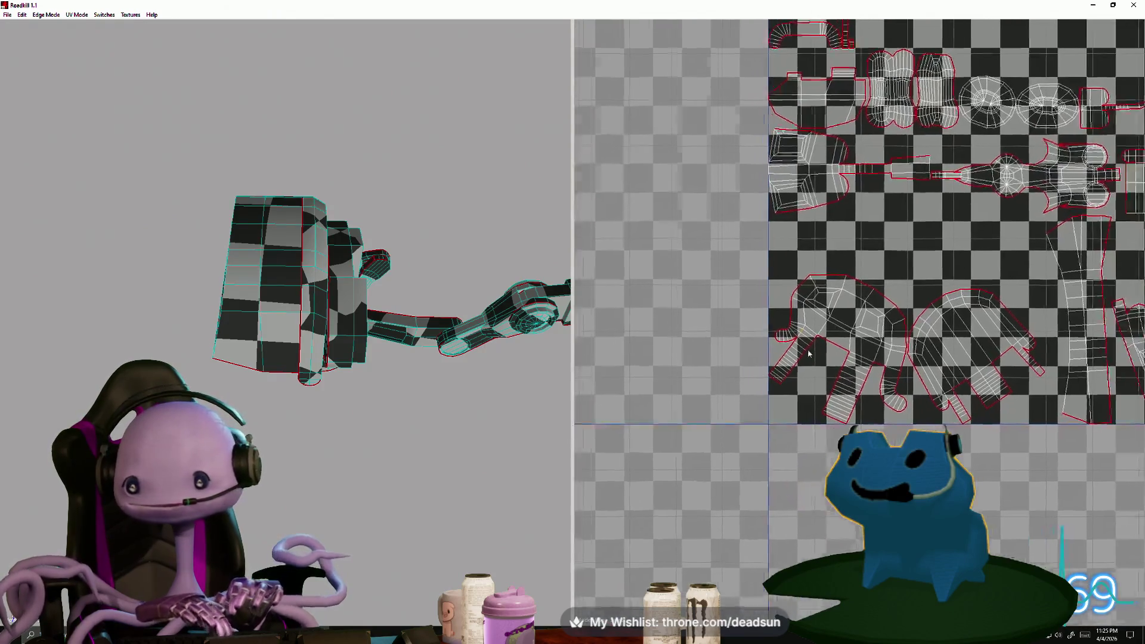
pyautogui.scroll(6, 799, 348)
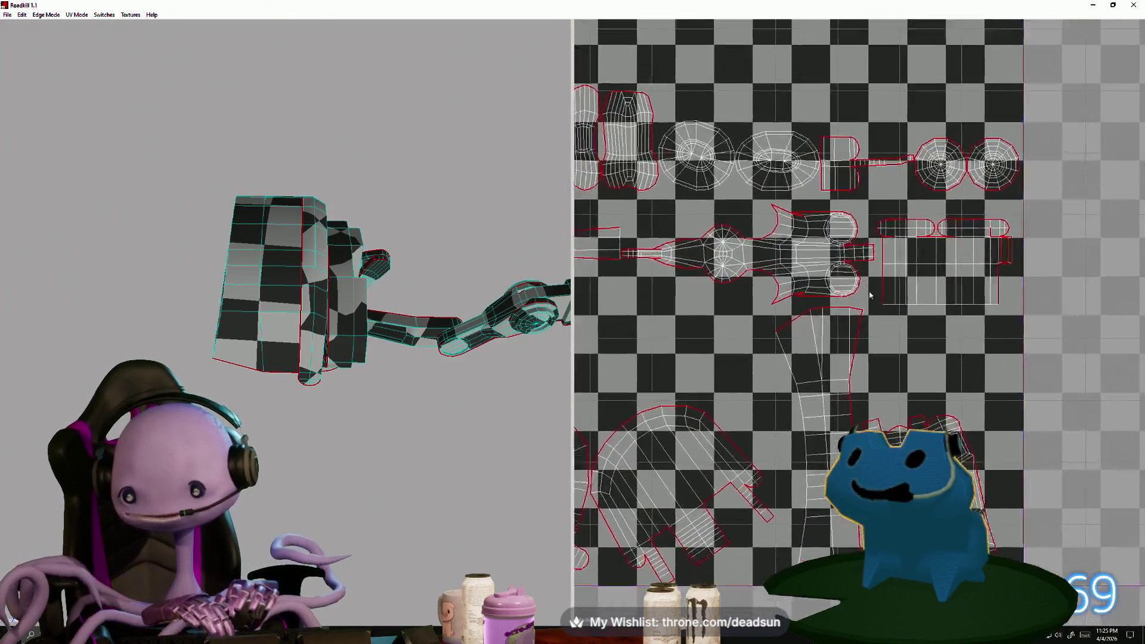
pyautogui.scroll(2, 885, 278)
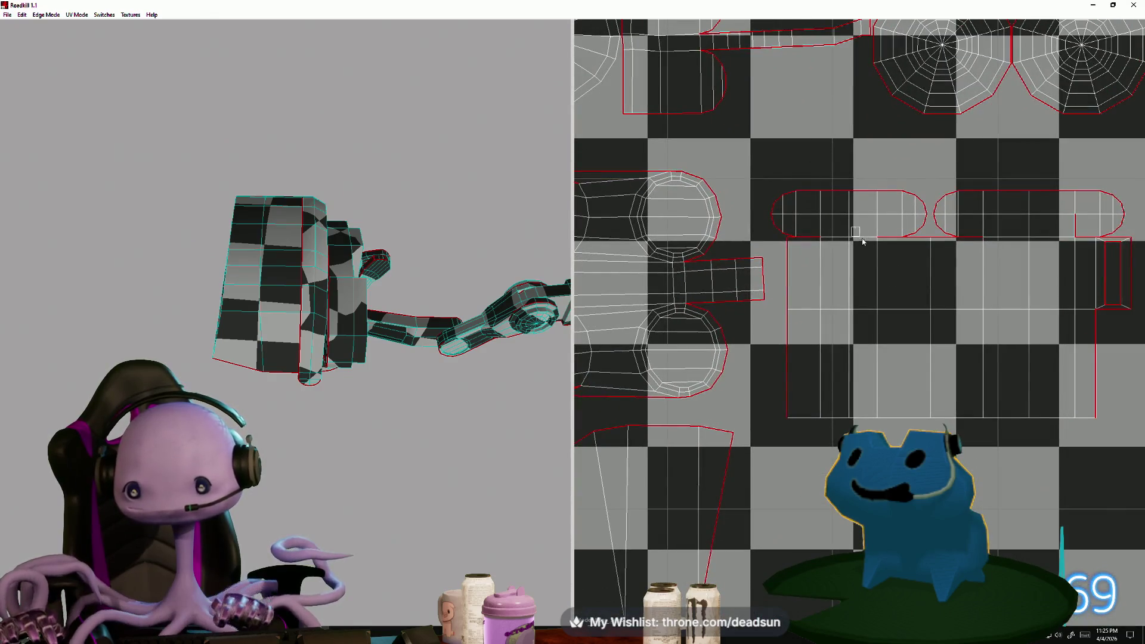
# Cut the selected edge so the shells re-unwrap
pyautogui.click(809, 239)
pyautogui.scroll(-5, 911, 292)
pyautogui.scroll(4, 1125, 171)
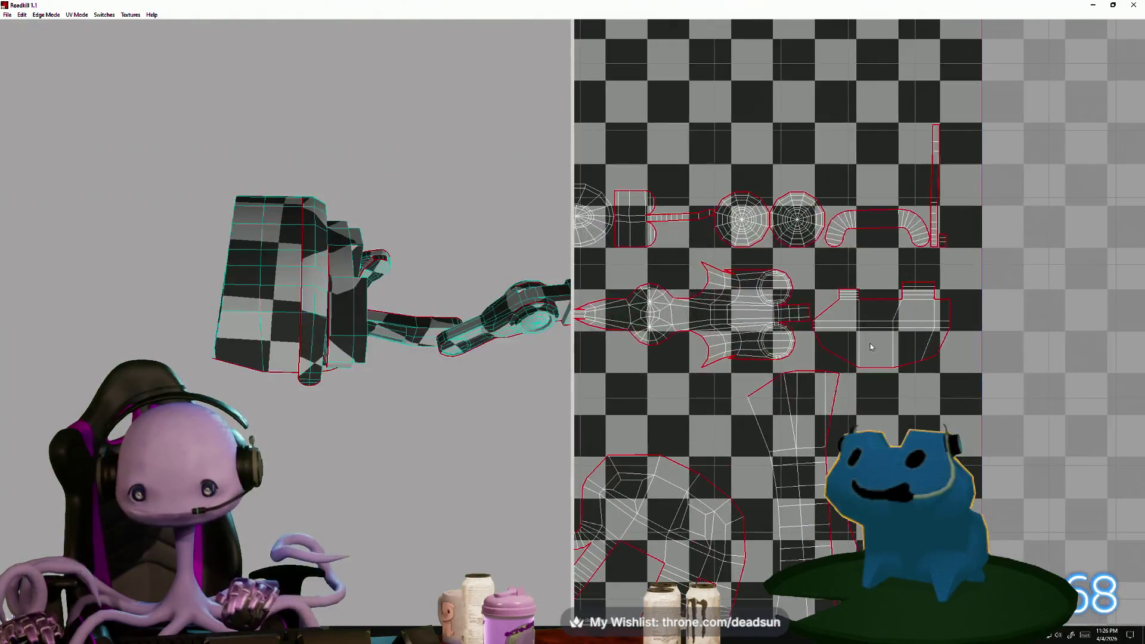
pyautogui.scroll(-3, 738, 399)
pyautogui.scroll(5, 738, 398)
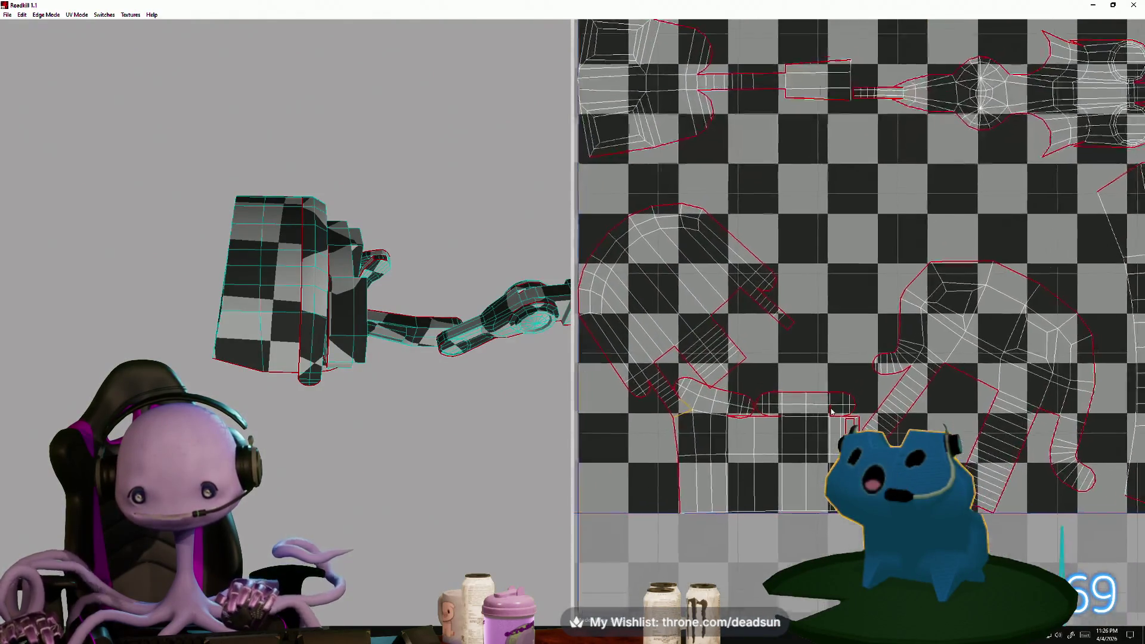
# Stitch the first and second pill islands onto the large rectangle island
pyautogui.scroll(2, 739, 399)
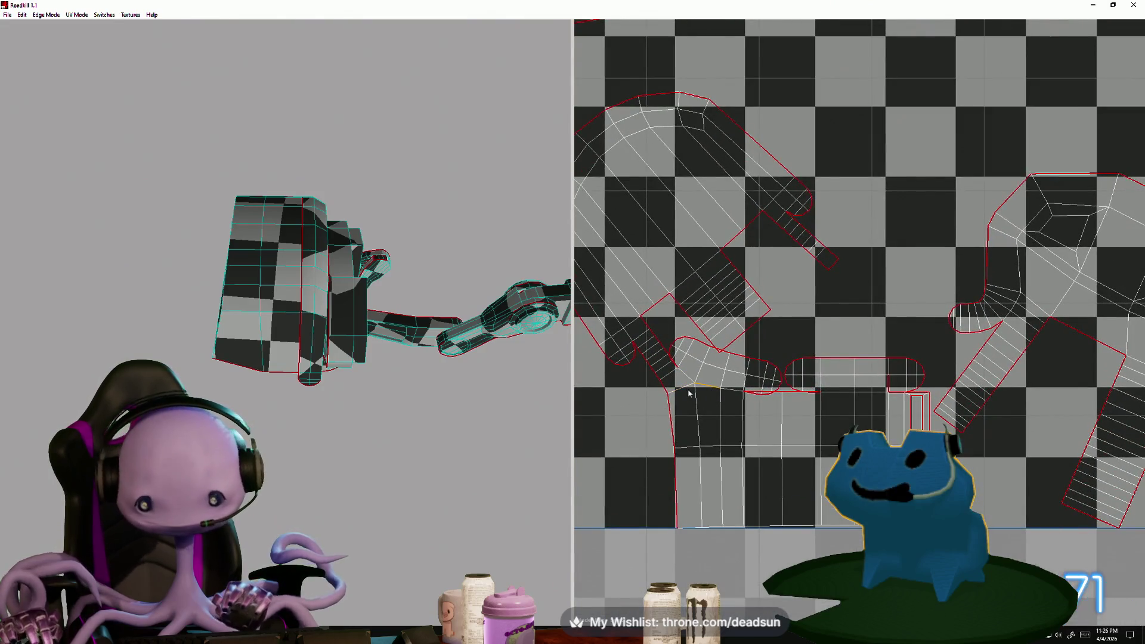
pyautogui.scroll(-3, 695, 398)
pyautogui.scroll(3, 794, 382)
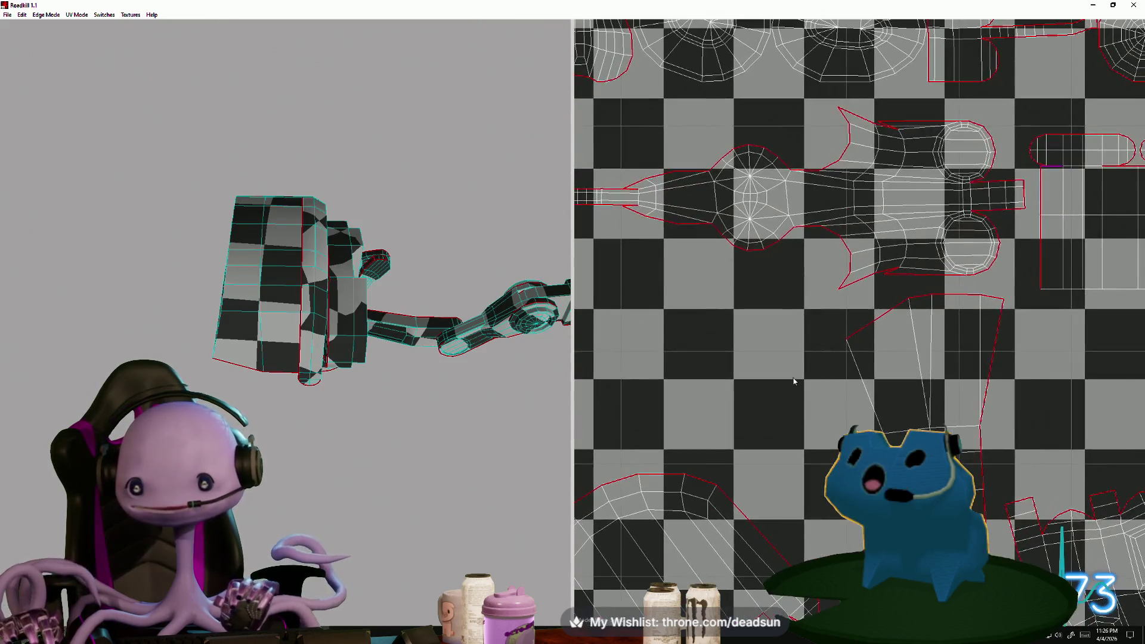
pyautogui.moveTo(794, 382); pyautogui.dragTo(731, 410, button='middle')
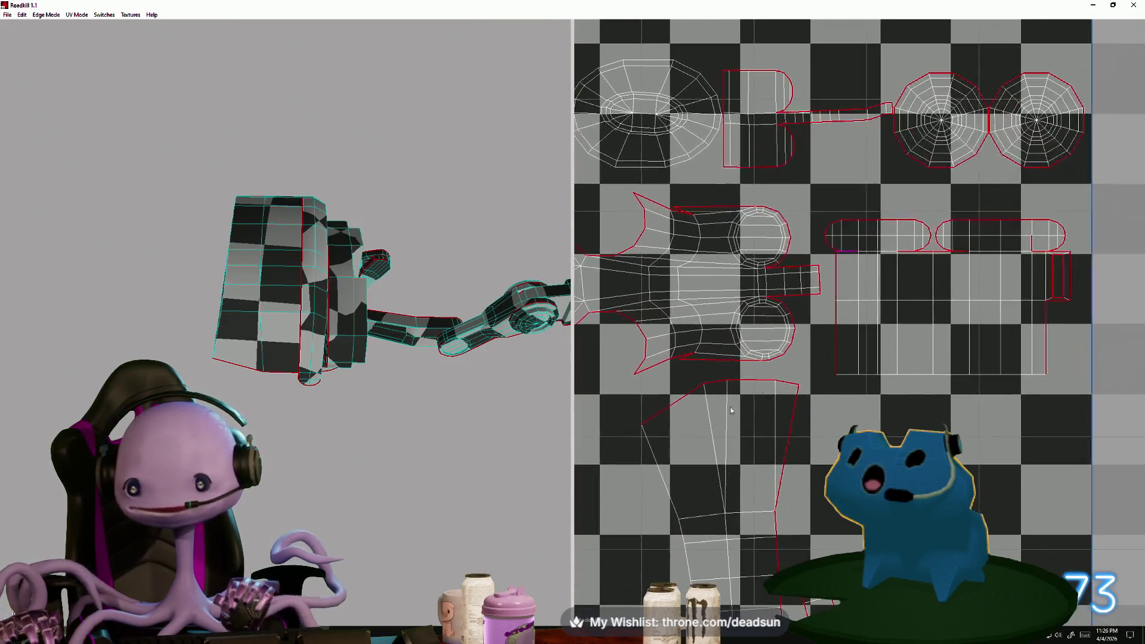
pyautogui.click(886, 257)
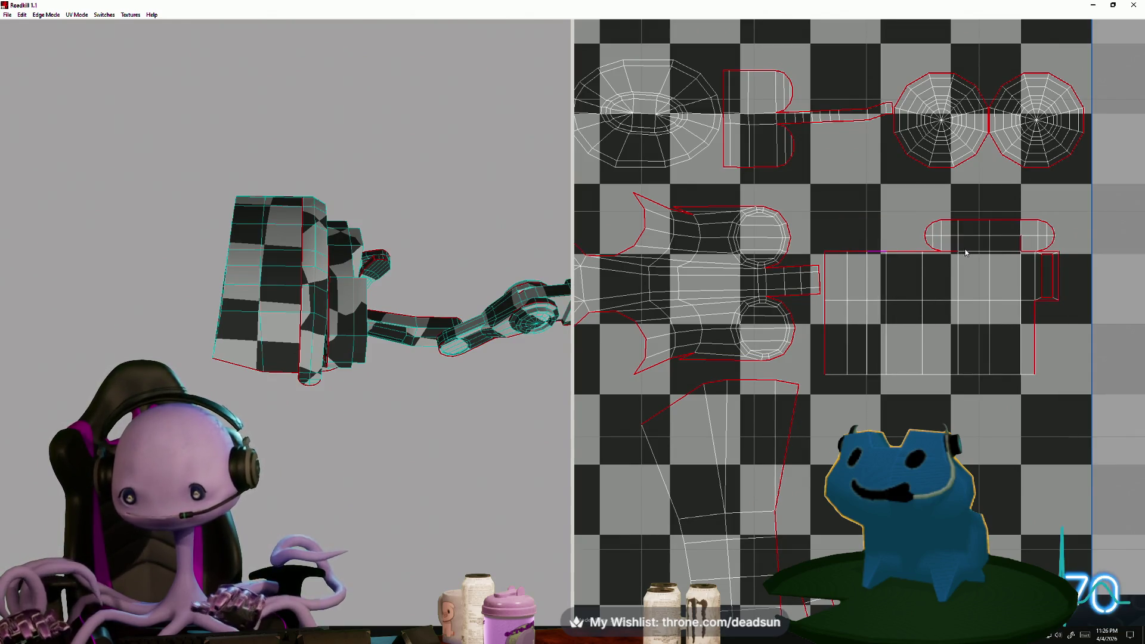
pyautogui.click(1003, 252)
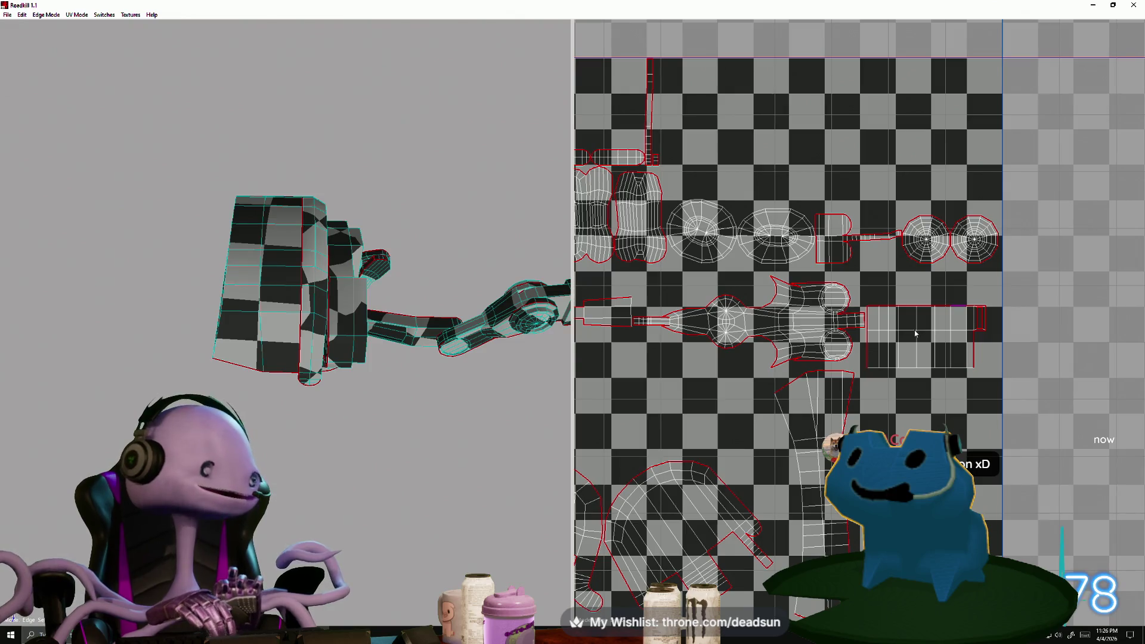
# Toggle seams on the stemmed island until its top edge becomes a cut
pyautogui.scroll(3, 834, 350)
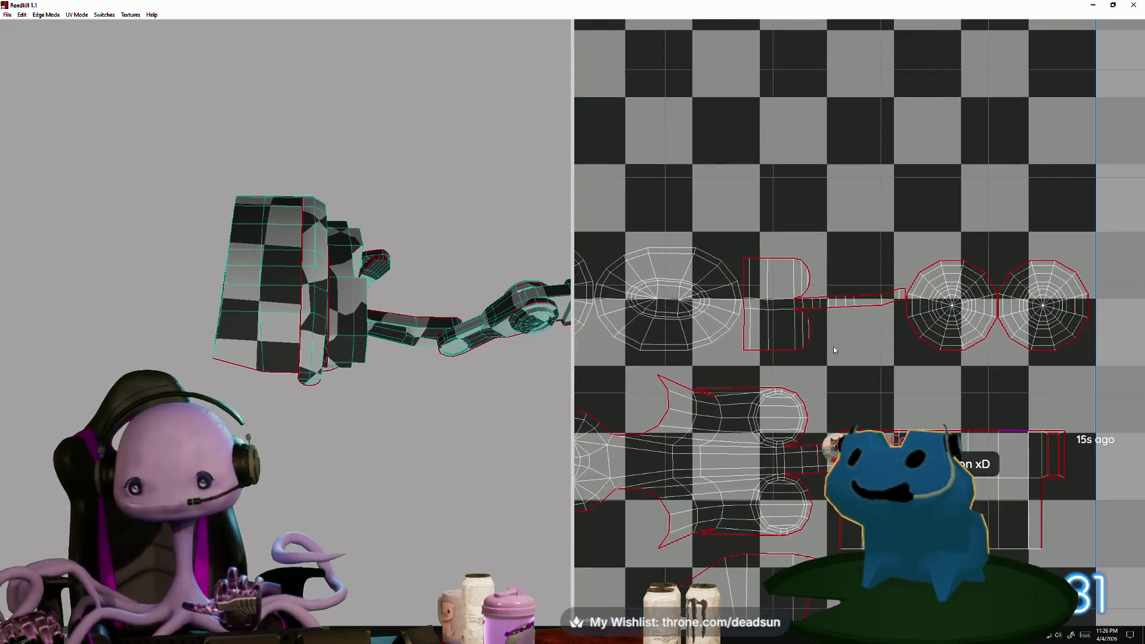
pyautogui.scroll(-1, 844, 368)
pyautogui.scroll(3, 830, 330)
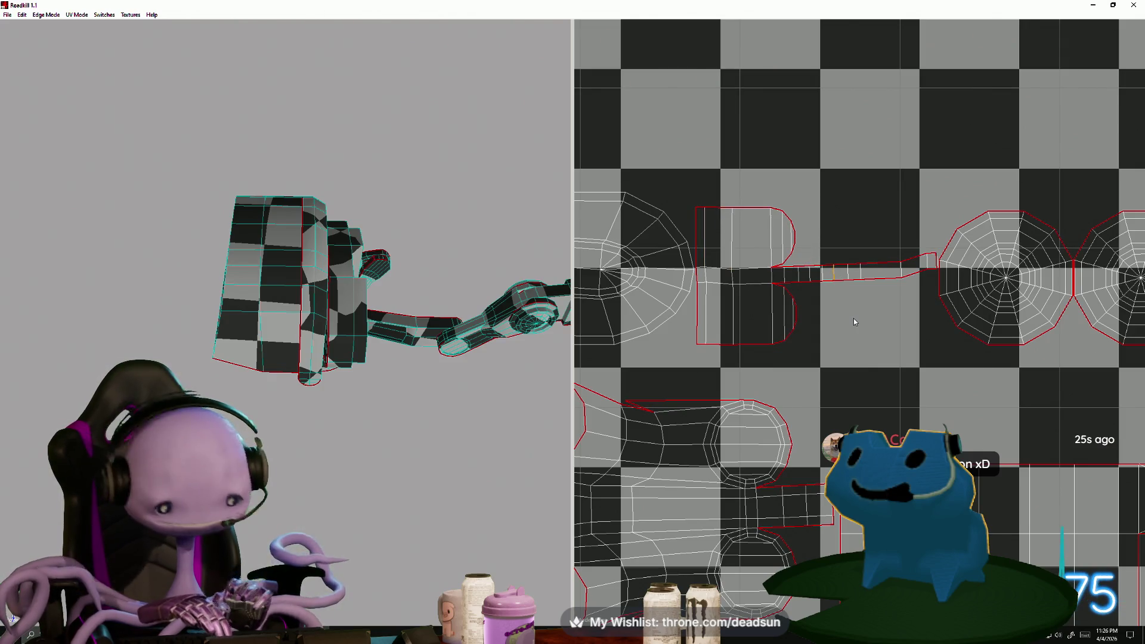
pyautogui.click(808, 275)
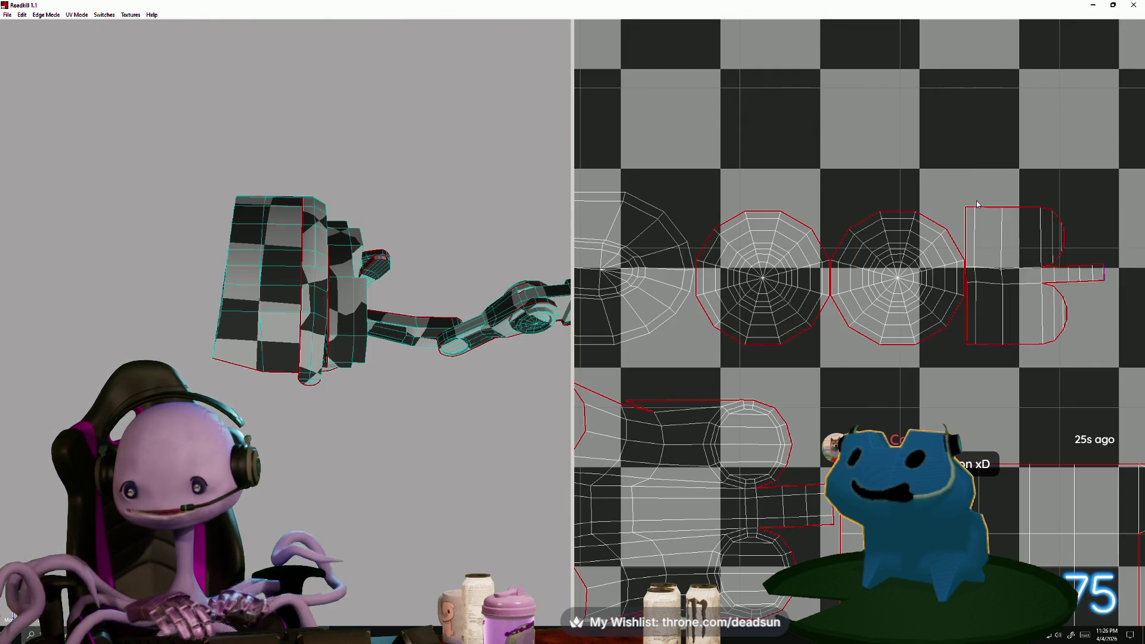
pyautogui.click(1004, 216)
pyautogui.scroll(-5, 825, 358)
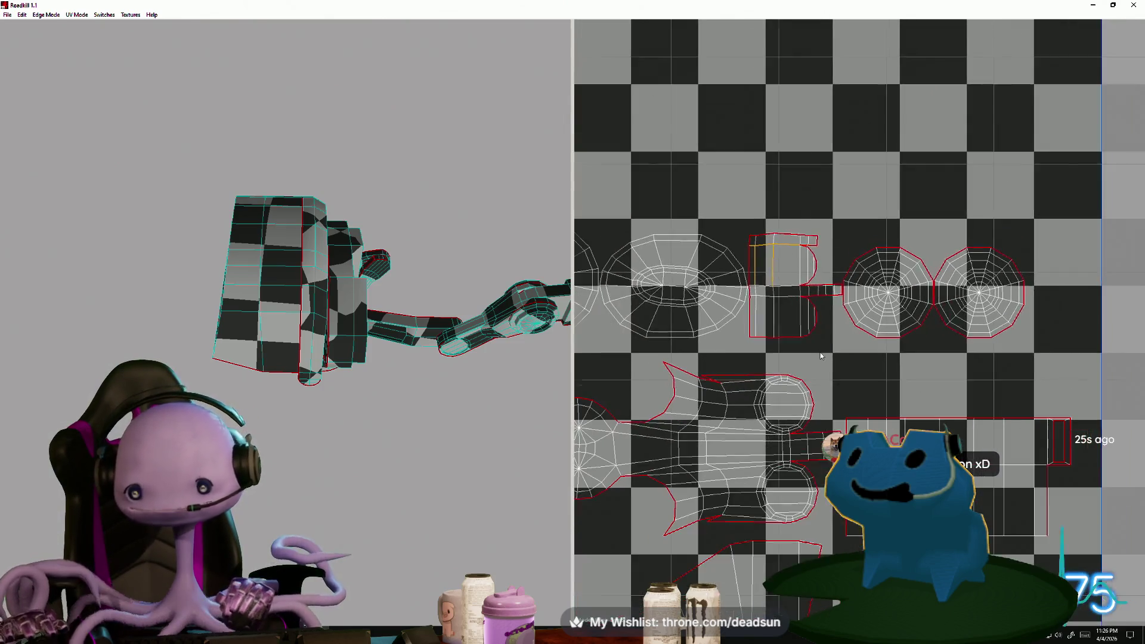
pyautogui.scroll(6, 705, 344)
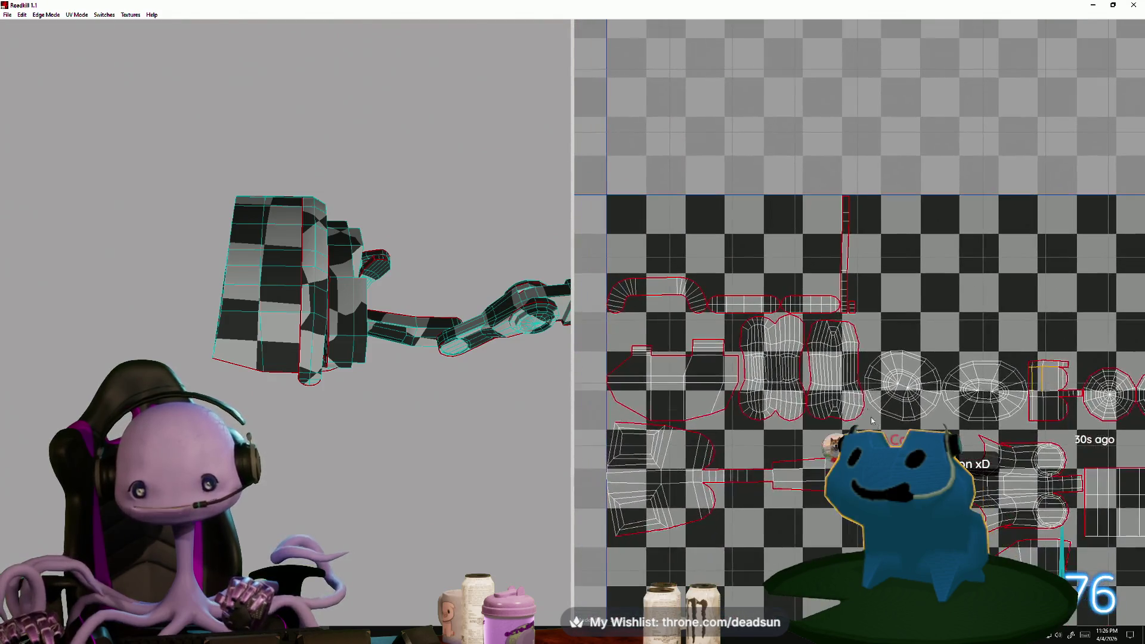
pyautogui.scroll(3, 833, 324)
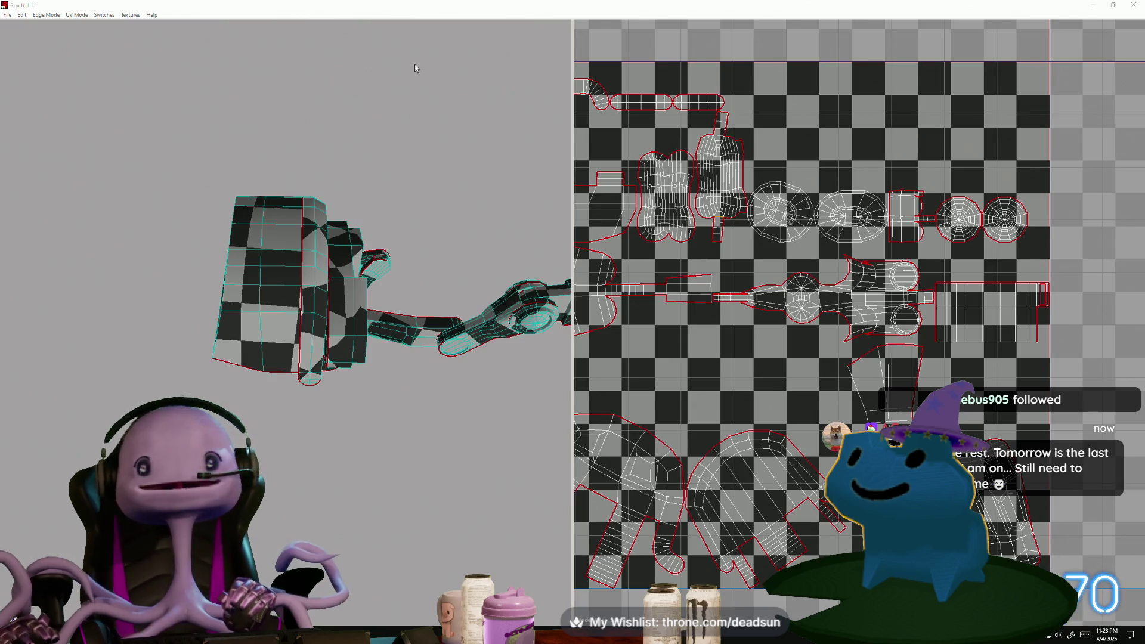
pyautogui.click(7, 14)
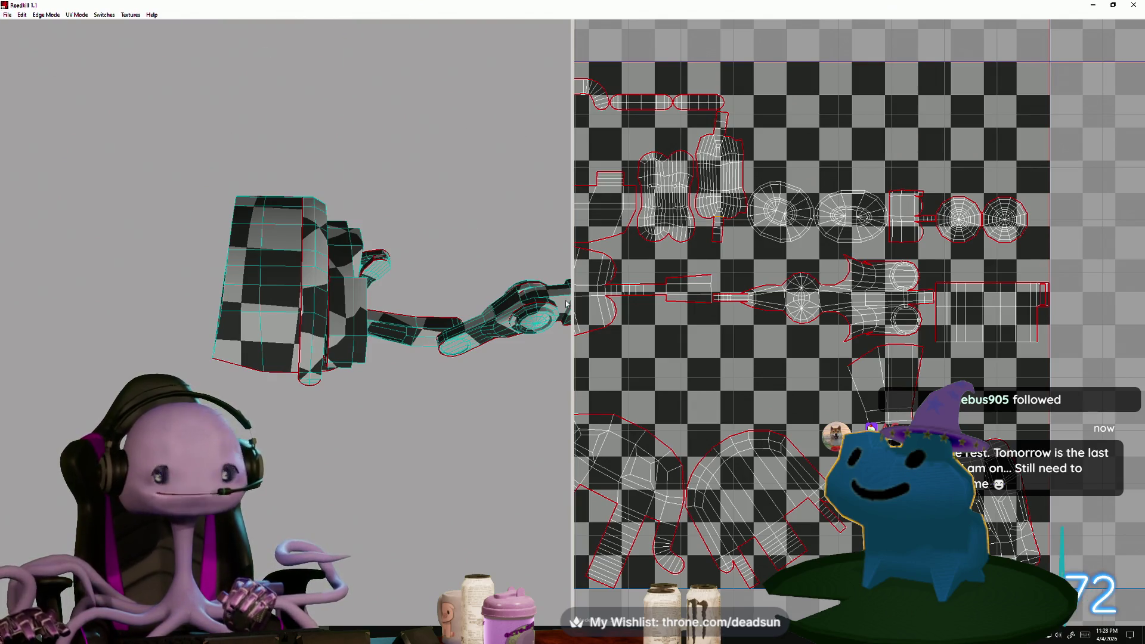
pyautogui.scroll(-3, 775, 334)
pyautogui.scroll(2, 787, 364)
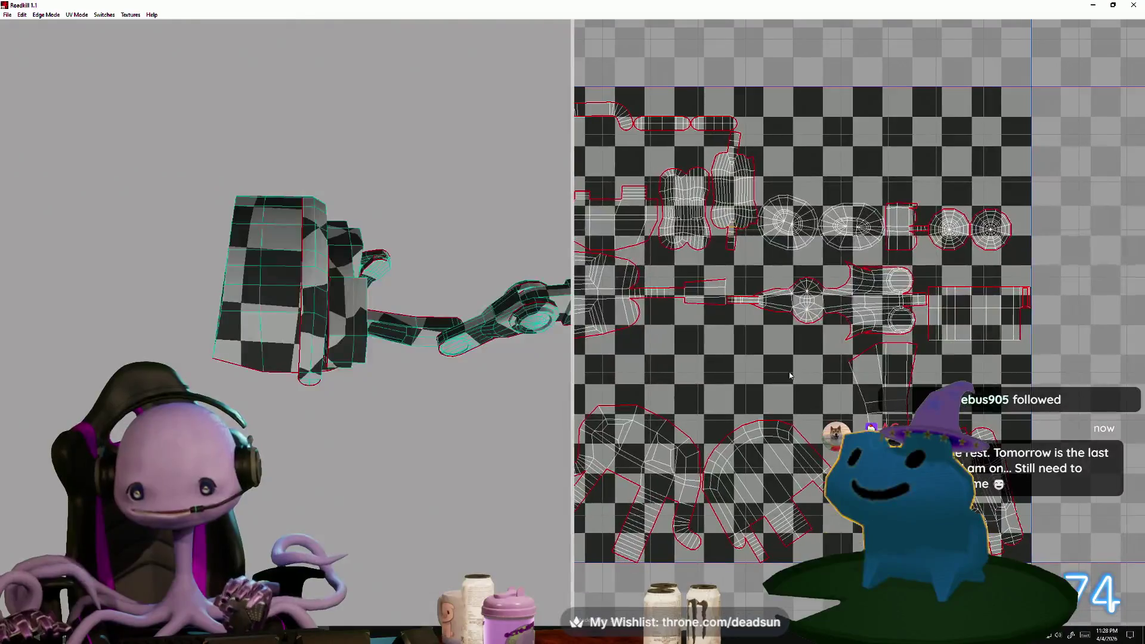
pyautogui.scroll(3, 789, 375)
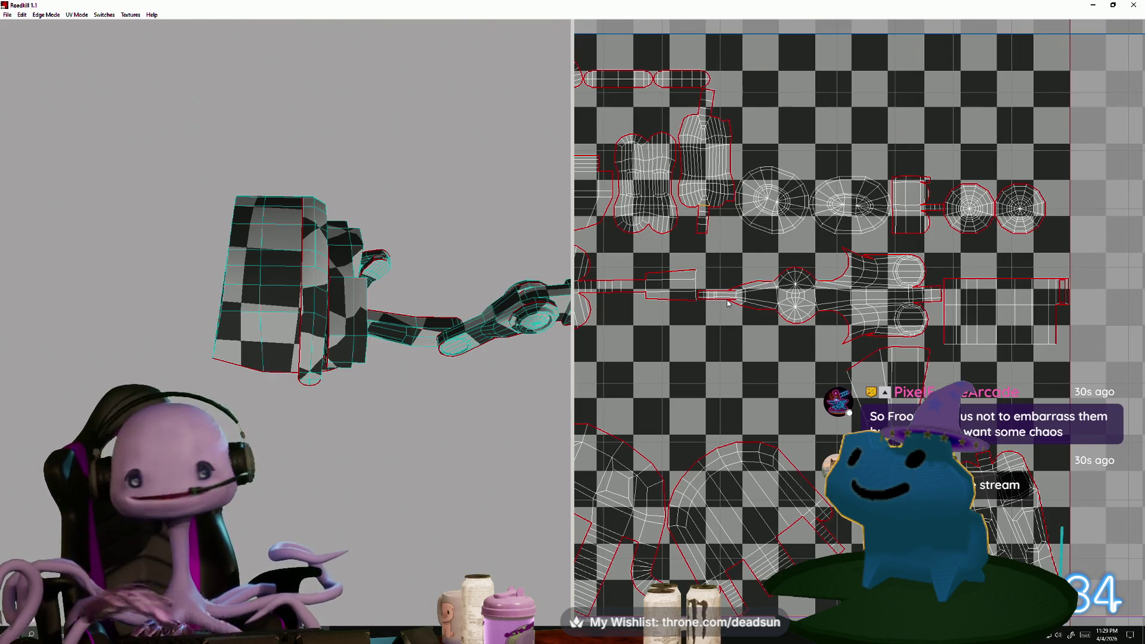
pyautogui.scroll(-2, 866, 370)
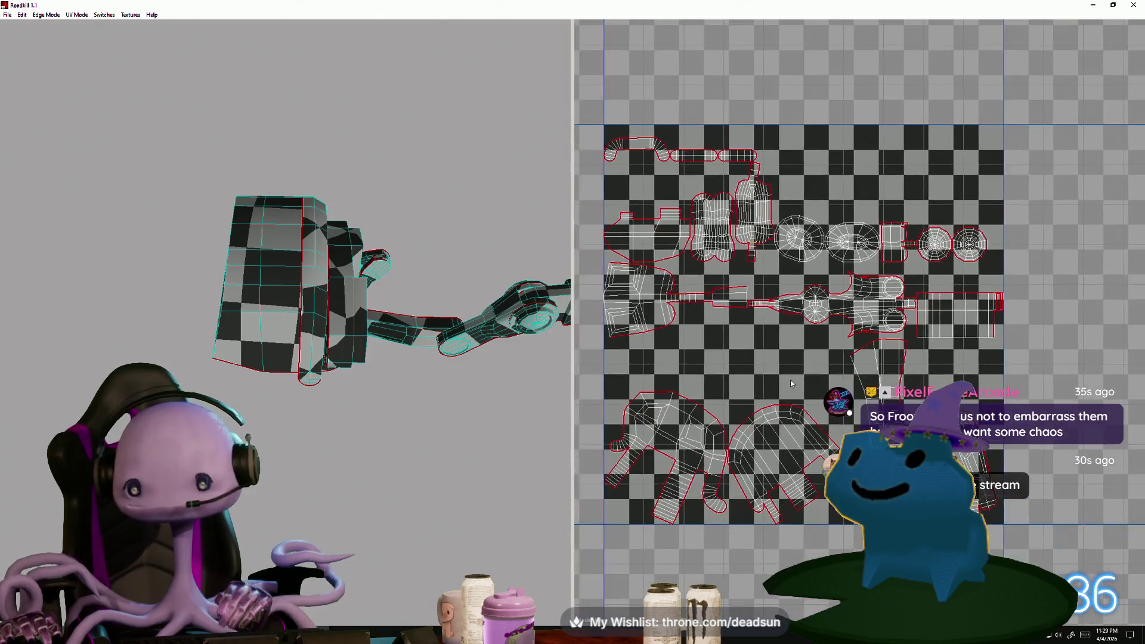
pyautogui.scroll(2, 866, 370)
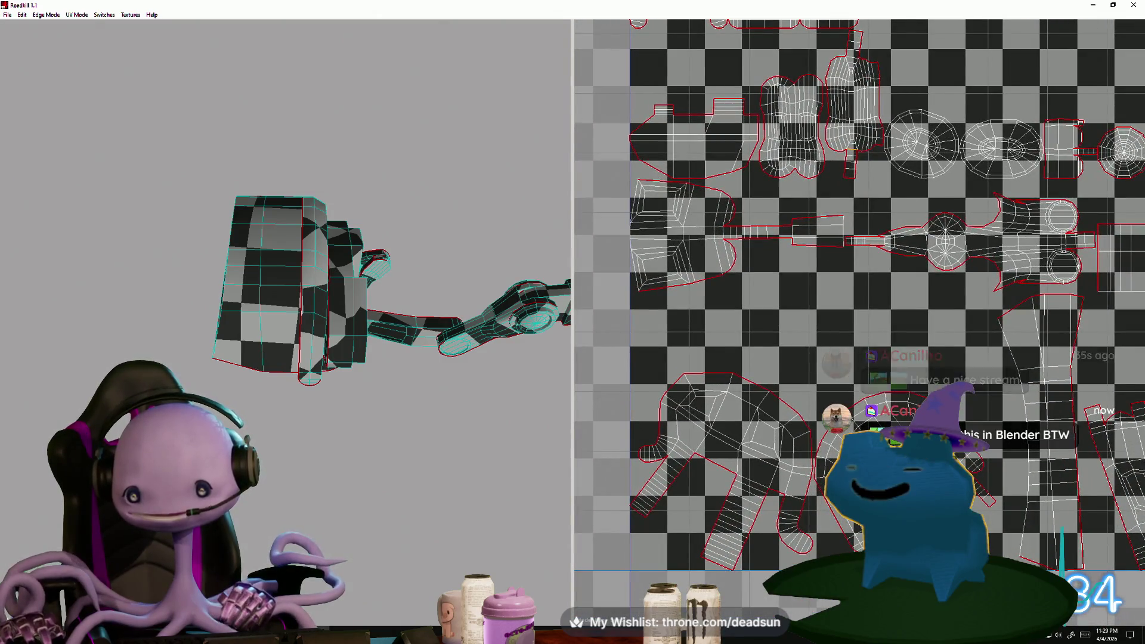
pyautogui.scroll(-3, 829, 434)
pyautogui.scroll(2, 829, 434)
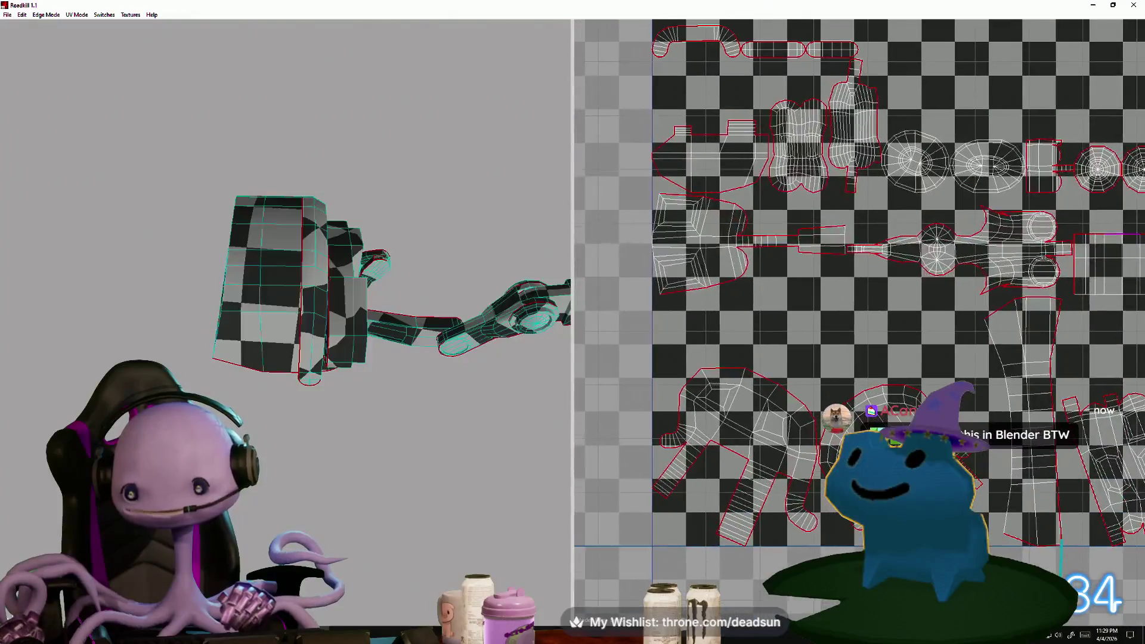
pyautogui.scroll(-2, 829, 434)
pyautogui.scroll(2, 941, 343)
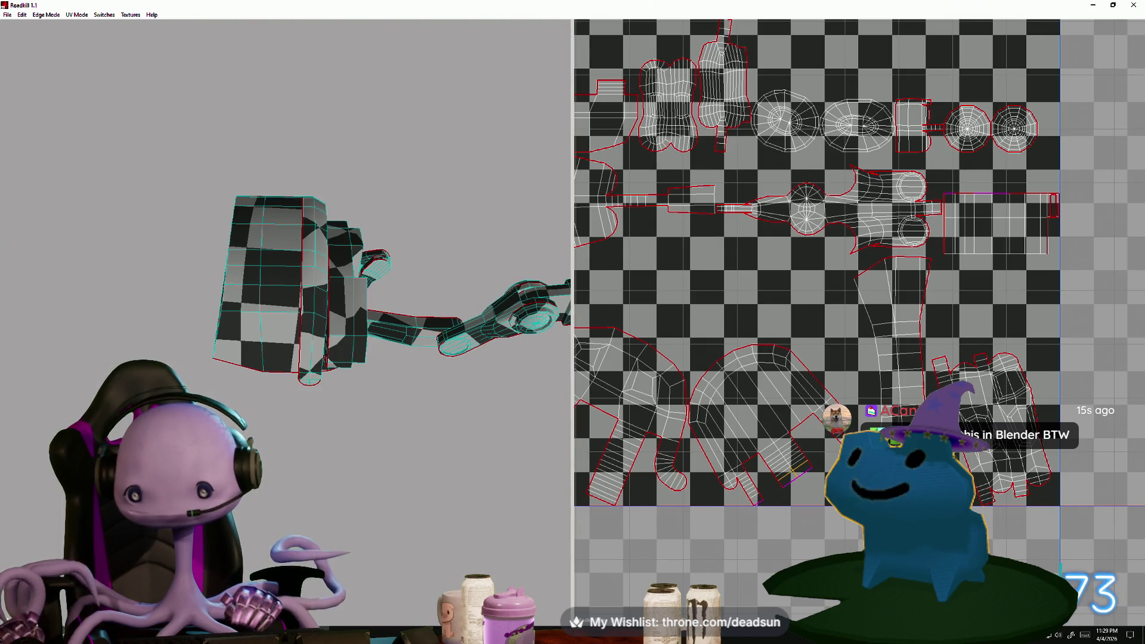
pyautogui.scroll(3, 859, 319)
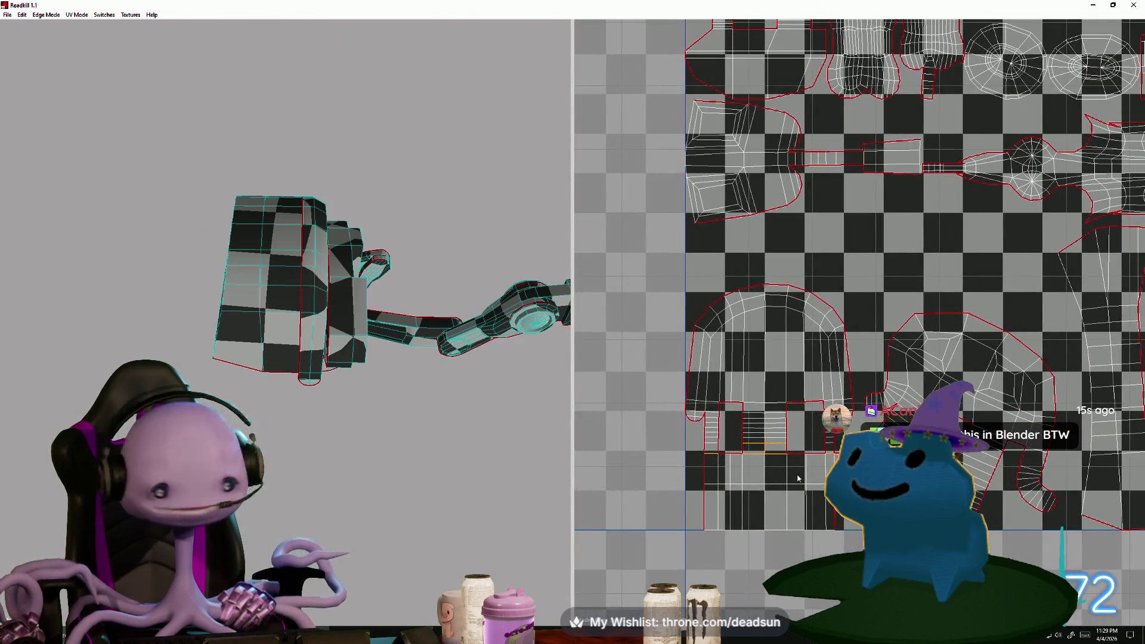
pyautogui.moveTo(805, 472); pyautogui.dragTo(788, 387, button='middle')
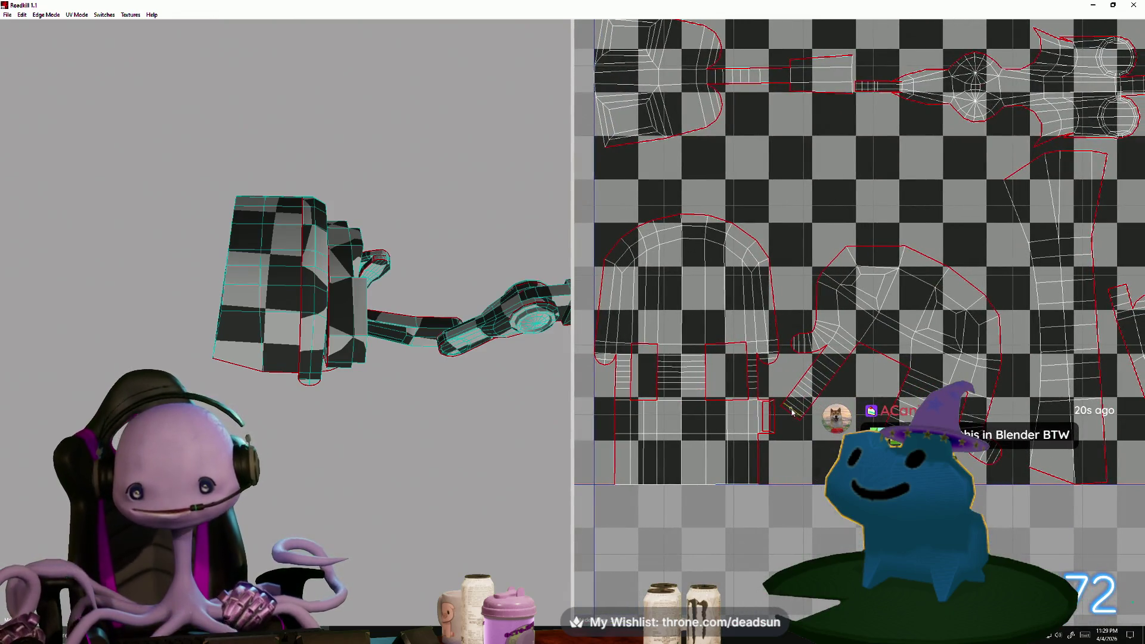
pyautogui.moveTo(793, 412); pyautogui.dragTo(700, 431, button='middle')
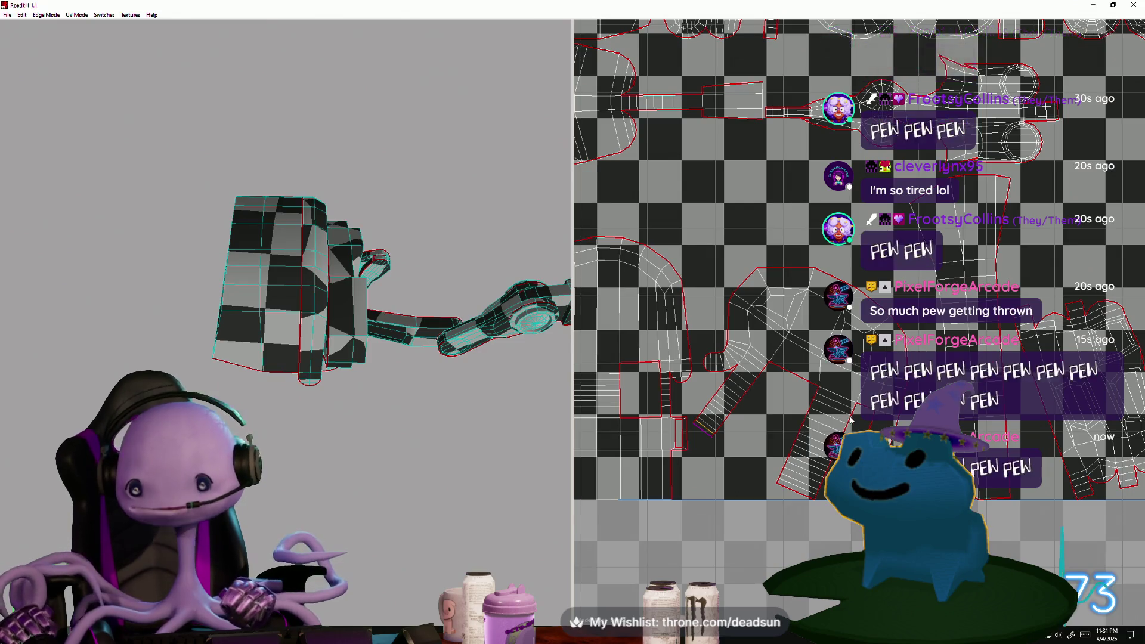
pyautogui.scroll(-5, 851, 419)
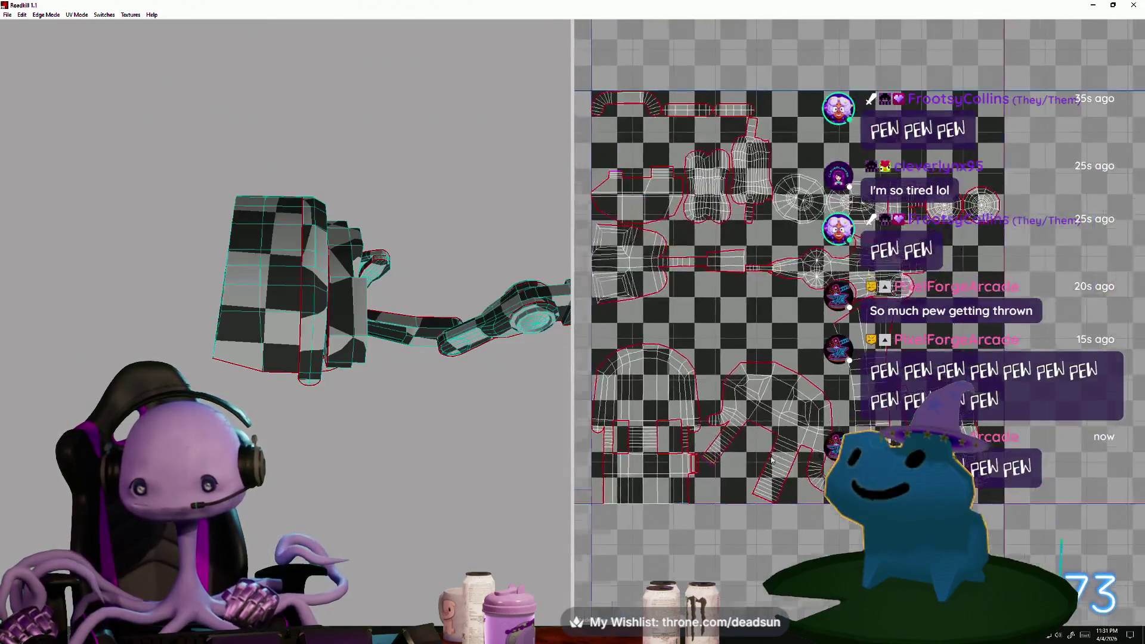
pyautogui.scroll(-3, 772, 460)
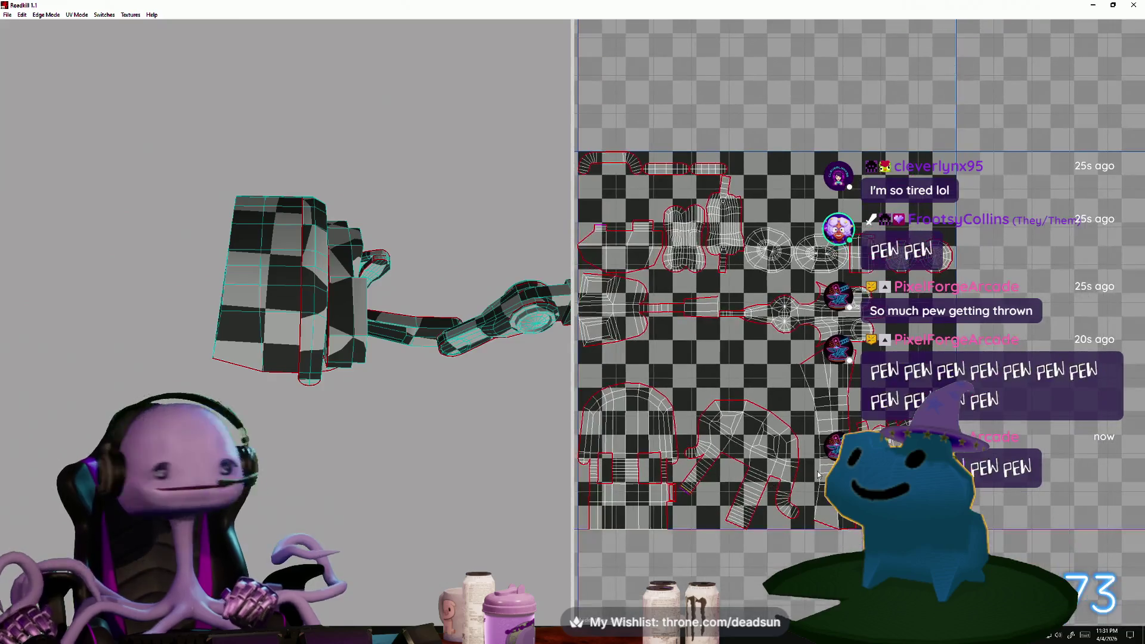
pyautogui.scroll(8, 818, 474)
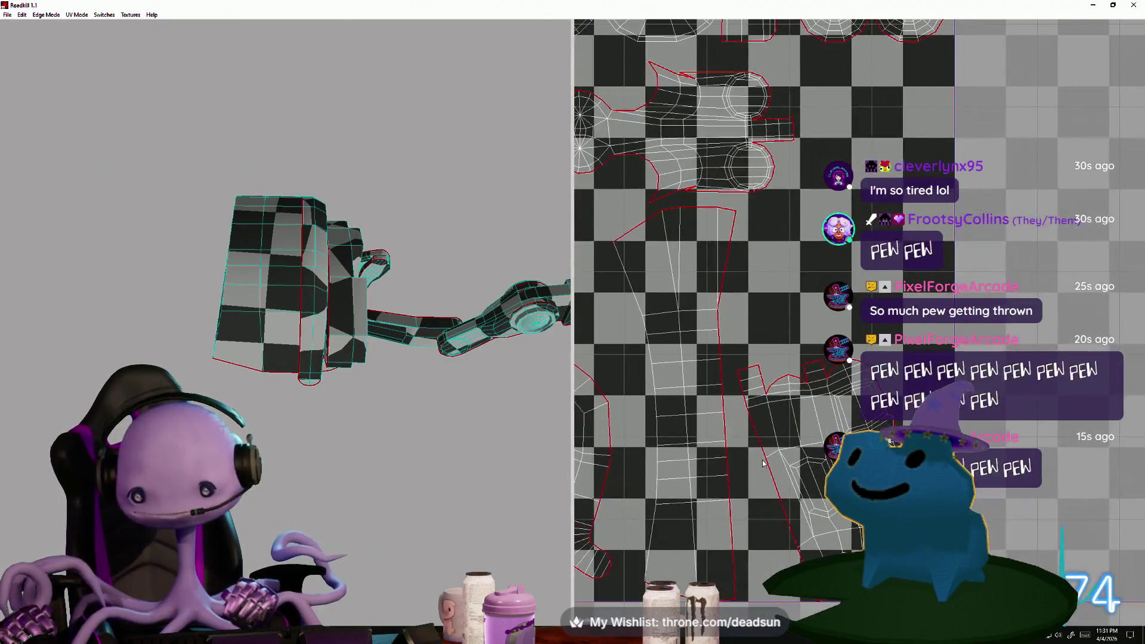
pyautogui.scroll(-8, 813, 375)
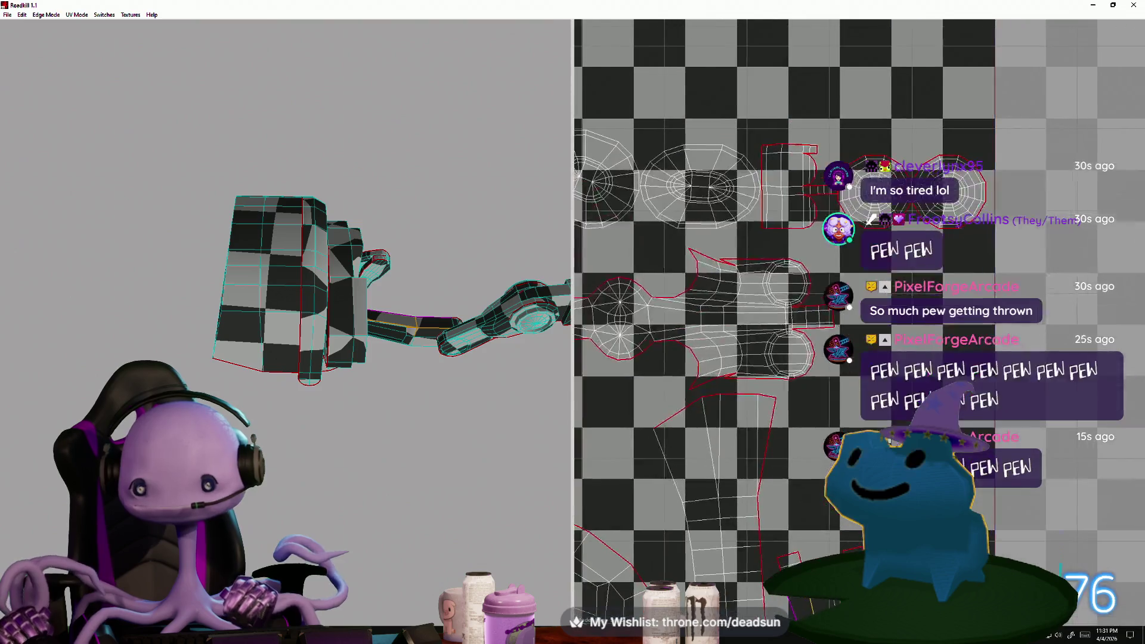
pyautogui.scroll(4, 836, 407)
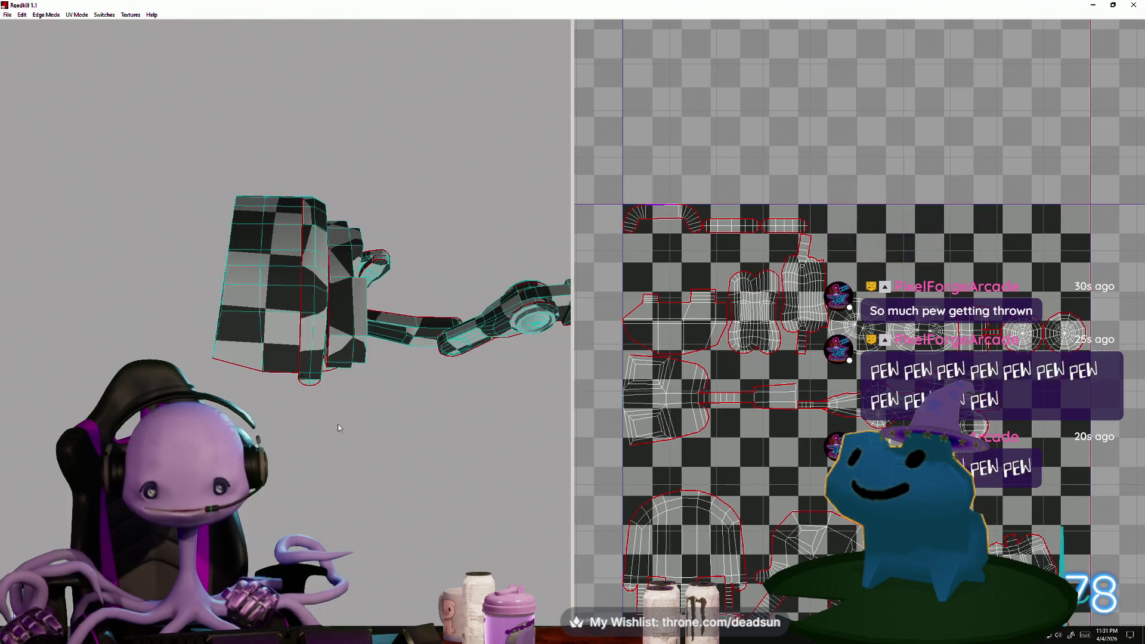
pyautogui.moveTo(417, 298)
pyautogui.keyDown('alt'); pyautogui.mouseDown()
pyautogui.moveTo(271, 299)
pyautogui.moveTo(291, 338)
pyautogui.mouseUp(); pyautogui.keyUp('alt')
pyautogui.scroll(-1, 728, 369)
pyautogui.scroll(4, 588, 387)
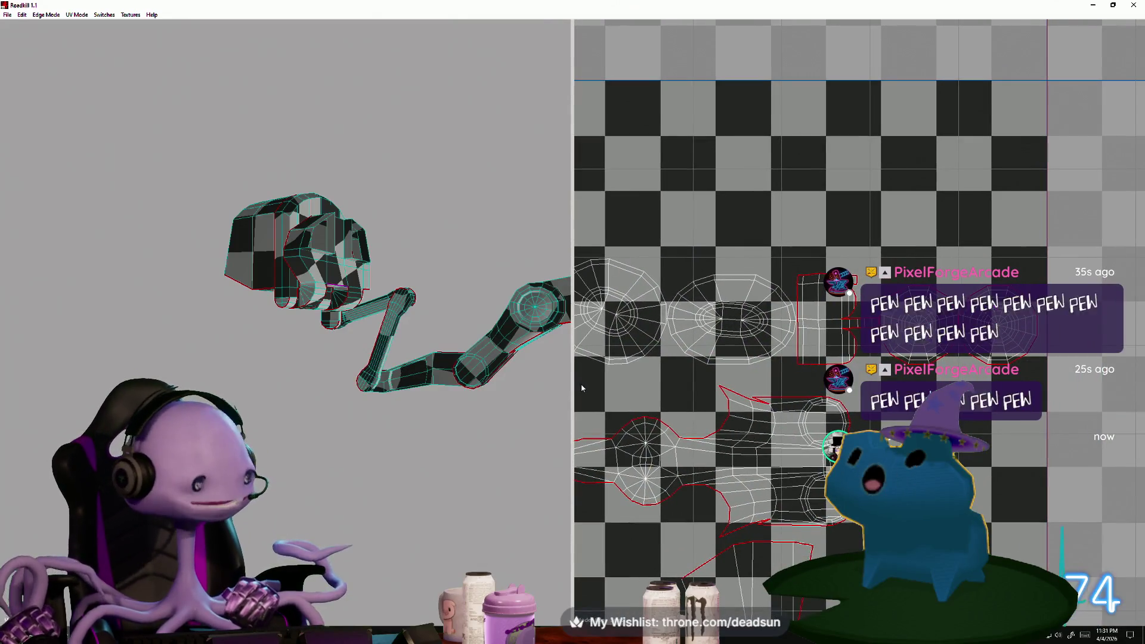
pyautogui.keyDown('alt'); pyautogui.moveTo(582, 388); pyautogui.dragTo(555, 380, button='middle'); pyautogui.keyUp('alt')
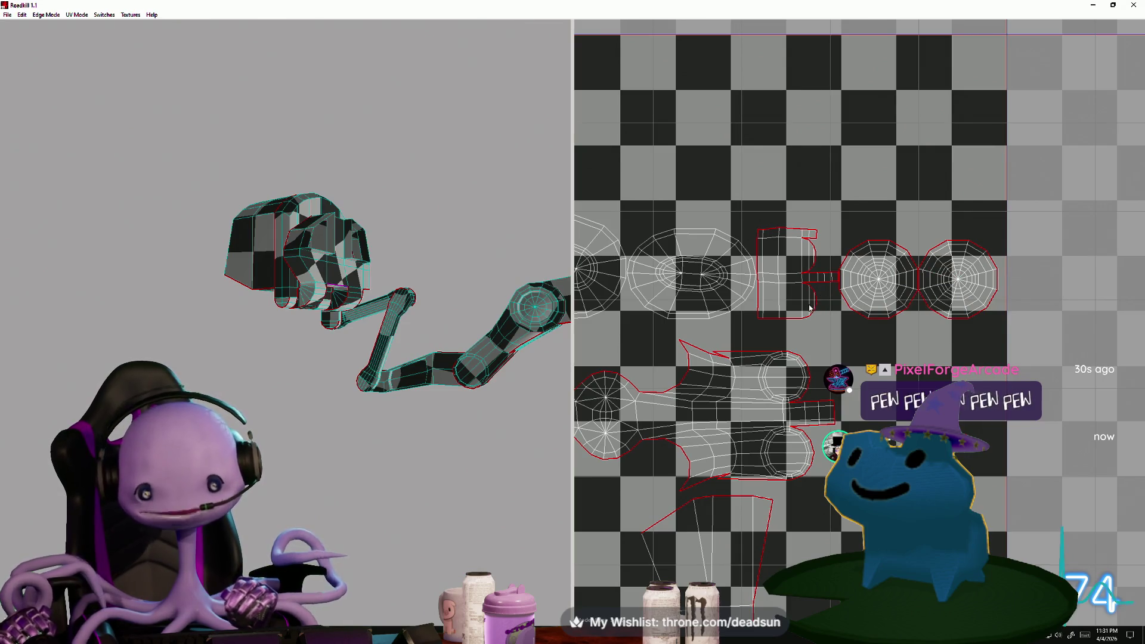
pyautogui.scroll(5, 810, 307)
pyautogui.scroll(-6, 816, 331)
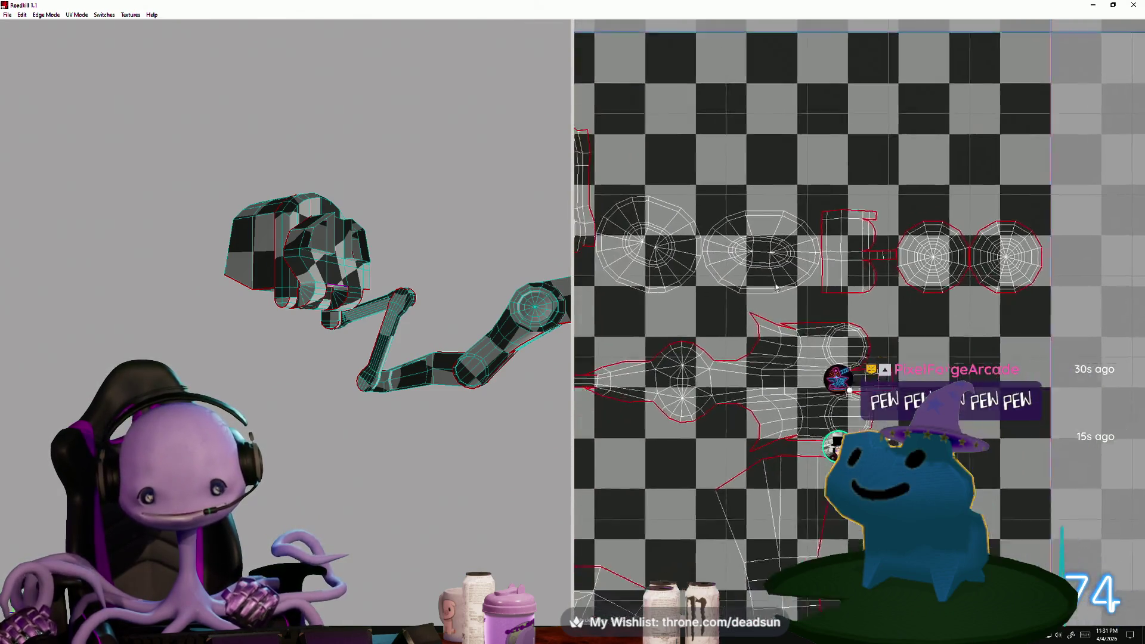
pyautogui.scroll(3, 775, 286)
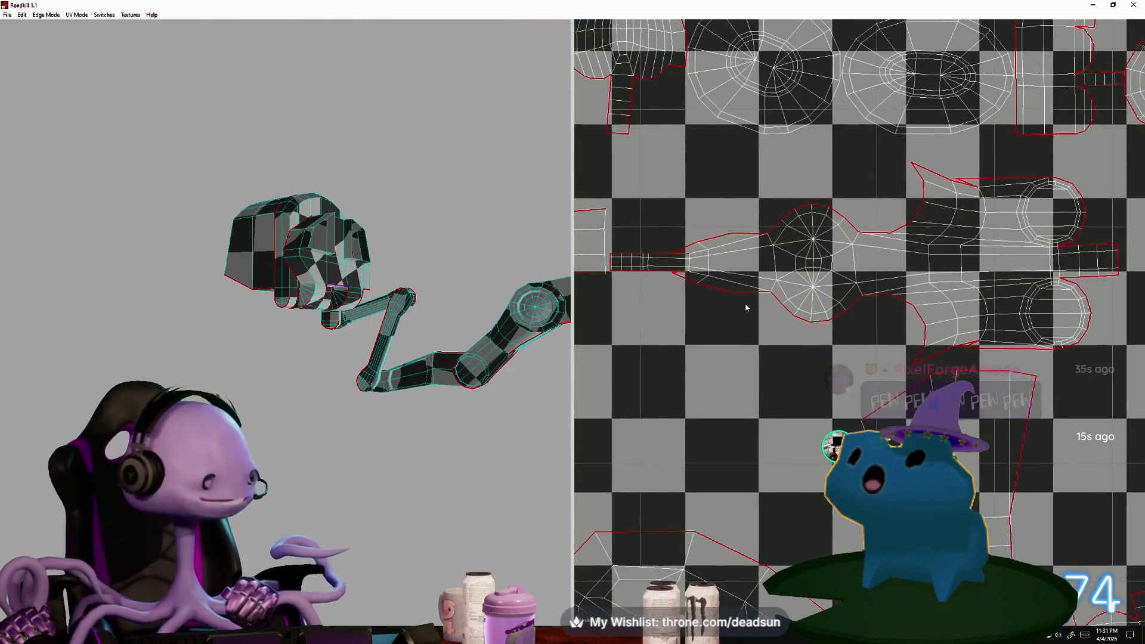
pyautogui.moveTo(745, 304); pyautogui.dragTo(763, 292, button='middle')
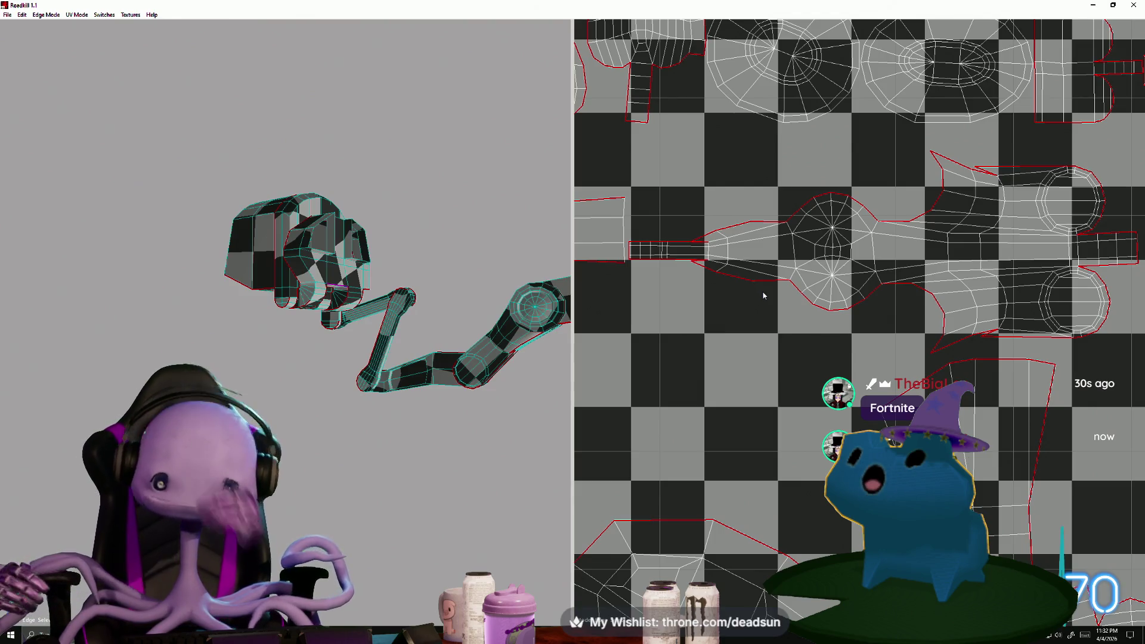
pyautogui.moveTo(227, 324)
pyautogui.keyDown('alt'); pyautogui.mouseDown()
pyautogui.moveTo(246, 333)
pyautogui.moveTo(272, 284)
pyautogui.moveTo(310, 351)
pyautogui.moveTo(320, 450)
pyautogui.moveTo(294, 414)
pyautogui.moveTo(232, 426)
pyautogui.mouseUp(); pyautogui.keyUp('alt')
pyautogui.scroll(10, 312, 436)
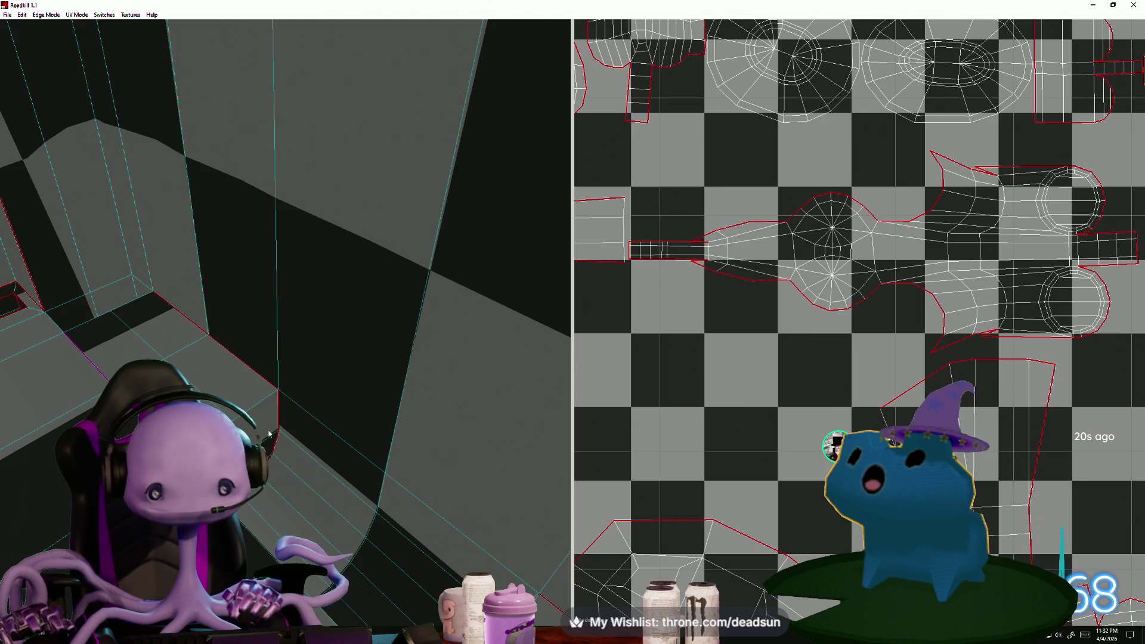
# Orbit the 3D arm and frame the packed UV layout to inspect the unwrap
pyautogui.scroll(-5, 638, 442)
pyautogui.scroll(3, 638, 447)
pyautogui.scroll(1, 641, 458)
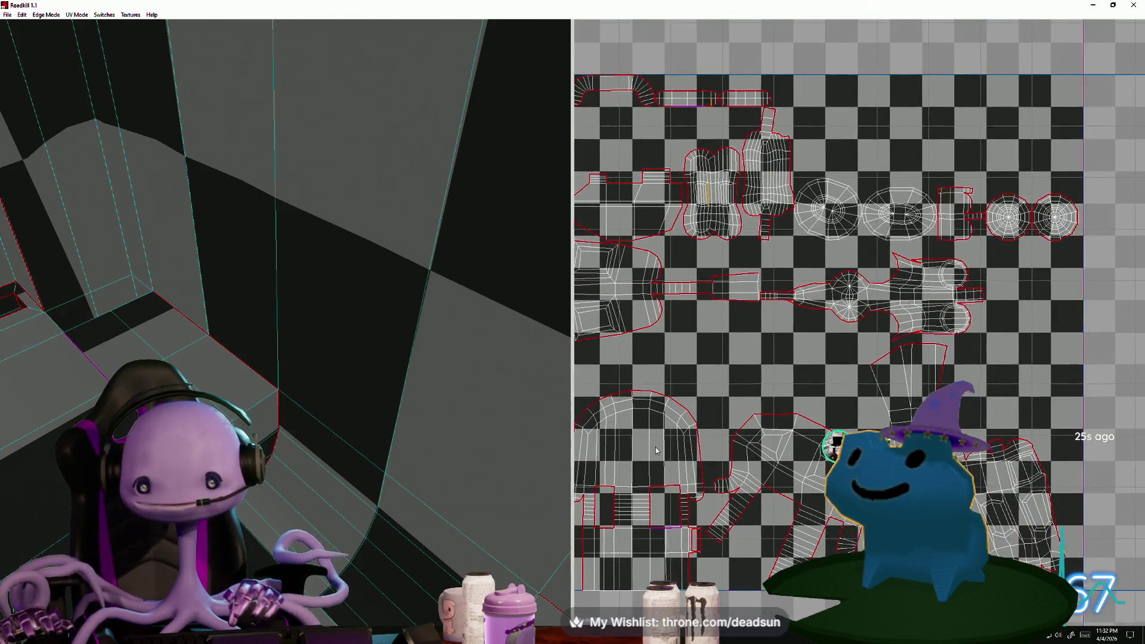
pyautogui.moveTo(437, 459)
pyautogui.keyDown('alt'); pyautogui.mouseDown()
pyautogui.moveTo(315, 455)
pyautogui.moveTo(306, 412)
pyautogui.moveTo(283, 379)
pyautogui.mouseUp(); pyautogui.keyUp('alt')
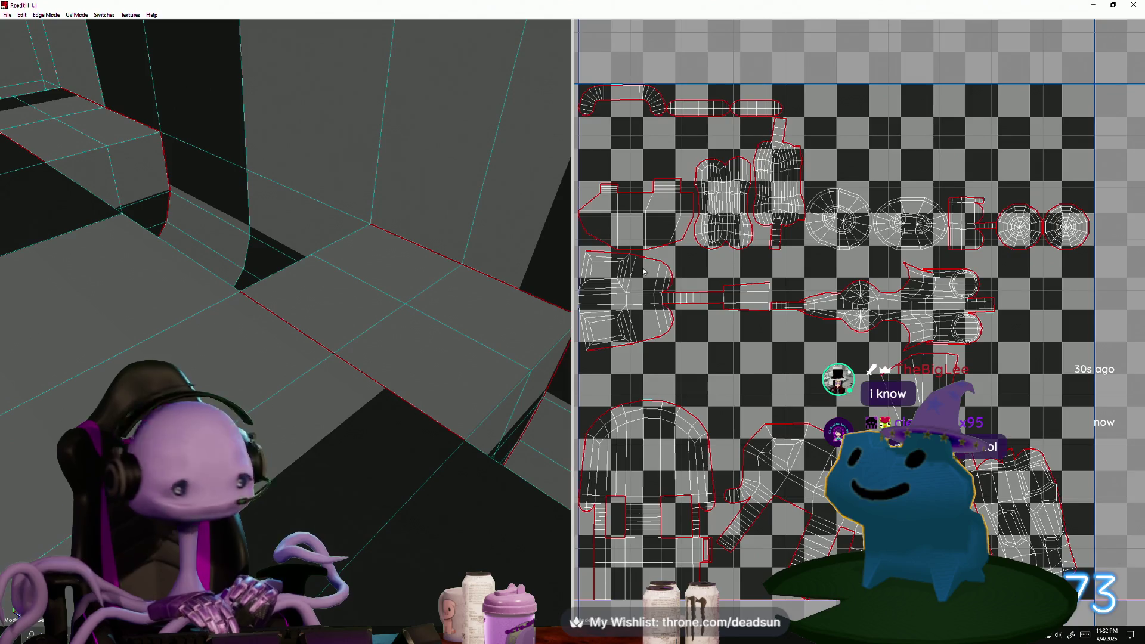
pyautogui.scroll(-2, 709, 148)
pyautogui.scroll(2, 665, 223)
pyautogui.moveTo(665, 223); pyautogui.dragTo(778, 170, button='middle')
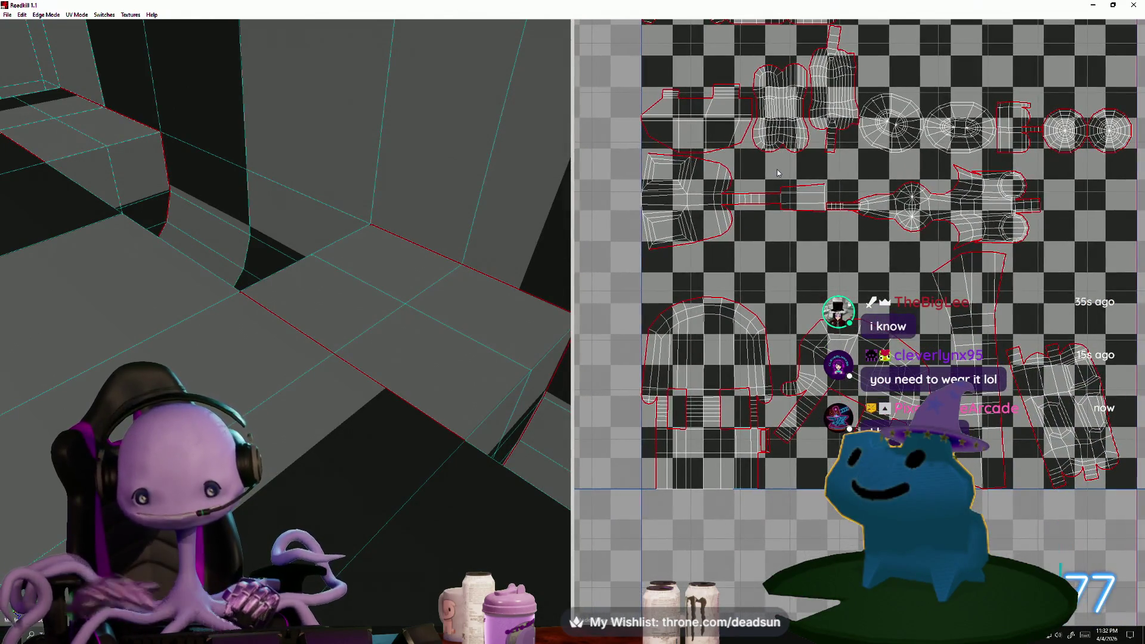
pyautogui.scroll(-2, 777, 170)
pyautogui.scroll(-2, 762, 184)
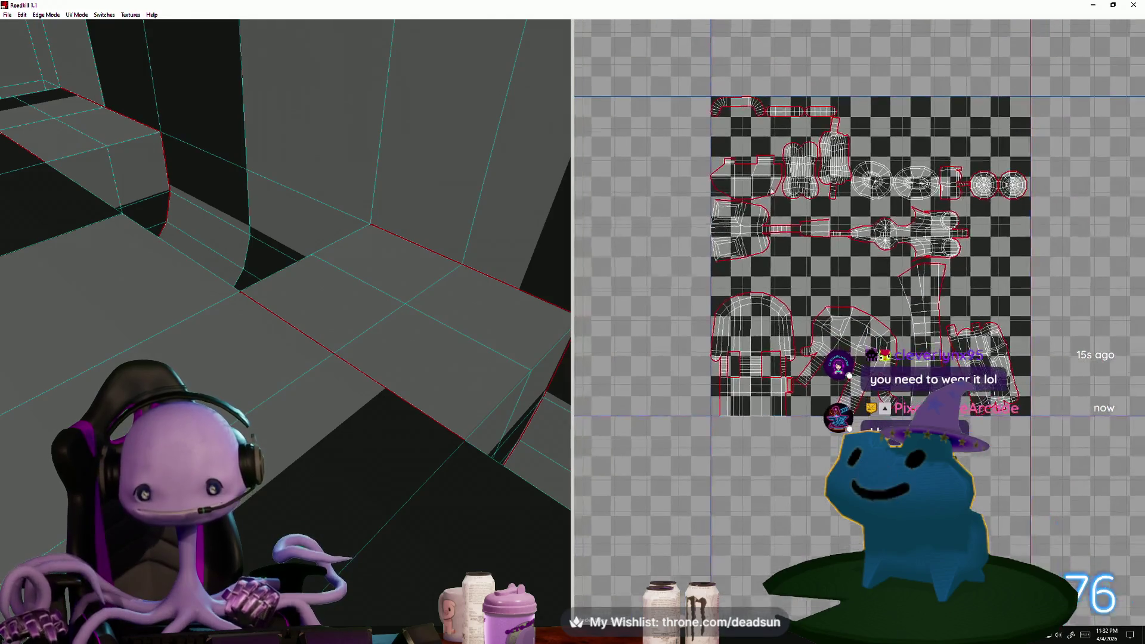
pyautogui.scroll(-5, 491, 316)
pyautogui.moveTo(270, 306); pyautogui.dragTo(108, 66)
# Save the unwrapped arm with File > Save
pyautogui.click(7, 16)
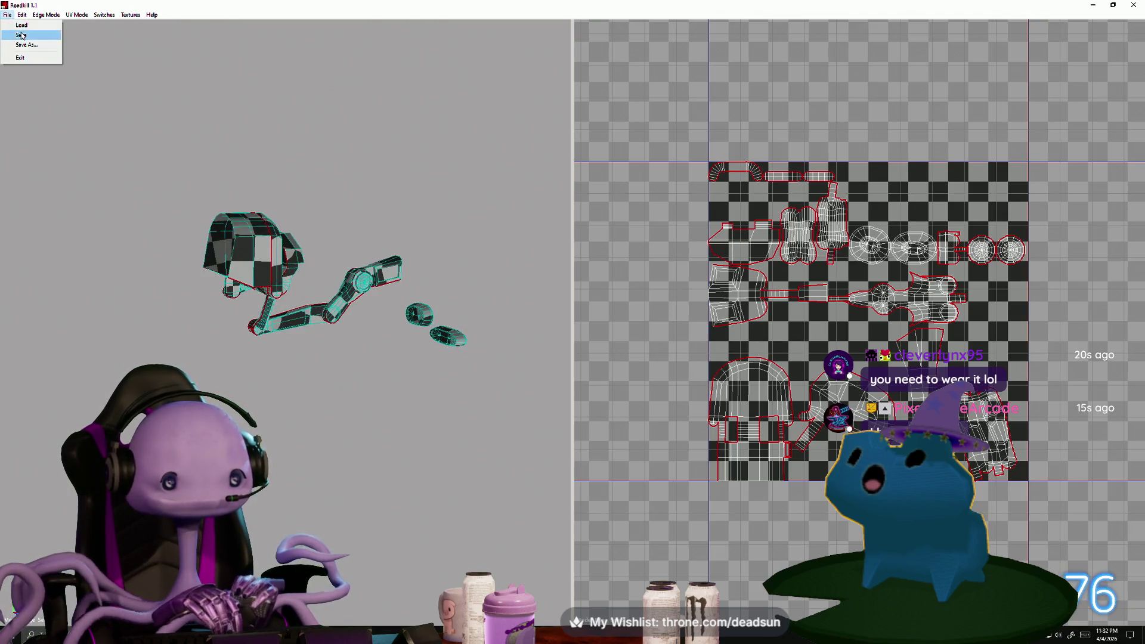
pyautogui.click(22, 36)
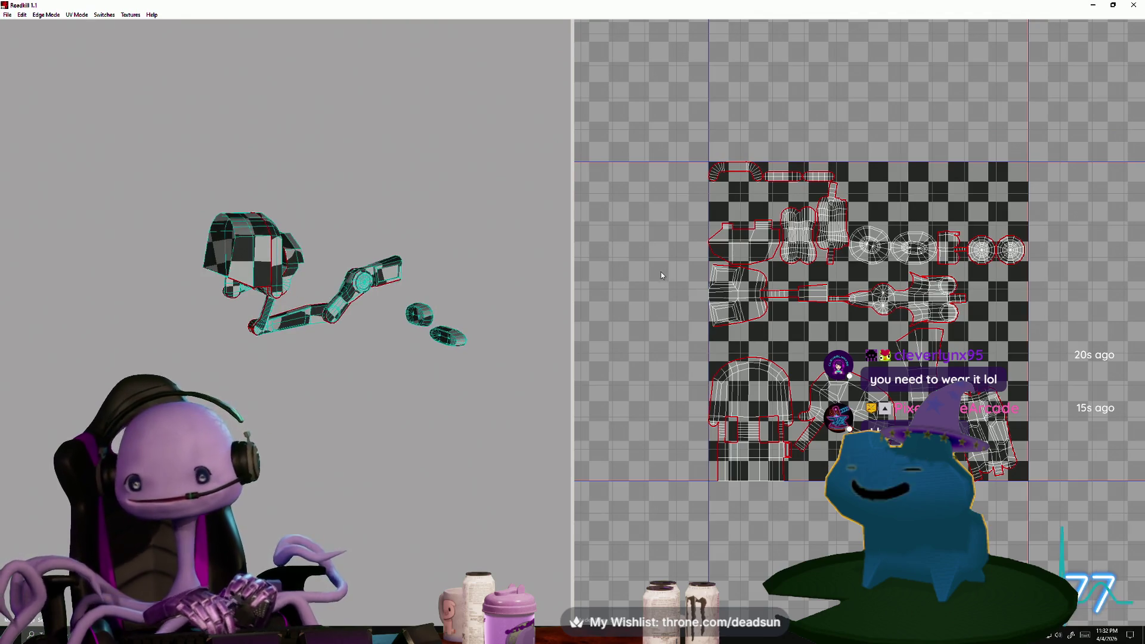
pyautogui.scroll(5, 410, 346)
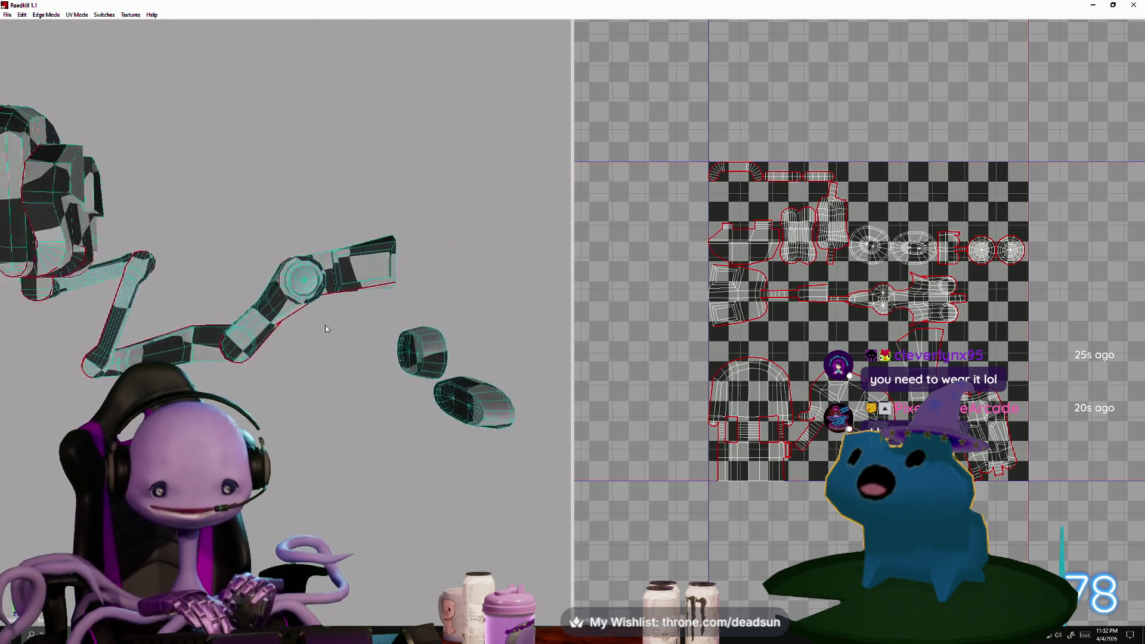
pyautogui.moveTo(326, 329)
pyautogui.mouseDown(button='middle')
pyautogui.moveTo(352, 310)
pyautogui.moveTo(477, 346)
pyautogui.moveTo(452, 335)
pyautogui.moveTo(333, 336)
pyautogui.moveTo(259, 366)
pyautogui.moveTo(212, 362)
pyautogui.mouseUp(button='middle')
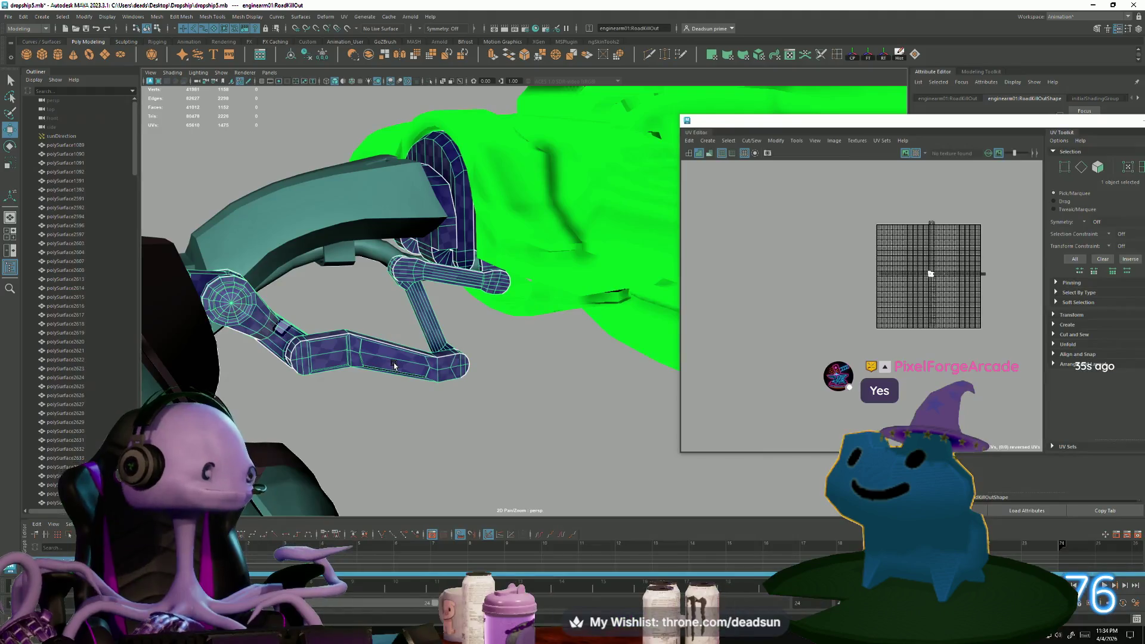
# Tumble the viewport and zoom the UV Editor onto the arm's shells in the 0–1 tile
pyautogui.moveTo(384, 341)
pyautogui.keyDown('alt'); pyautogui.mouseDown()
pyautogui.moveTo(552, 386)
pyautogui.moveTo(340, 378)
pyautogui.moveTo(383, 399)
pyautogui.moveTo(388, 360)
pyautogui.moveTo(378, 409)
pyautogui.moveTo(443, 393)
pyautogui.moveTo(429, 368)
pyautogui.moveTo(361, 414)
pyautogui.moveTo(377, 419)
pyautogui.moveTo(378, 396)
pyautogui.moveTo(382, 411)
pyautogui.moveTo(365, 401)
pyautogui.mouseUp(); pyautogui.keyUp('alt')
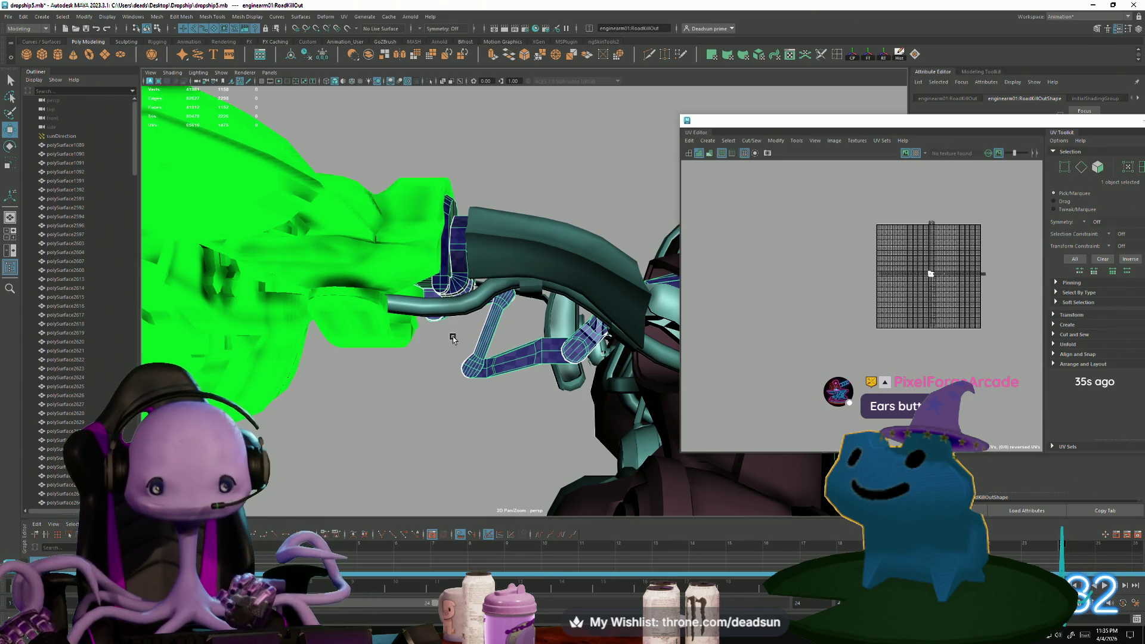
pyautogui.scroll(5, 453, 338)
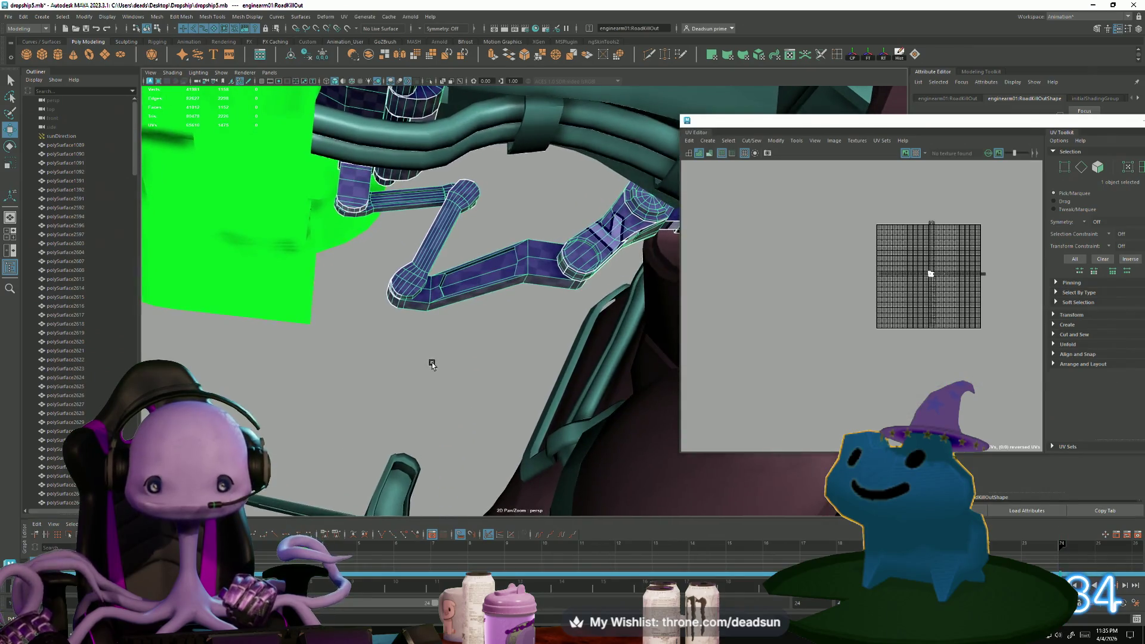
pyautogui.scroll(3, 874, 319)
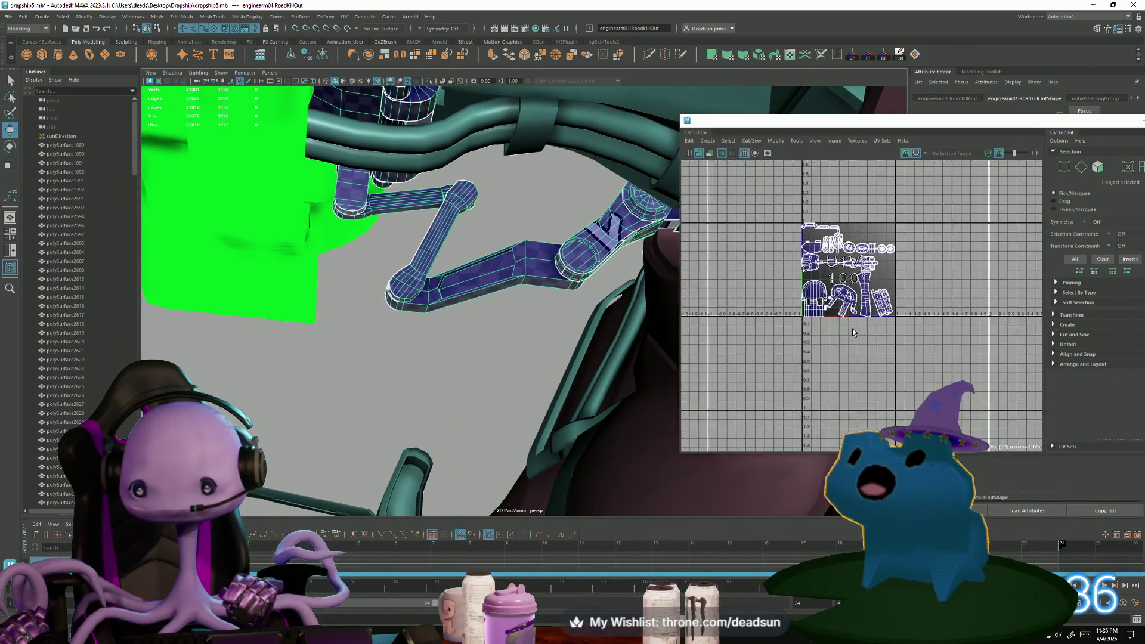
pyautogui.scroll(3, 853, 329)
pyautogui.scroll(5, 850, 330)
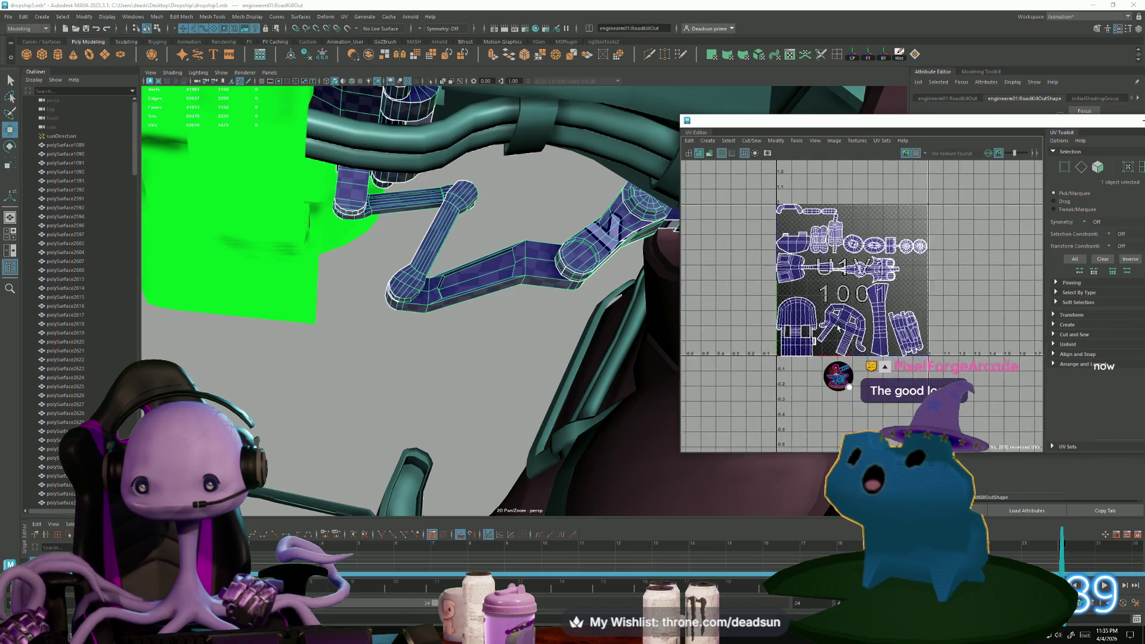
pyautogui.scroll(-1, 821, 292)
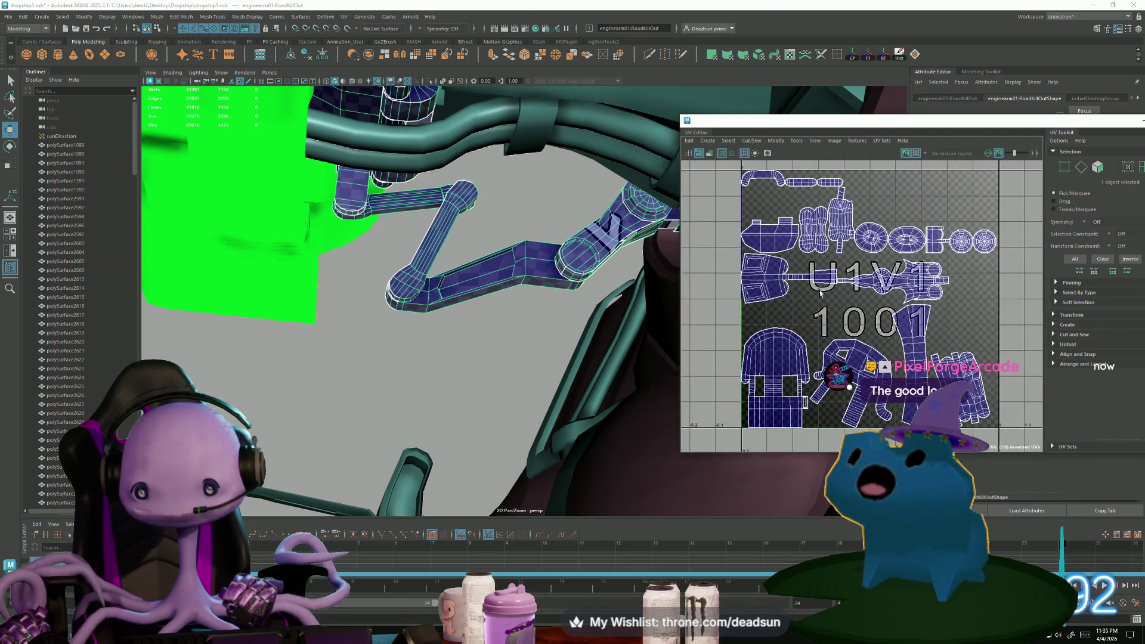
pyautogui.rightClick(783, 281)
# Select a long UV shell, move it to the tile's lower-left, and rotate it upright
pyautogui.click(781, 283)
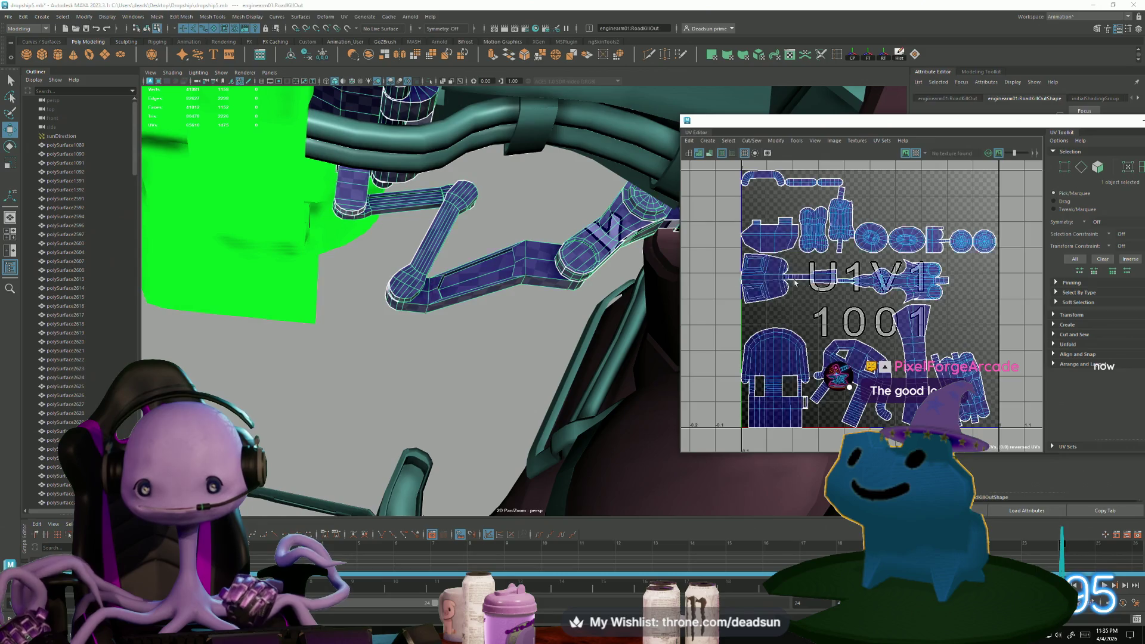
pyautogui.moveTo(786, 280); pyautogui.dragTo(699, 375)
pyautogui.scroll(-2, 793, 382)
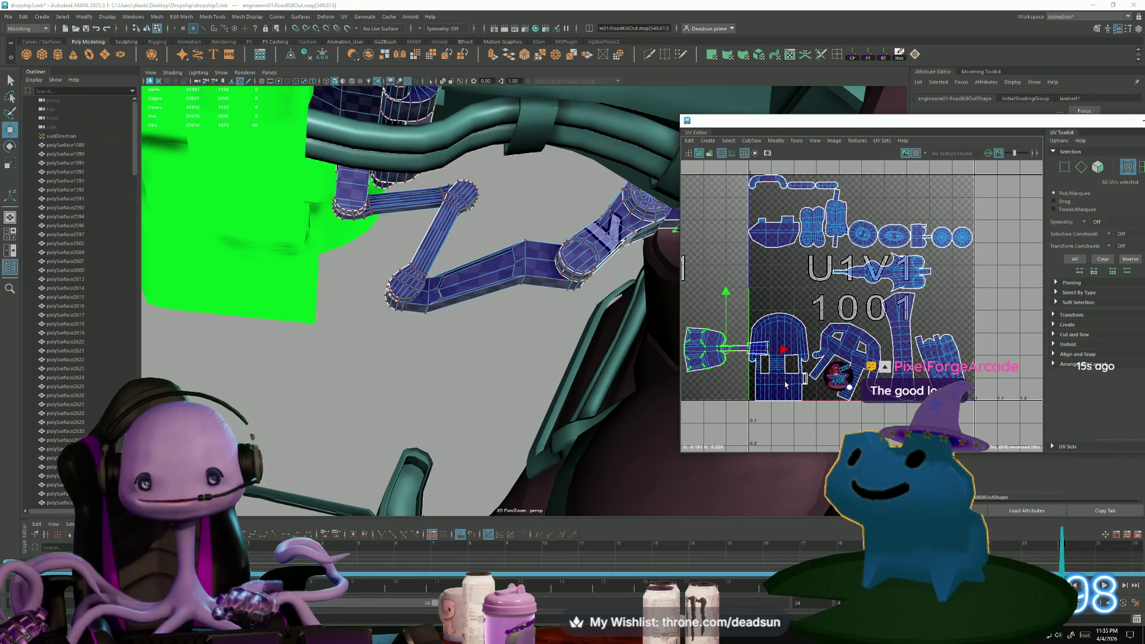
pyautogui.moveTo(716, 414)
pyautogui.mouseDown()
pyautogui.moveTo(766, 405)
pyautogui.moveTo(787, 374)
pyautogui.mouseUp()
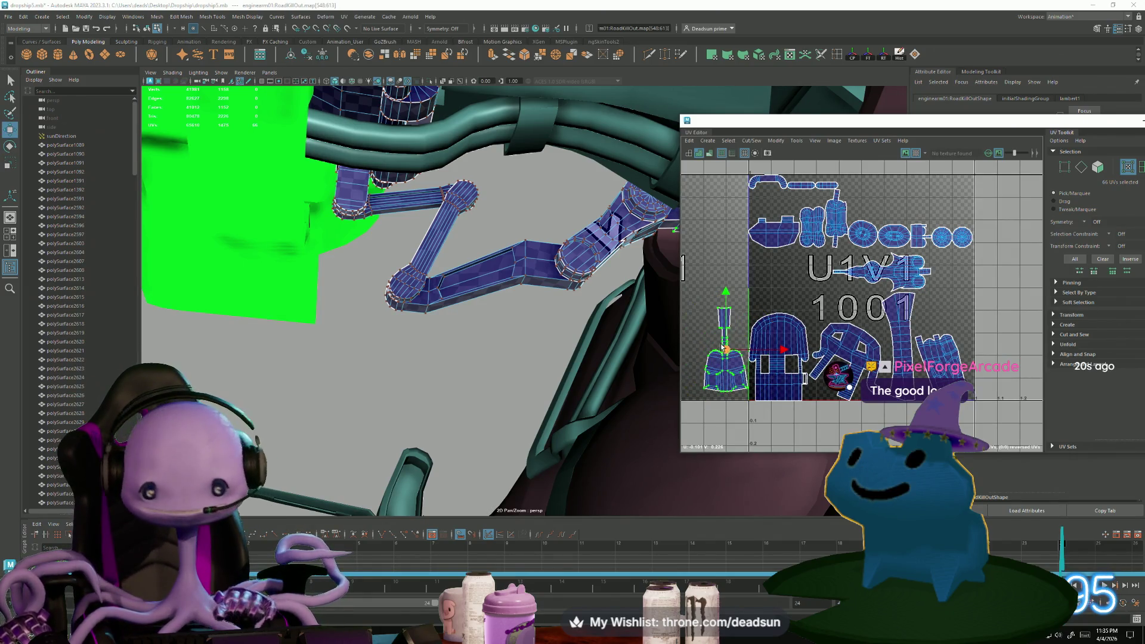
pyautogui.moveTo(723, 359); pyautogui.dragTo(728, 362)
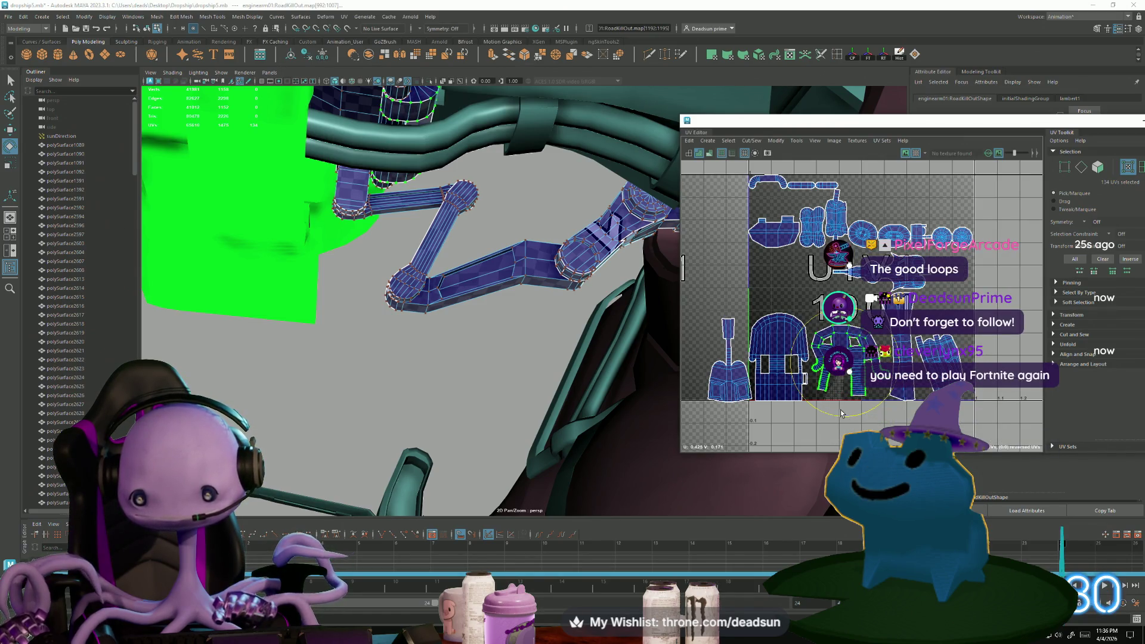
# Select a different UV shell and move it up-left with the Move tool
pyautogui.click(837, 370)
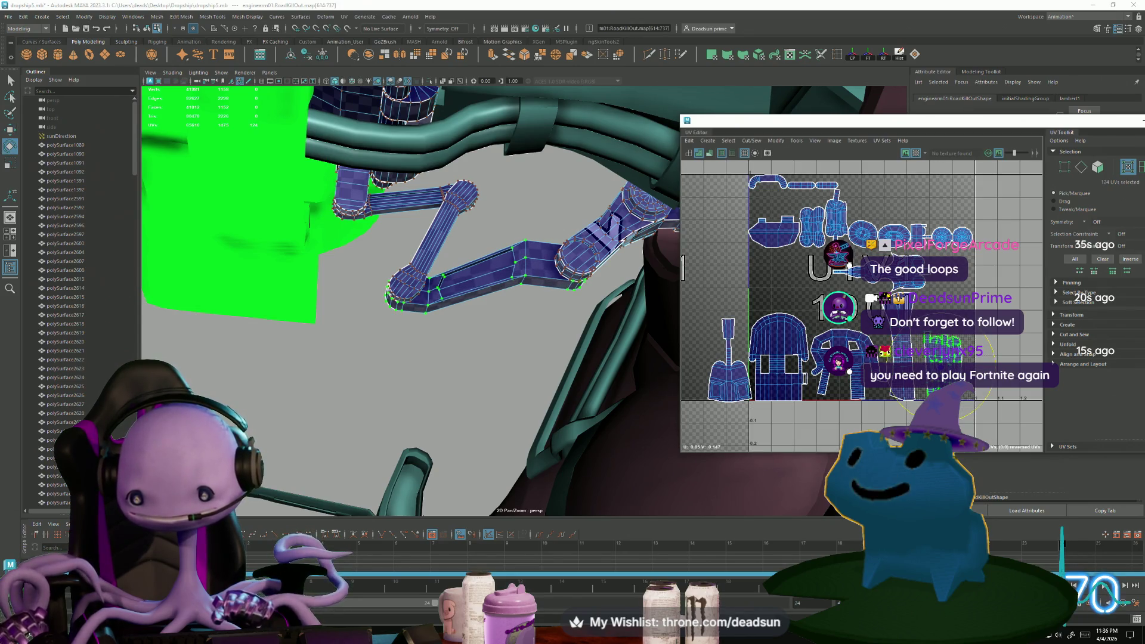
pyautogui.press('w')
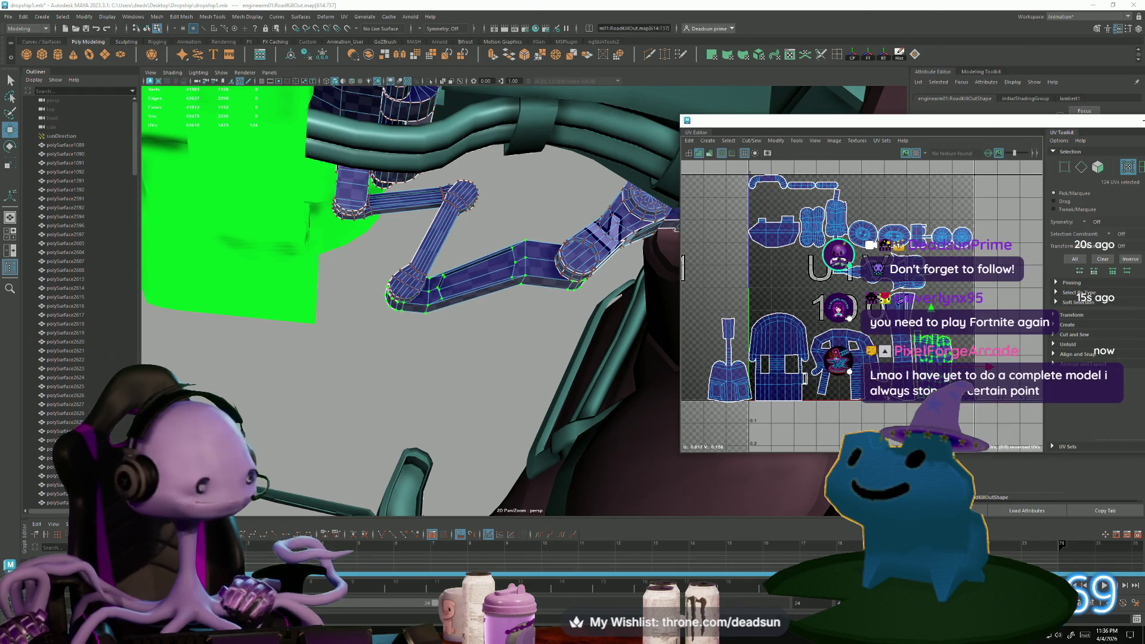
pyautogui.scroll(2, 862, 305)
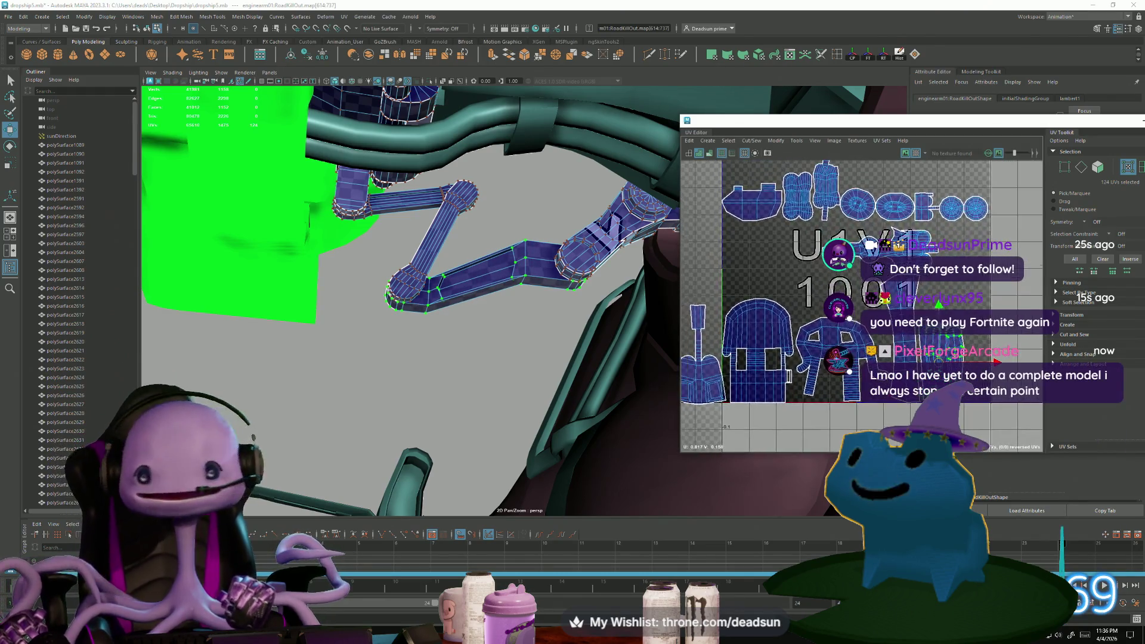
pyautogui.scroll(-1, 846, 343)
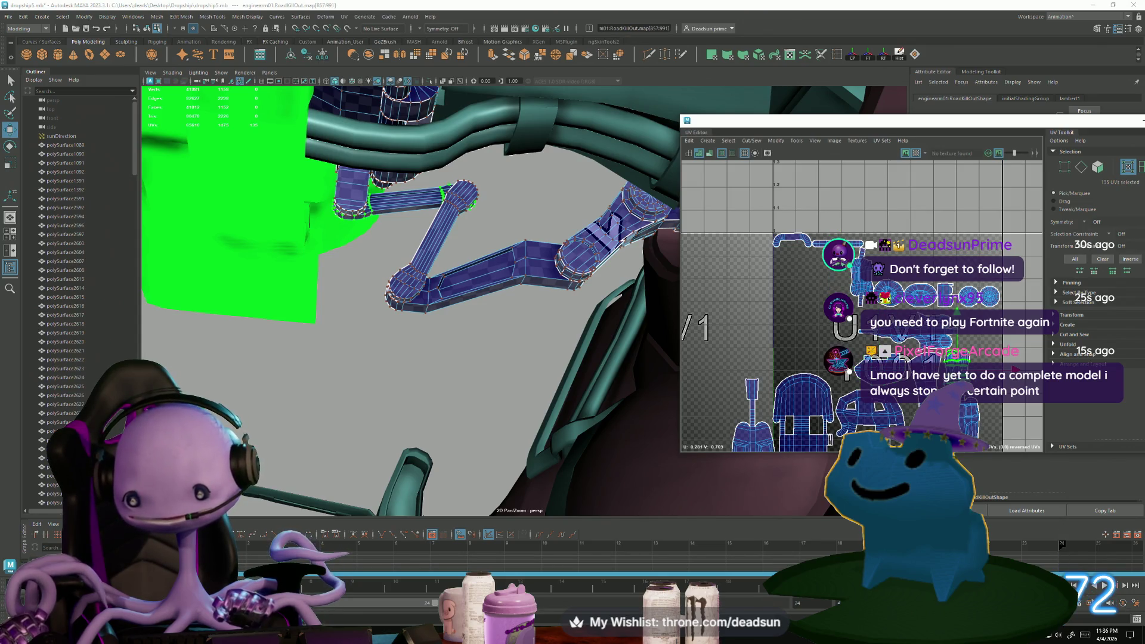
pyautogui.keyDown('alt'); pyautogui.moveTo(848, 246); pyautogui.dragTo(790, 202, button='middle'); pyautogui.keyUp('alt')
# Rotate the small top shell upright and move it down among the lower shells
pyautogui.click(789, 200)
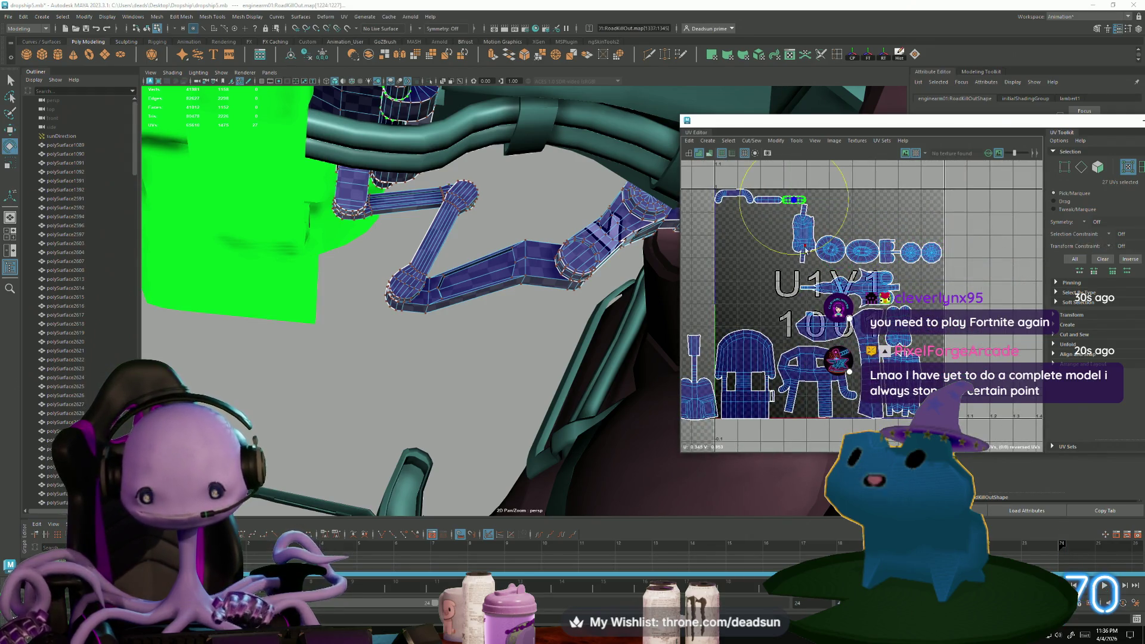
pyautogui.moveTo(833, 240); pyautogui.dragTo(738, 265)
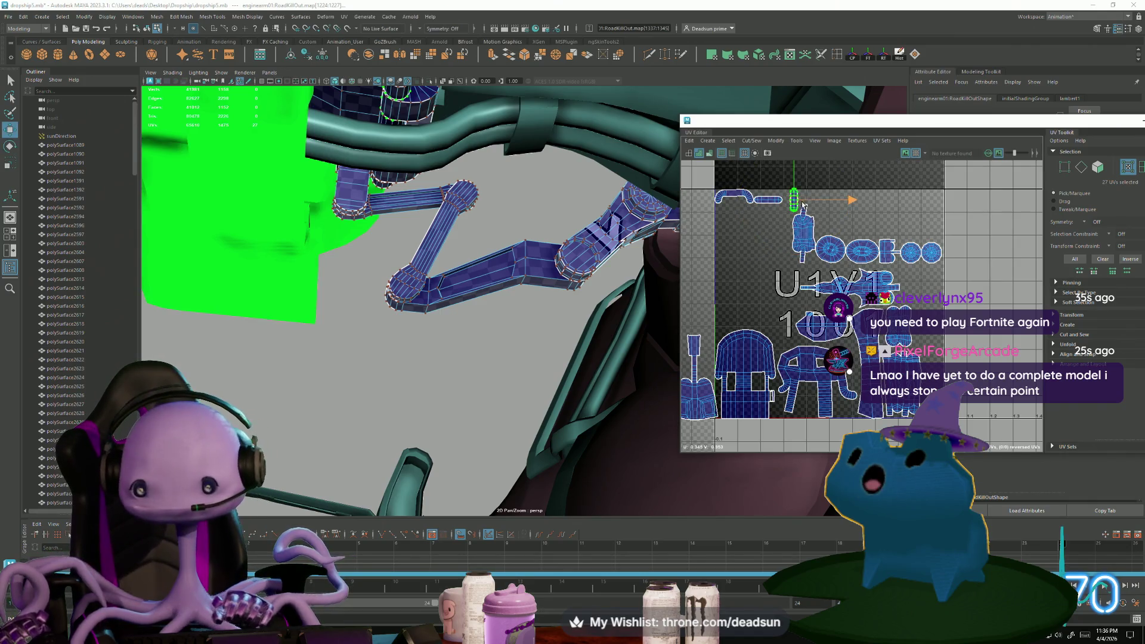
pyautogui.moveTo(802, 205); pyautogui.dragTo(809, 405)
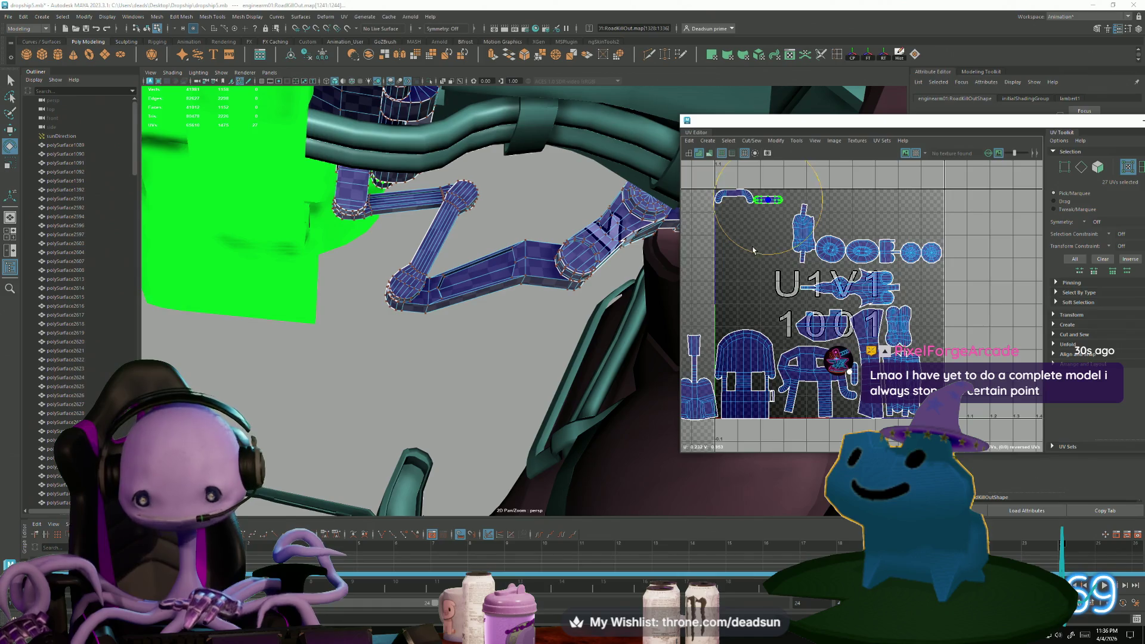
pyautogui.moveTo(754, 268); pyautogui.dragTo(846, 239)
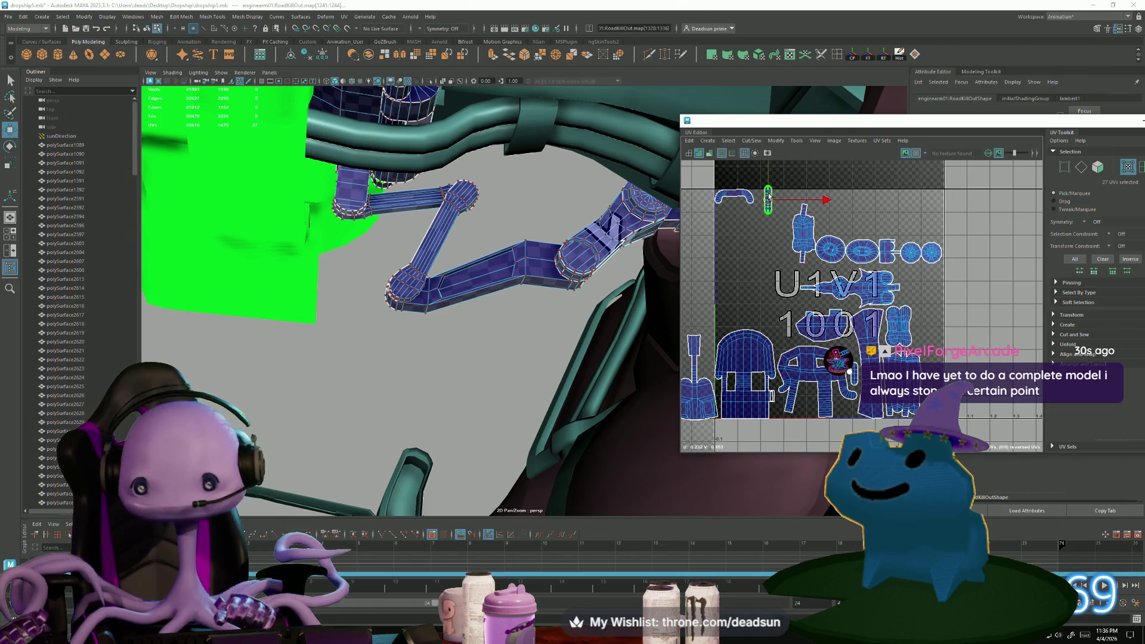
pyautogui.moveTo(769, 195); pyautogui.dragTo(770, 213)
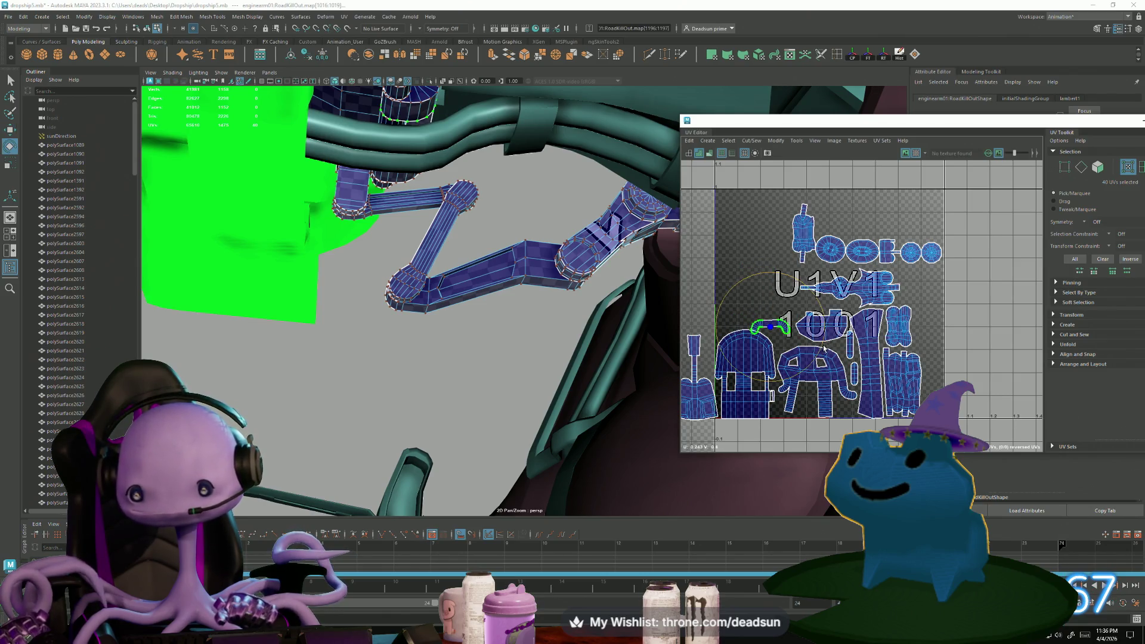
pyautogui.moveTo(823, 348); pyautogui.dragTo(796, 383)
pyautogui.moveTo(767, 326); pyautogui.dragTo(774, 335)
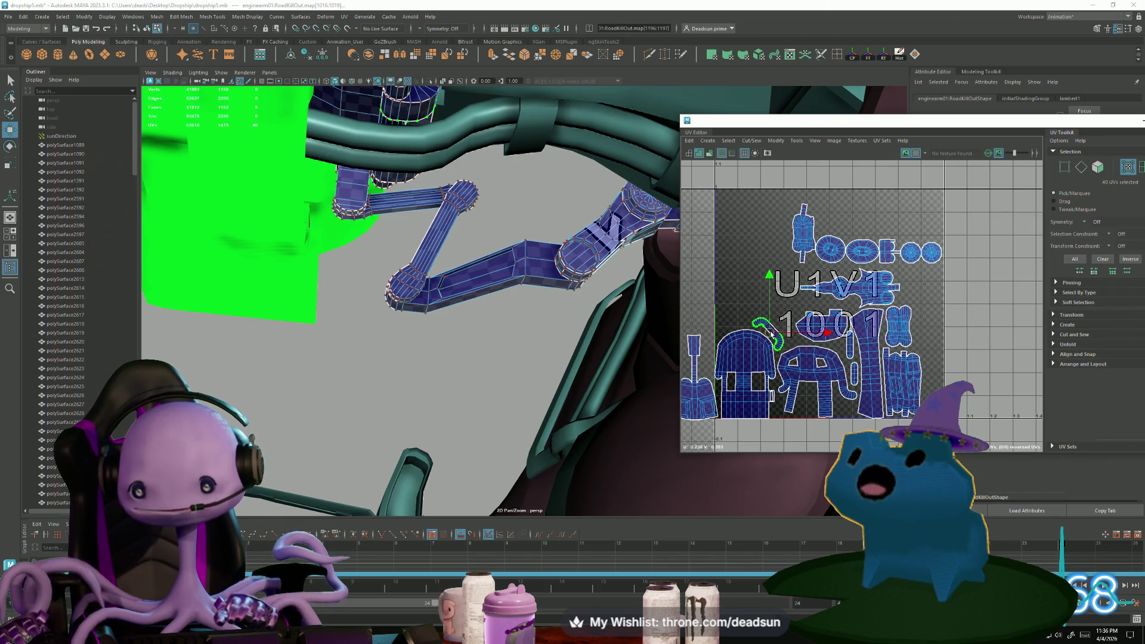
# Move the tall narrow shell beside the shovel shell and apply Modify > Straighten UVs
pyautogui.click(803, 233)
pyautogui.keyDown('alt'); pyautogui.moveTo(830, 347); pyautogui.dragTo(920, 348, button='middle'); pyautogui.keyUp('alt')
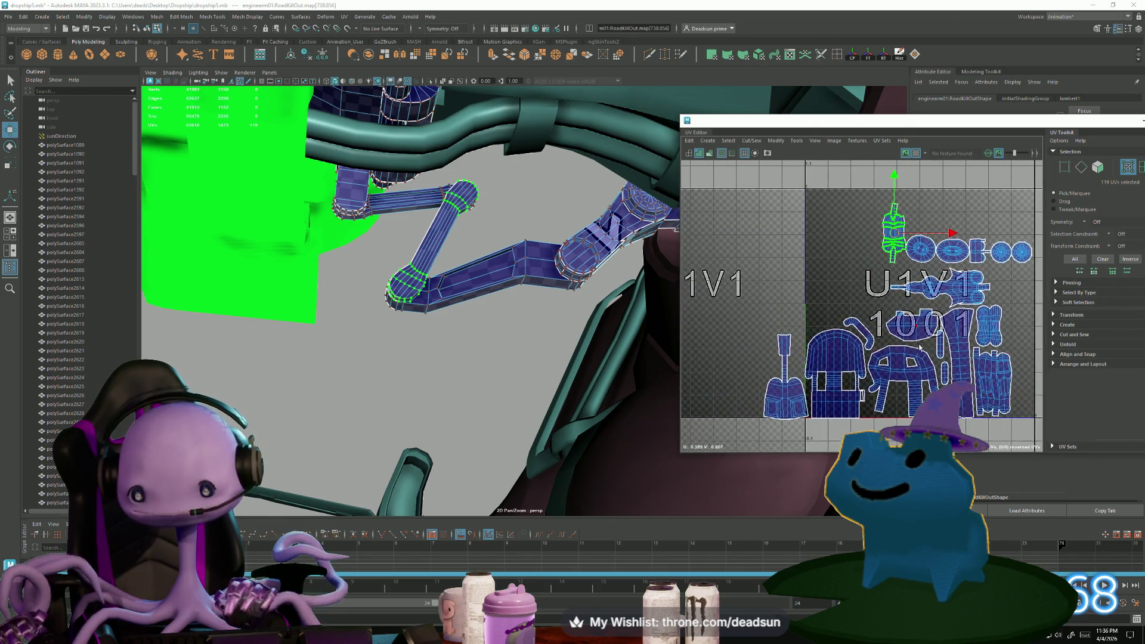
pyautogui.moveTo(893, 236); pyautogui.dragTo(746, 384)
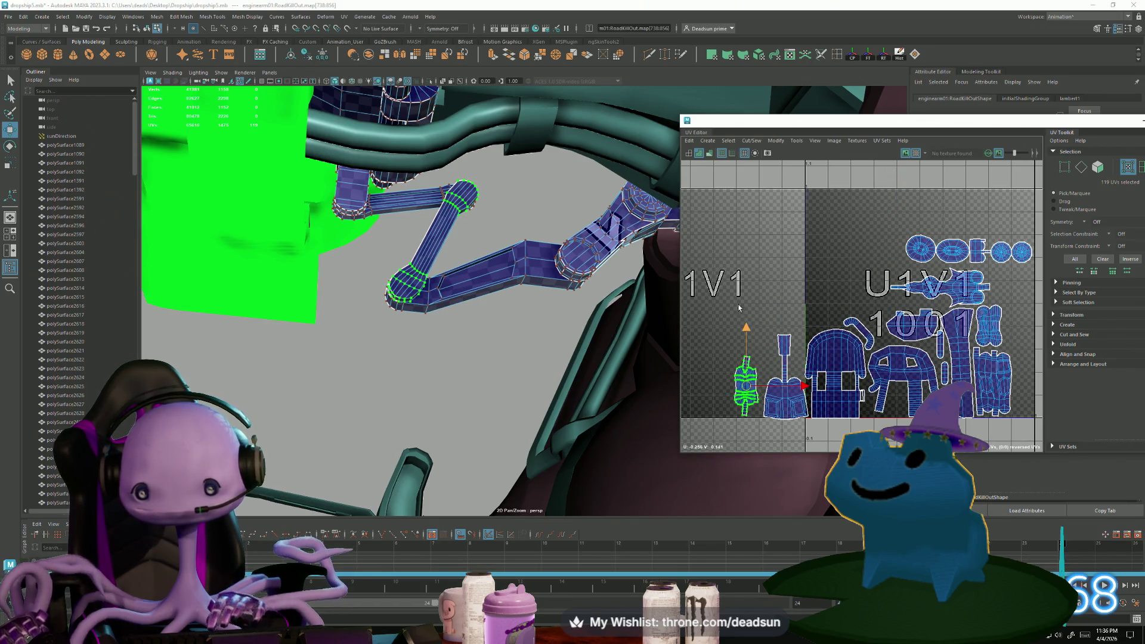
pyautogui.click(775, 140)
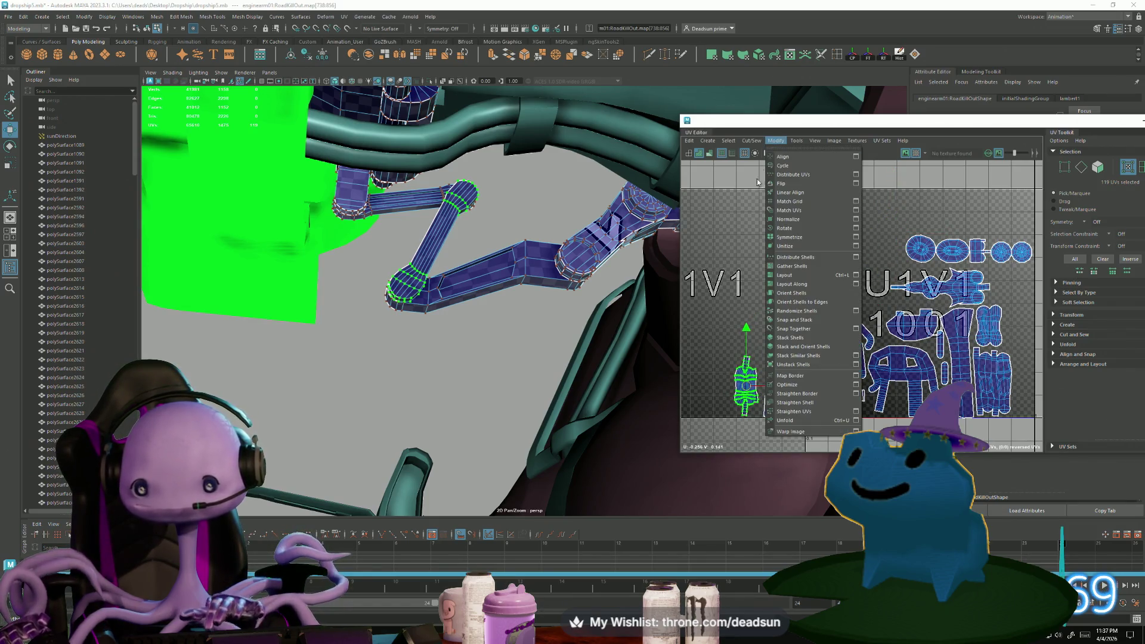
pyautogui.click(775, 412)
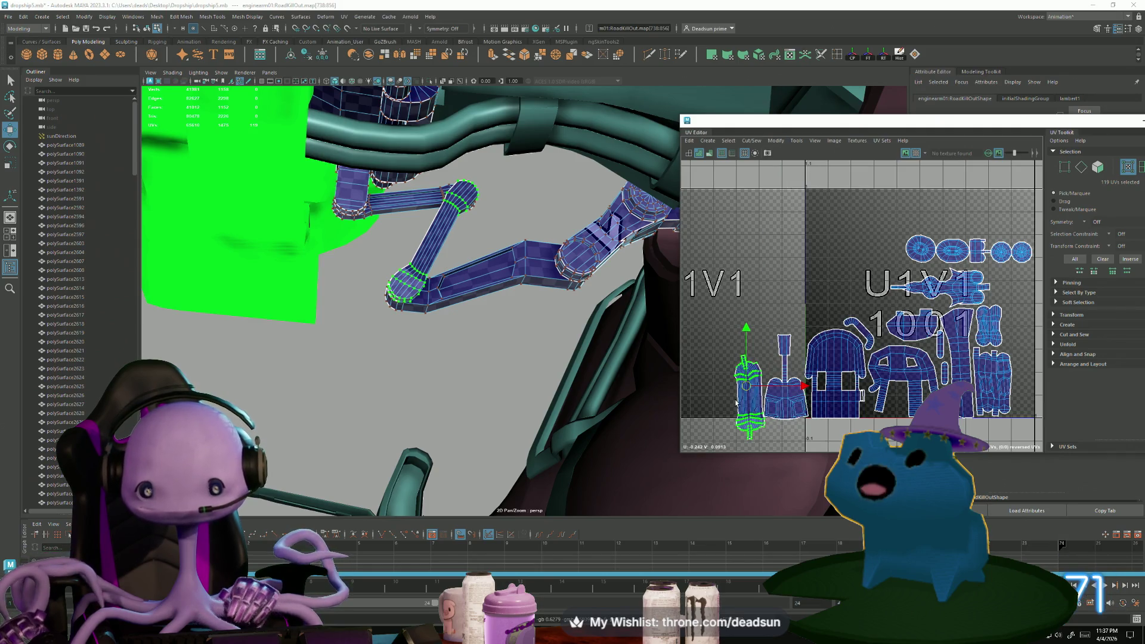
pyautogui.scroll(5, 427, 250)
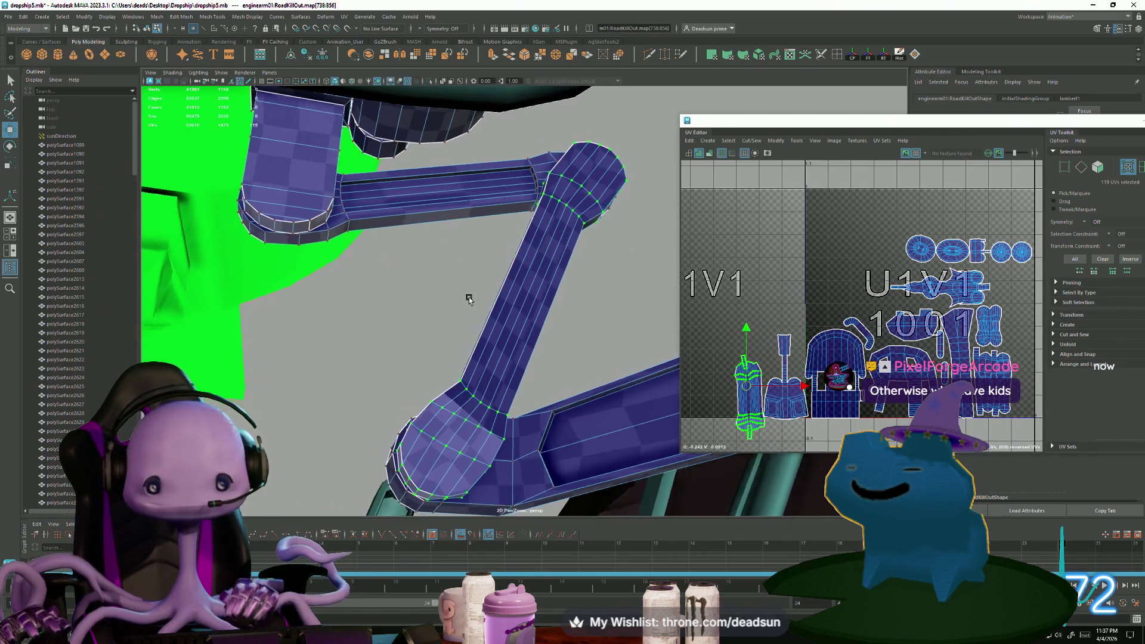
pyautogui.moveTo(469, 297)
pyautogui.keyDown('alt'); pyautogui.mouseDown()
pyautogui.moveTo(455, 306)
pyautogui.moveTo(596, 325)
pyautogui.mouseUp(); pyautogui.keyUp('alt')
pyautogui.click(786, 408)
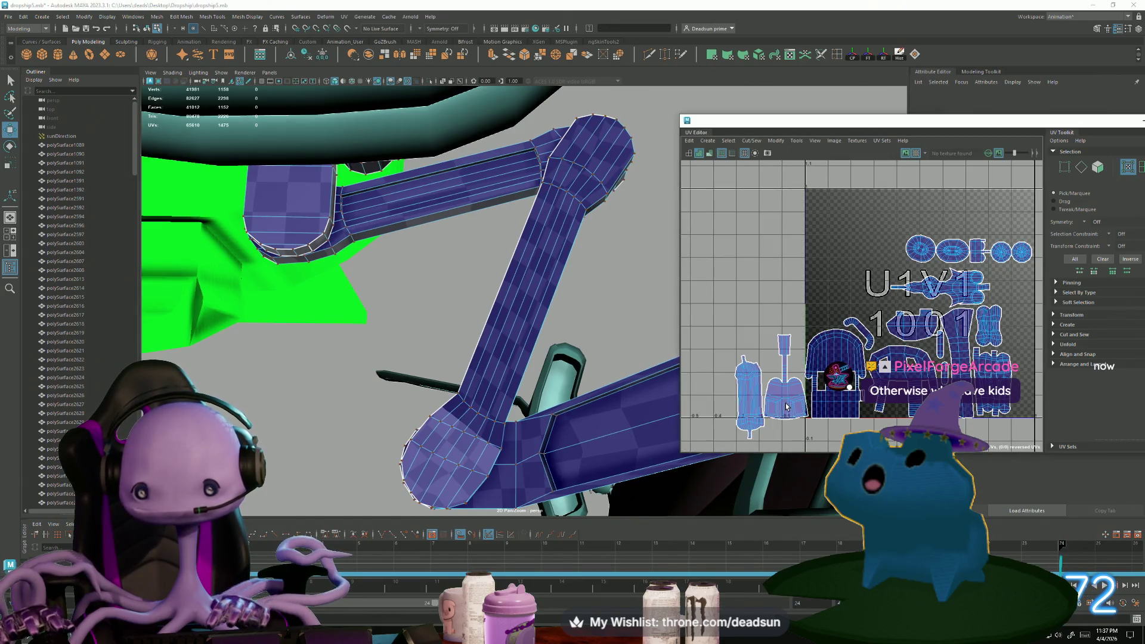
pyautogui.click(757, 403)
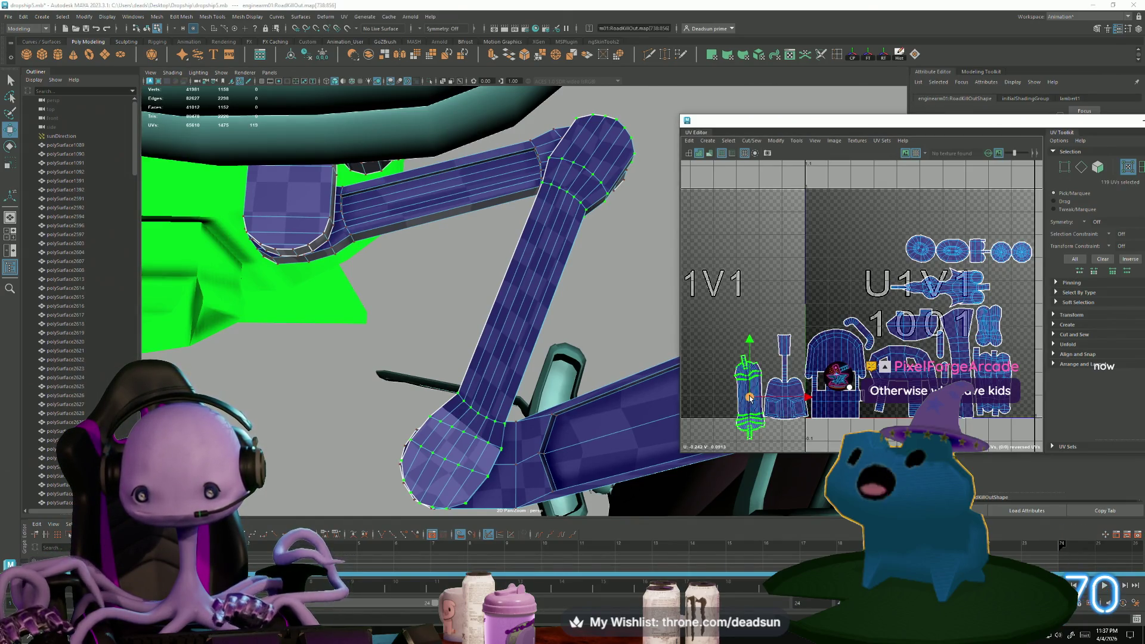
# Shift the tall shell slightly left and select the shovel-shaped shell
pyautogui.moveTo(749, 393); pyautogui.dragTo(733, 393)
pyautogui.click(783, 407)
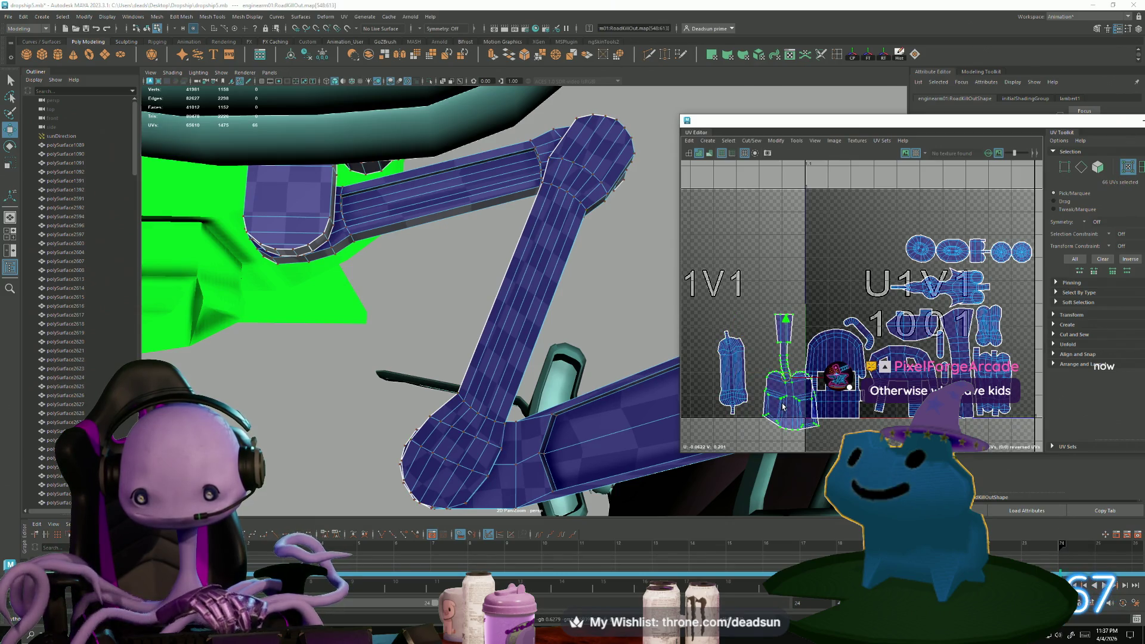
pyautogui.scroll(3, 786, 413)
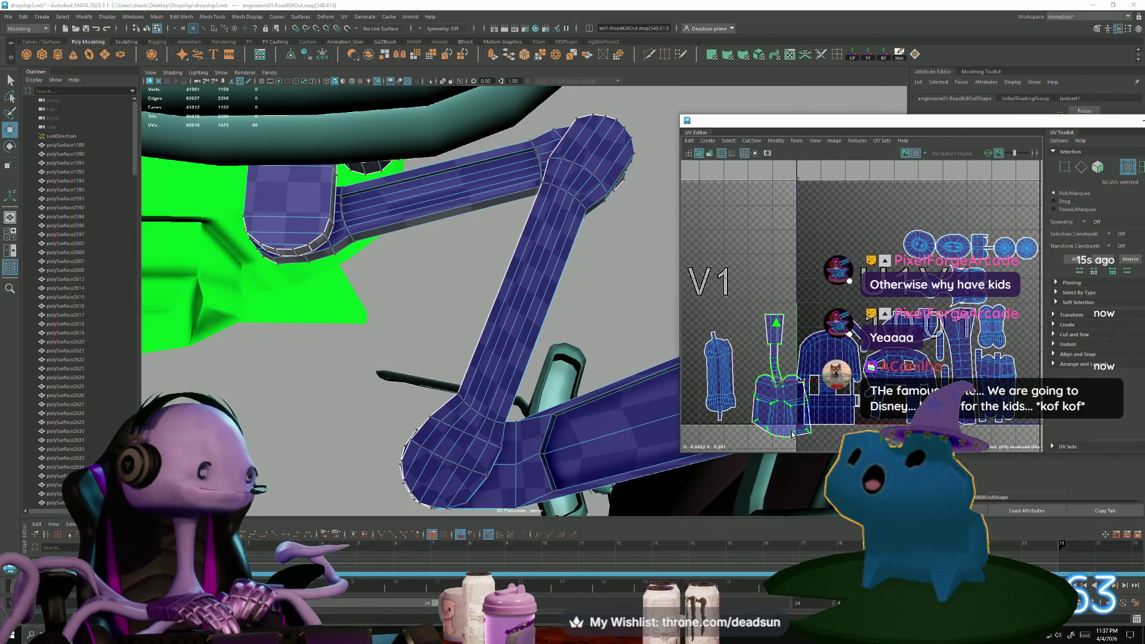
pyautogui.keyDown('alt'); pyautogui.moveTo(826, 427); pyautogui.dragTo(799, 427, button='middle'); pyautogui.keyUp('alt')
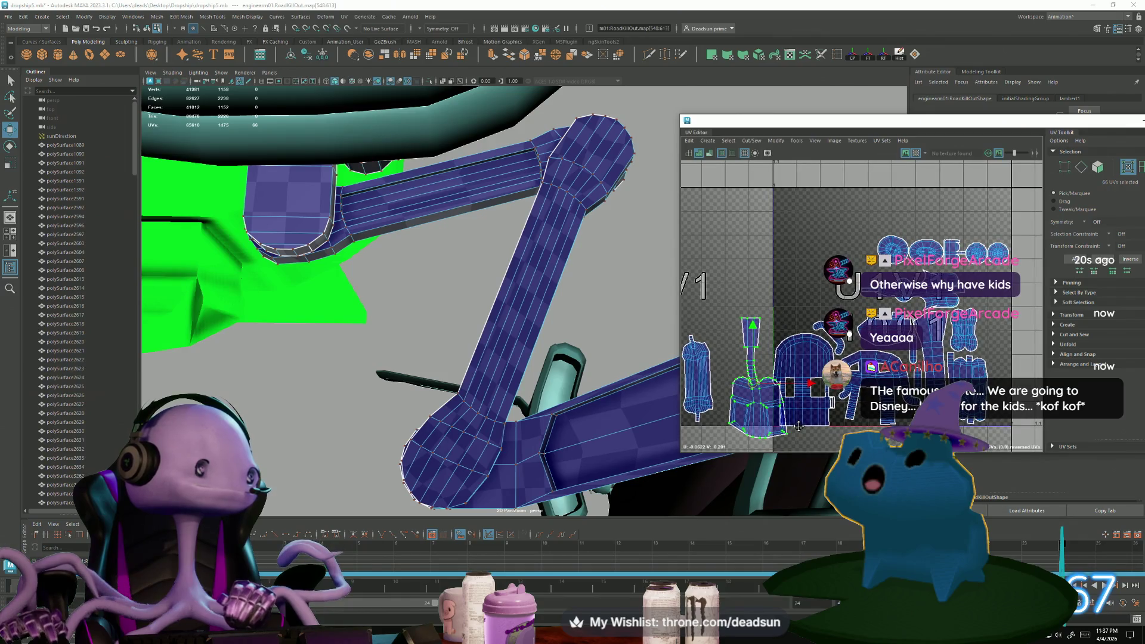
# Marquee-select the UVs at the shovel shell's bottom-left corner
pyautogui.scroll(5, 799, 426)
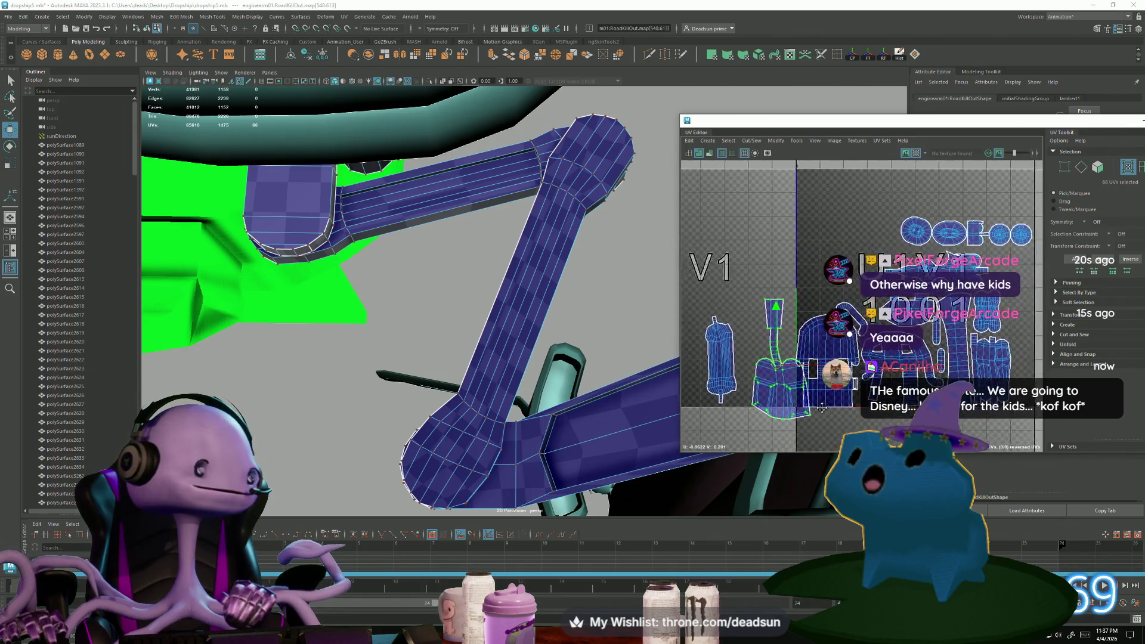
pyautogui.scroll(2, 793, 421)
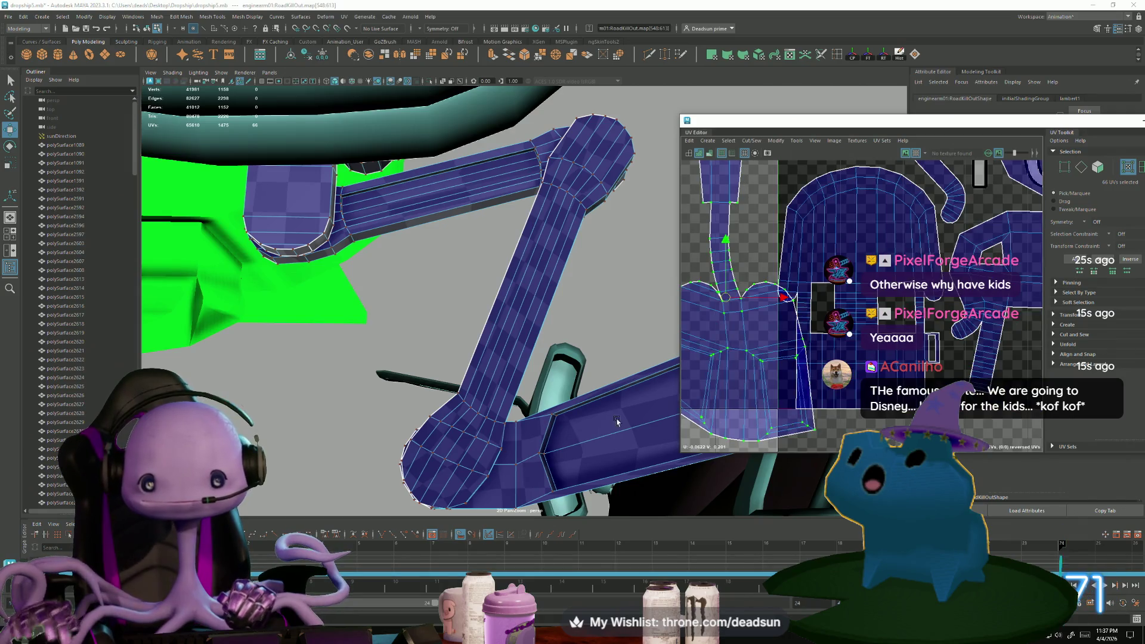
pyautogui.keyDown('alt'); pyautogui.moveTo(617, 421); pyautogui.dragTo(617, 407); pyautogui.keyUp('alt')
pyautogui.keyDown('alt'); pyautogui.moveTo(786, 403); pyautogui.dragTo(868, 377, button='middle'); pyautogui.keyUp('alt')
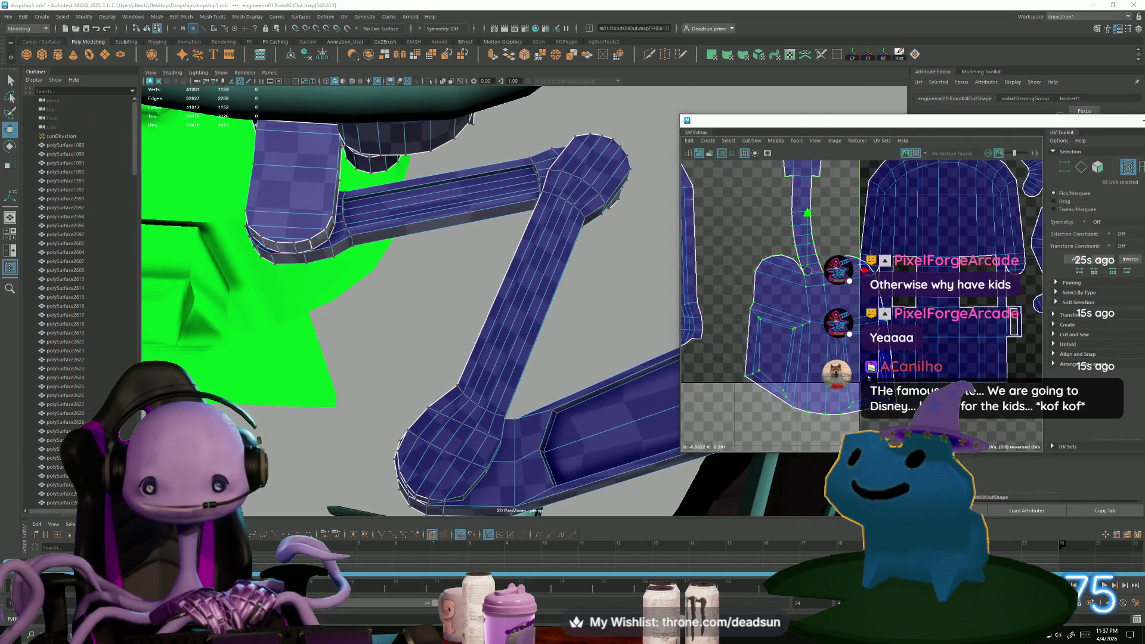
pyautogui.moveTo(624, 417)
pyautogui.keyDown('alt'); pyautogui.mouseDown()
pyautogui.moveTo(596, 412)
pyautogui.moveTo(683, 437)
pyautogui.moveTo(735, 396)
pyautogui.mouseUp(); pyautogui.keyUp('alt')
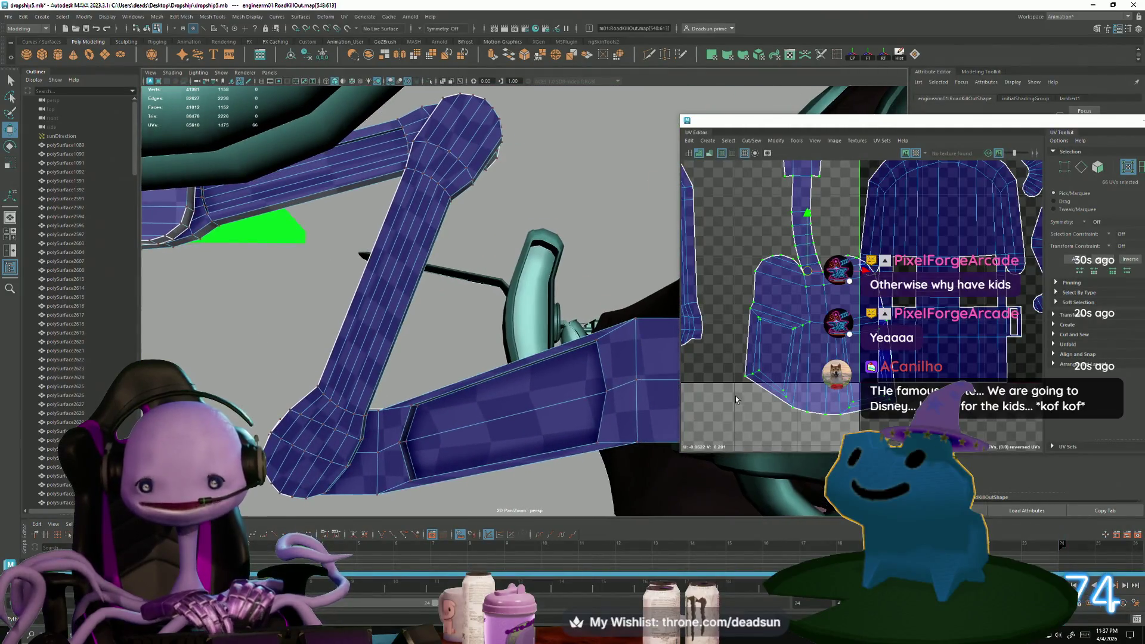
pyautogui.scroll(-2, 740, 394)
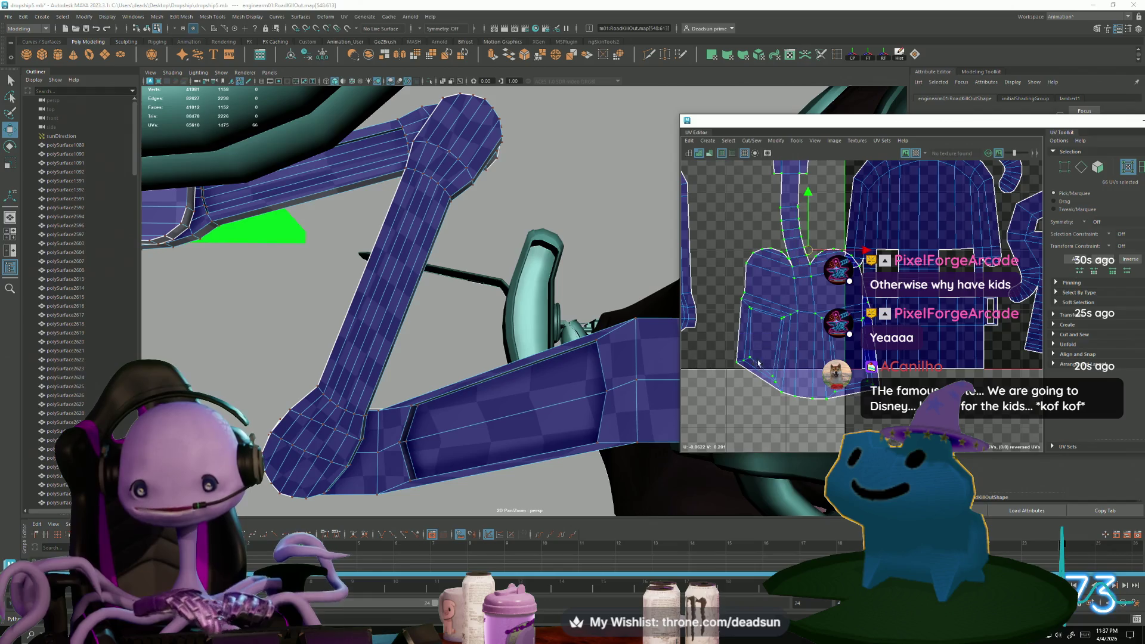
pyautogui.moveTo(797, 430); pyautogui.dragTo(779, 435)
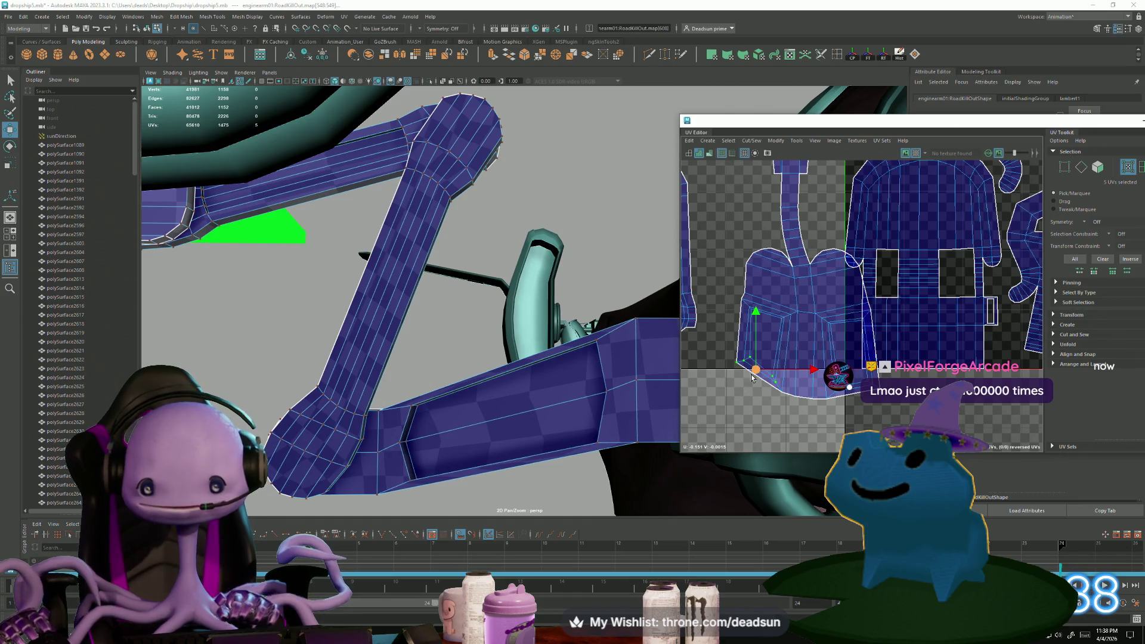
# Move and rotate the selected corner UVs to straighten the shovel shell's corner
pyautogui.moveTo(751, 377); pyautogui.dragTo(755, 370)
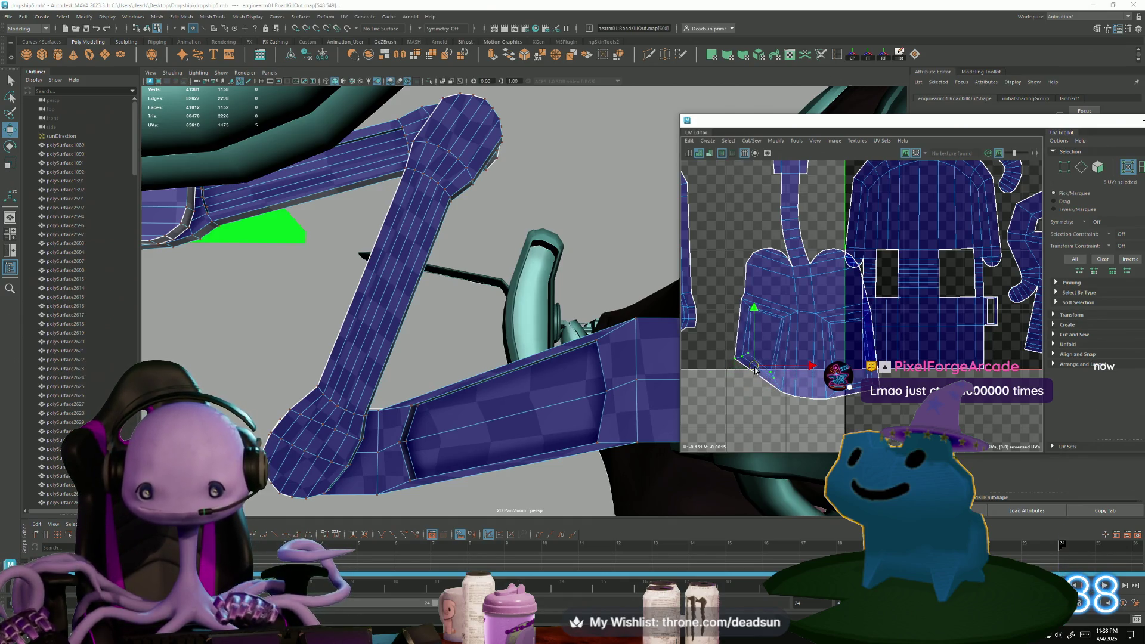
pyautogui.press('e')
pyautogui.moveTo(739, 417); pyautogui.dragTo(742, 417)
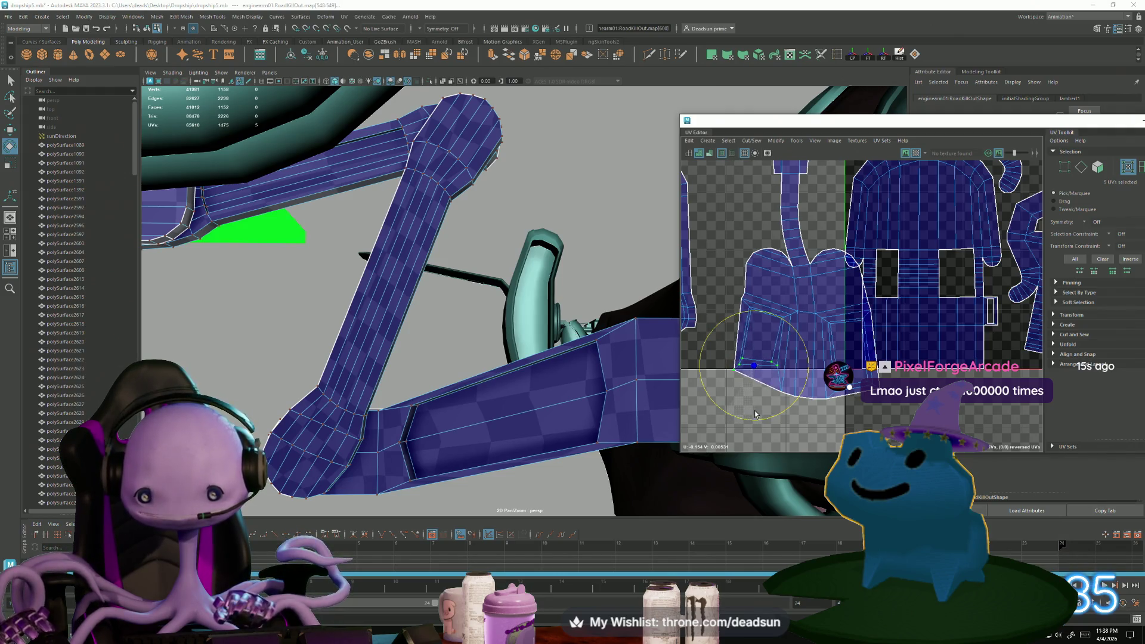
pyautogui.press('w')
pyautogui.moveTo(754, 365); pyautogui.dragTo(750, 388)
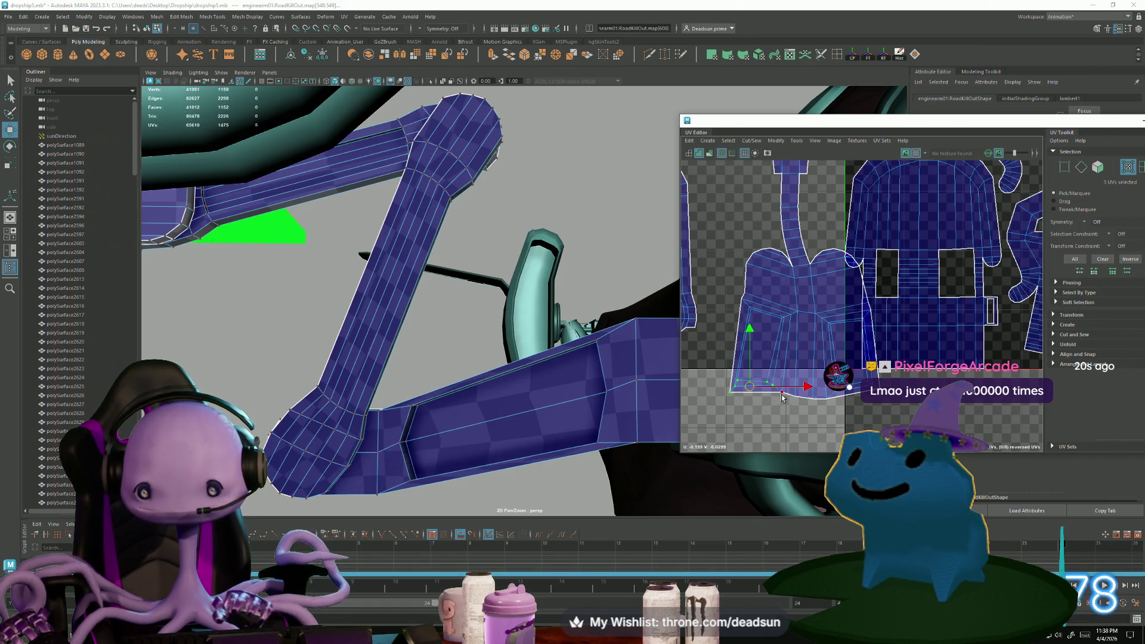
# Lower and realign the UVs along the shovel shell's bottom edge to flatten it
pyautogui.moveTo(789, 415); pyautogui.dragTo(790, 416)
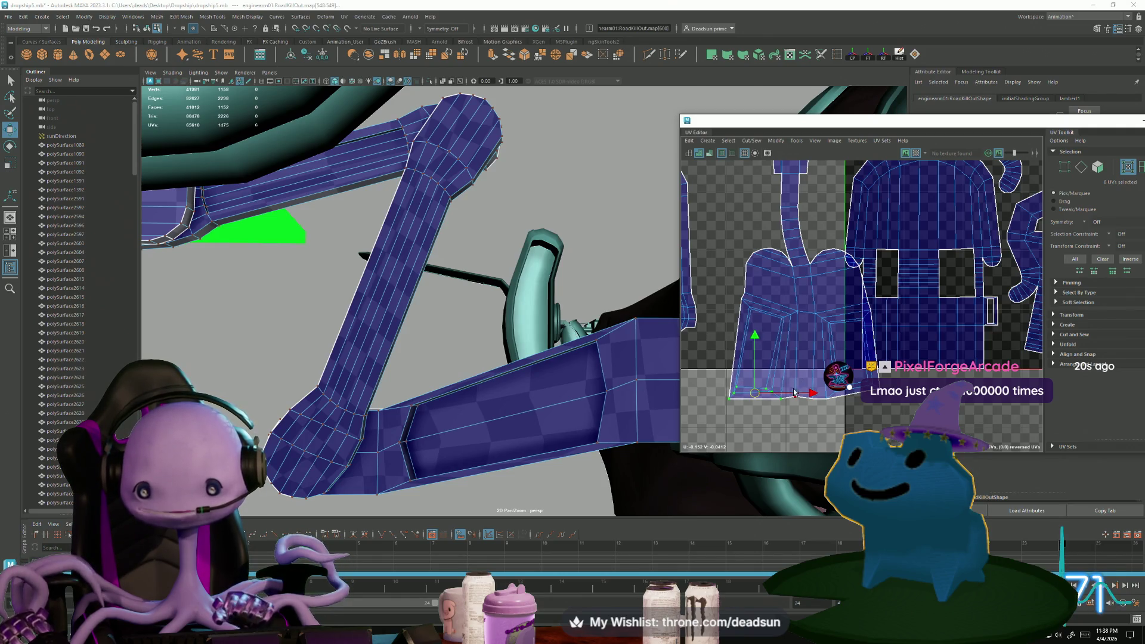
pyautogui.moveTo(793, 399); pyautogui.dragTo(793, 404)
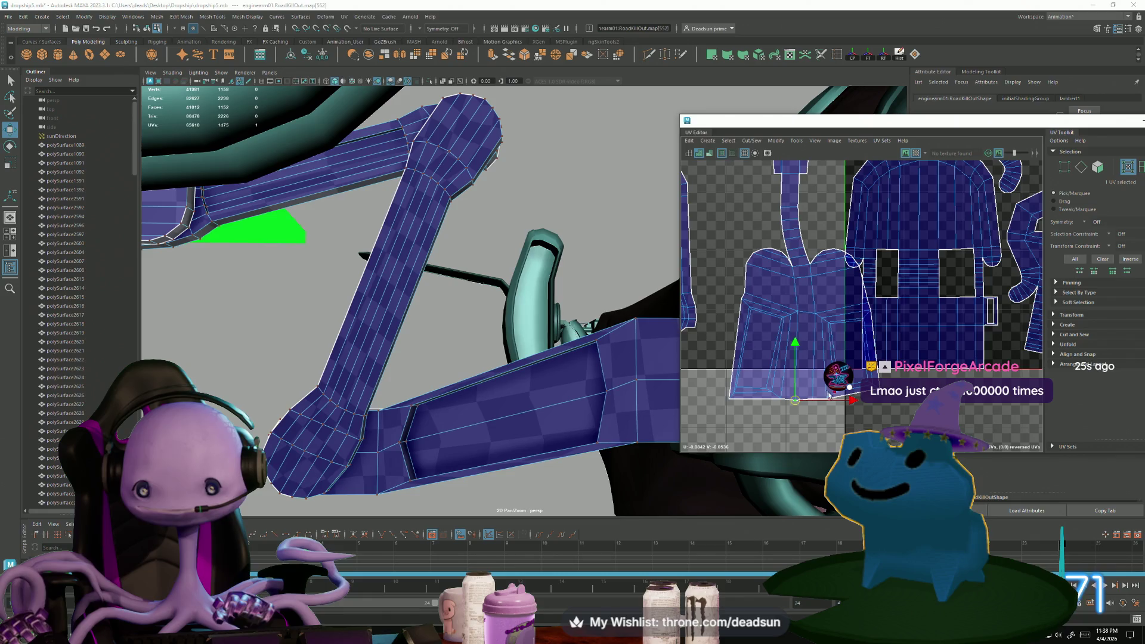
pyautogui.press('e')
pyautogui.moveTo(893, 417)
pyautogui.mouseDown()
pyautogui.moveTo(882, 421)
pyautogui.moveTo(864, 395)
pyautogui.mouseUp()
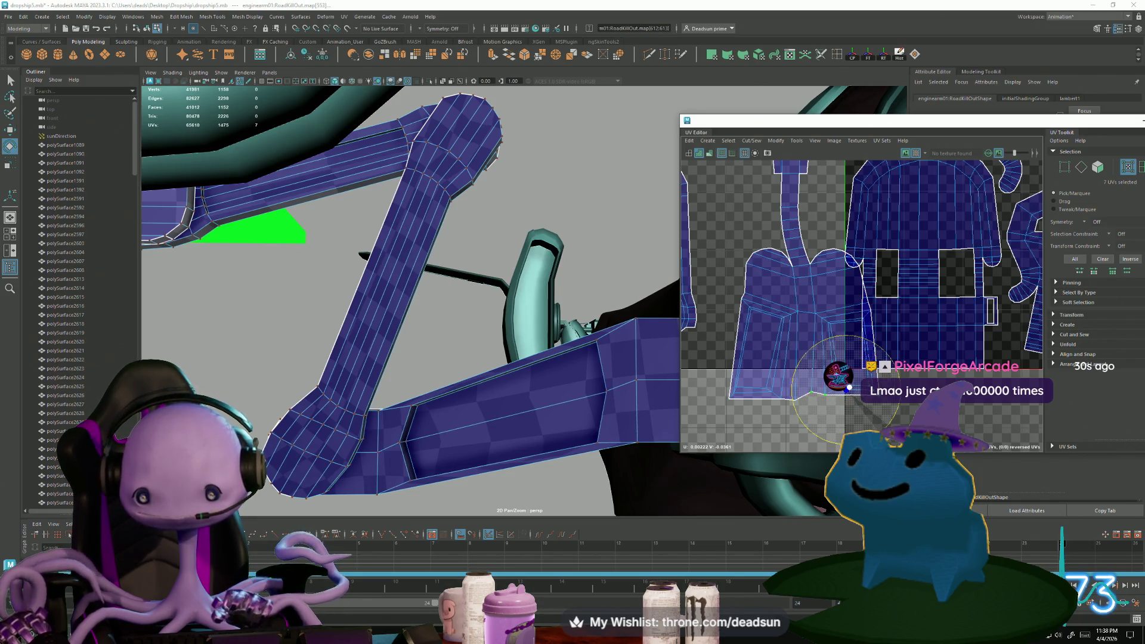
pyautogui.press('w')
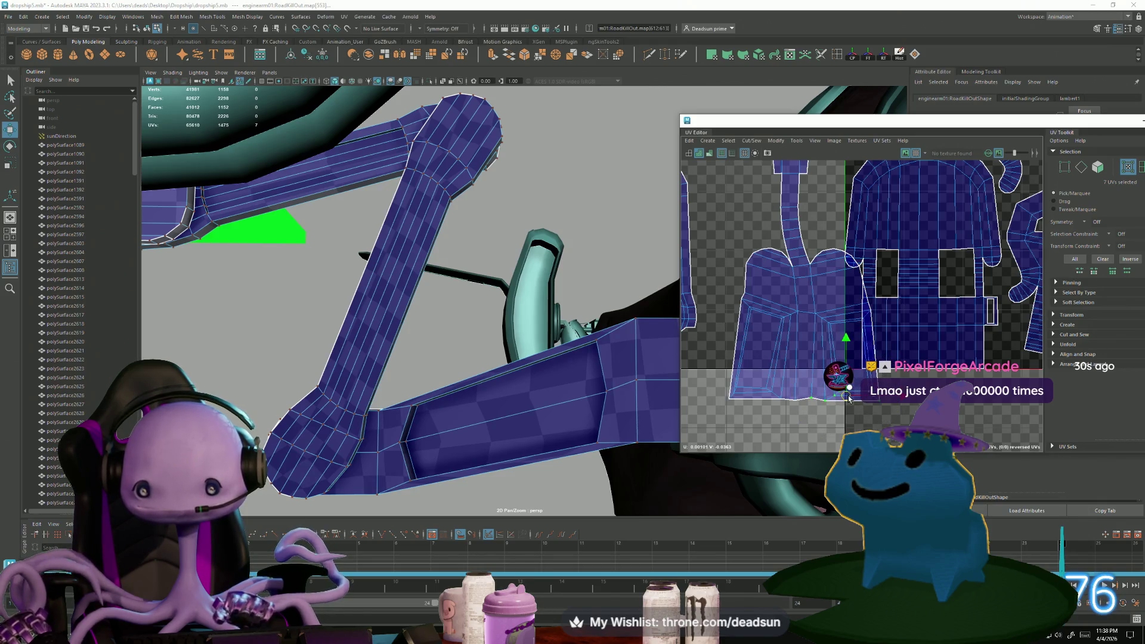
pyautogui.click(811, 399)
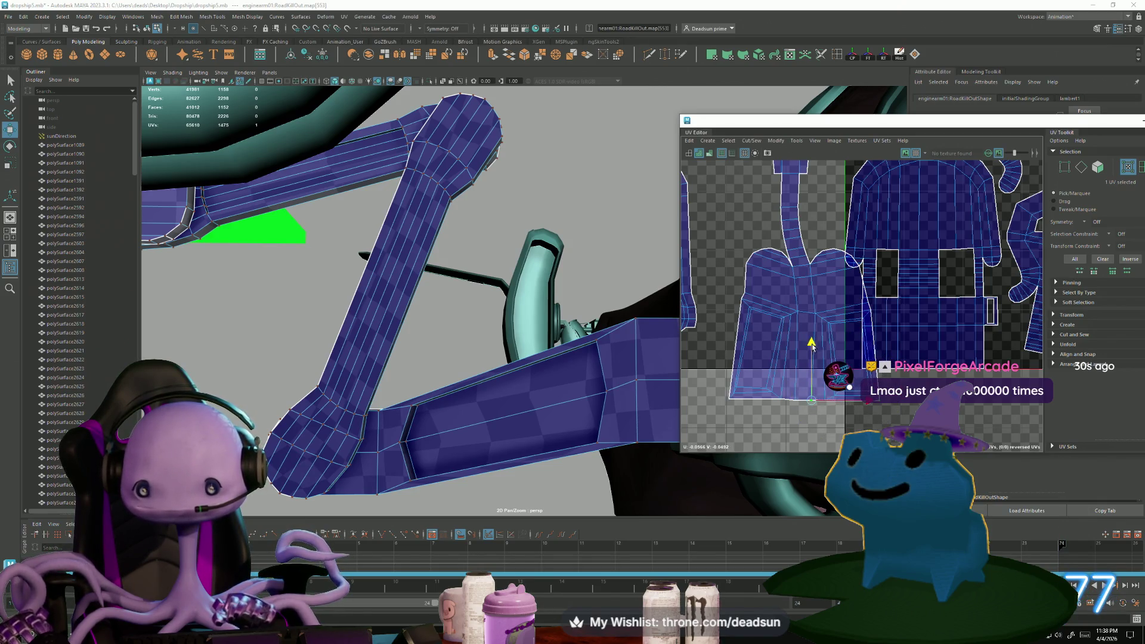
# Move the whole shovel shell up and to the right
pyautogui.scroll(-3, 812, 345)
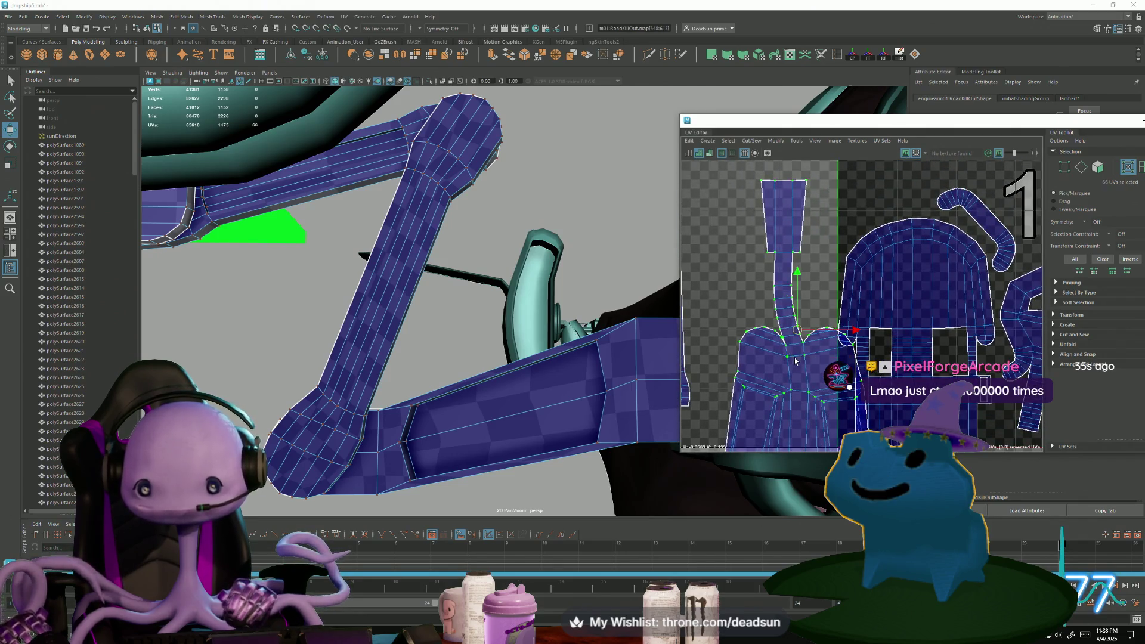
pyautogui.keyDown('alt'); pyautogui.moveTo(721, 397); pyautogui.dragTo(749, 327, button='middle'); pyautogui.keyUp('alt')
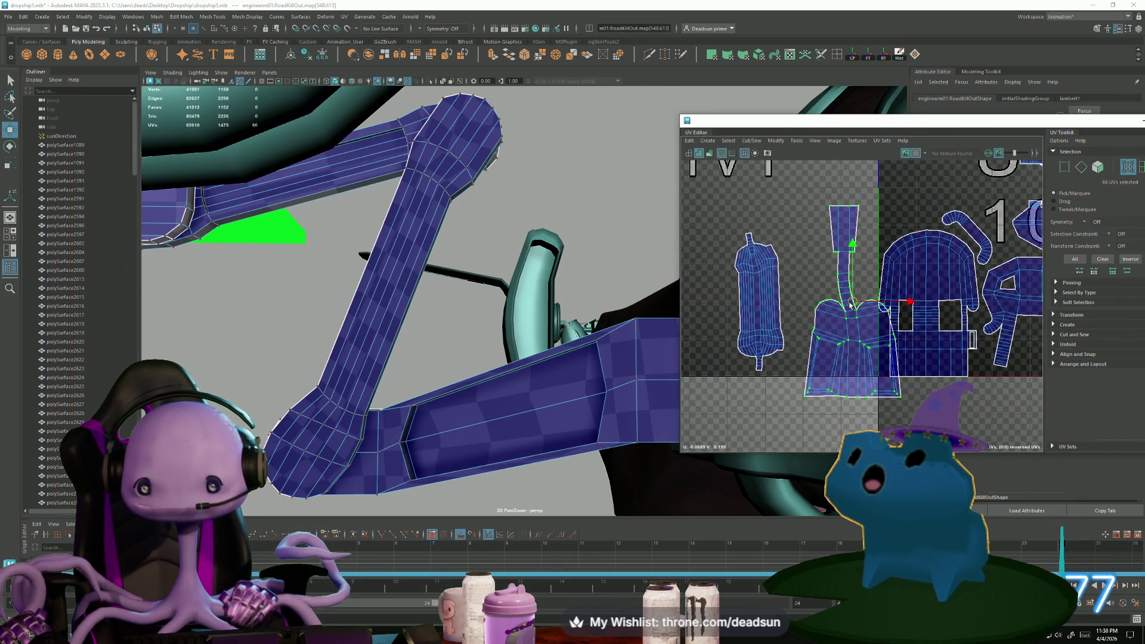
pyautogui.scroll(1, 827, 291)
pyautogui.moveTo(826, 291); pyautogui.dragTo(832, 285)
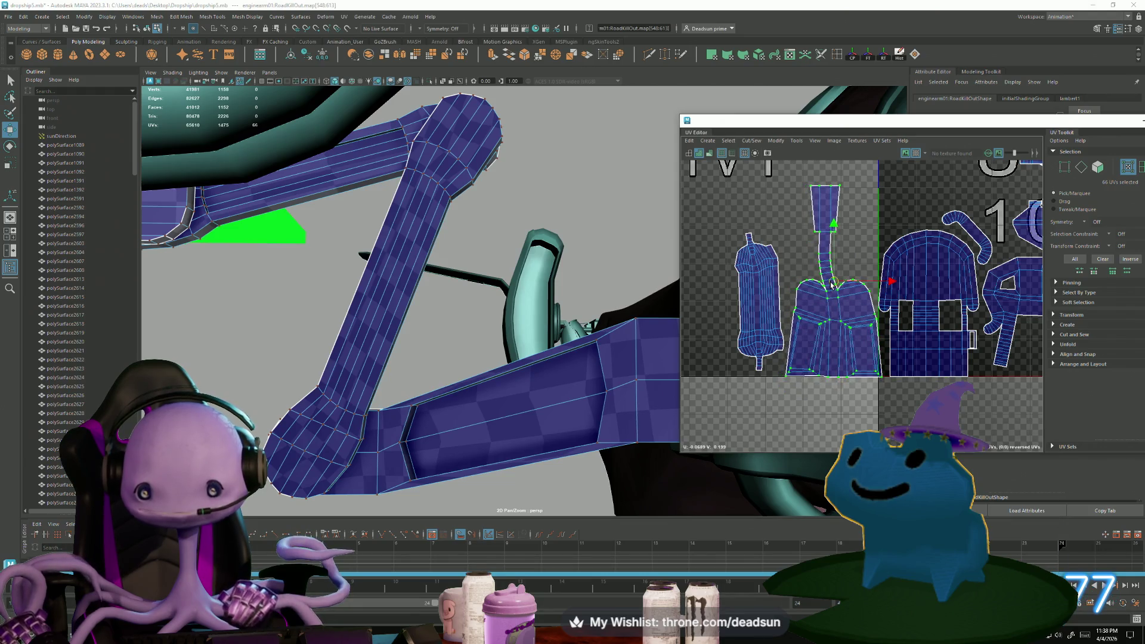
pyautogui.scroll(2, 803, 372)
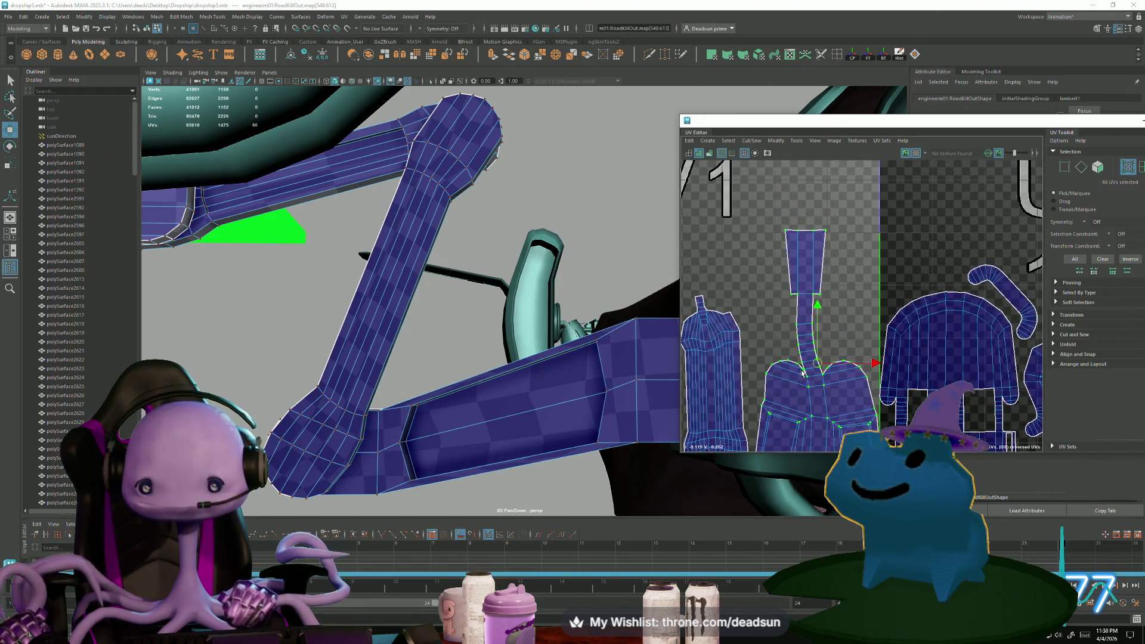
pyautogui.scroll(-5, 799, 358)
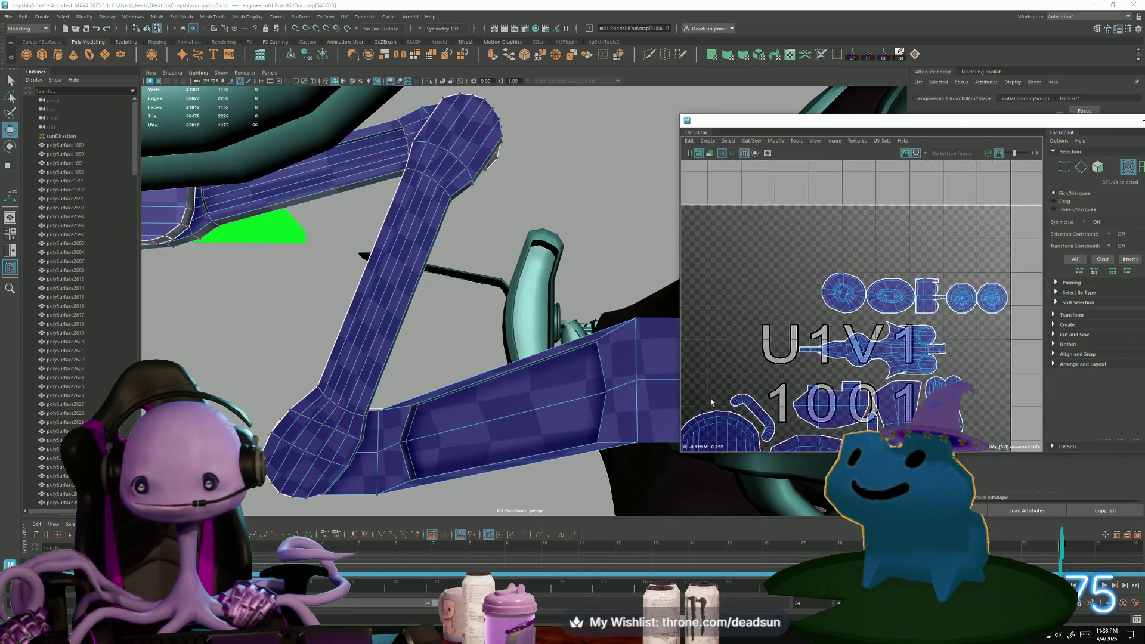
# Select the long upper UV shell and nudge it slightly right
pyautogui.keyDown('alt'); pyautogui.moveTo(897, 396); pyautogui.dragTo(876, 310, button='middle'); pyautogui.keyUp('alt')
pyautogui.click(883, 271)
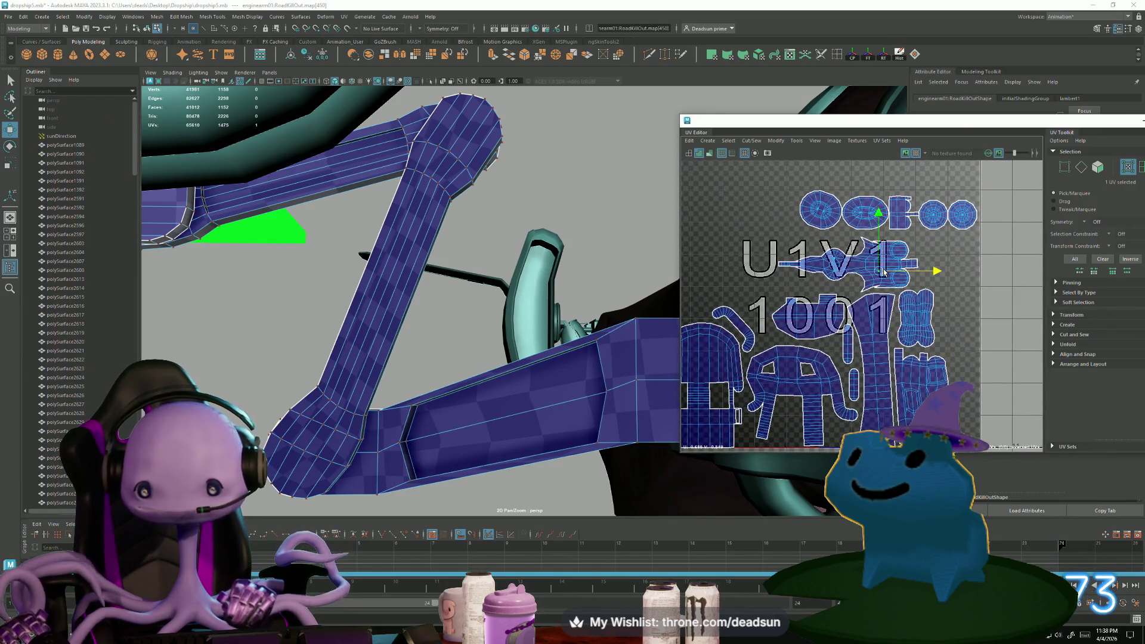
pyautogui.doubleClick(853, 275)
pyautogui.moveTo(854, 275); pyautogui.dragTo(879, 268)
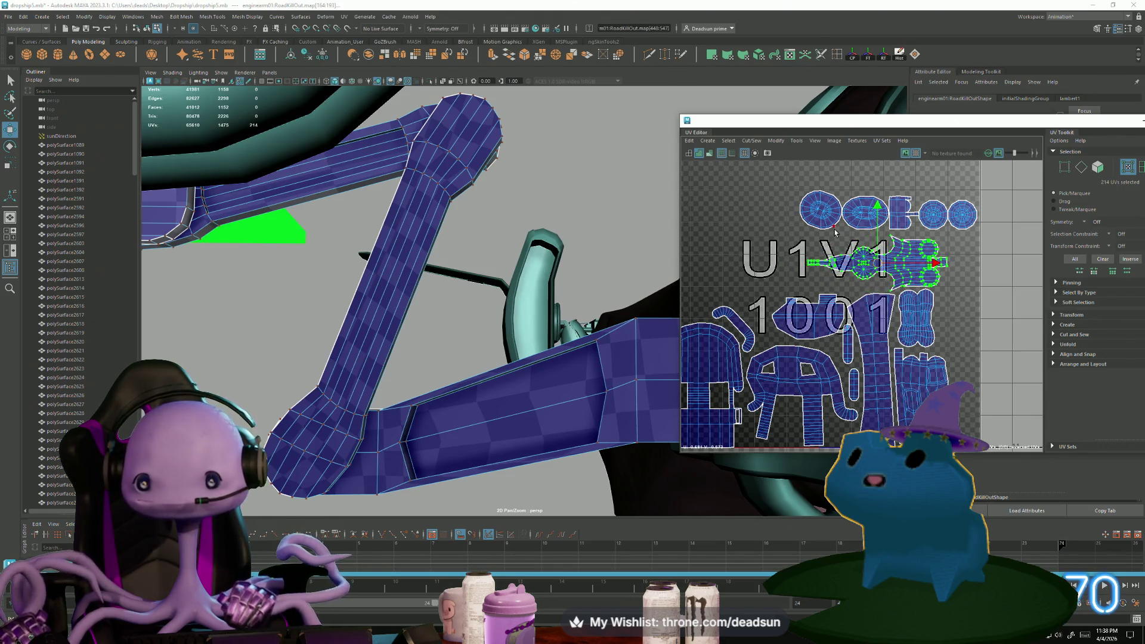
# Rotate the circular shell and move it, the oval shell and a small shell to the tile's left
pyautogui.doubleClick(820, 206)
pyautogui.press('e')
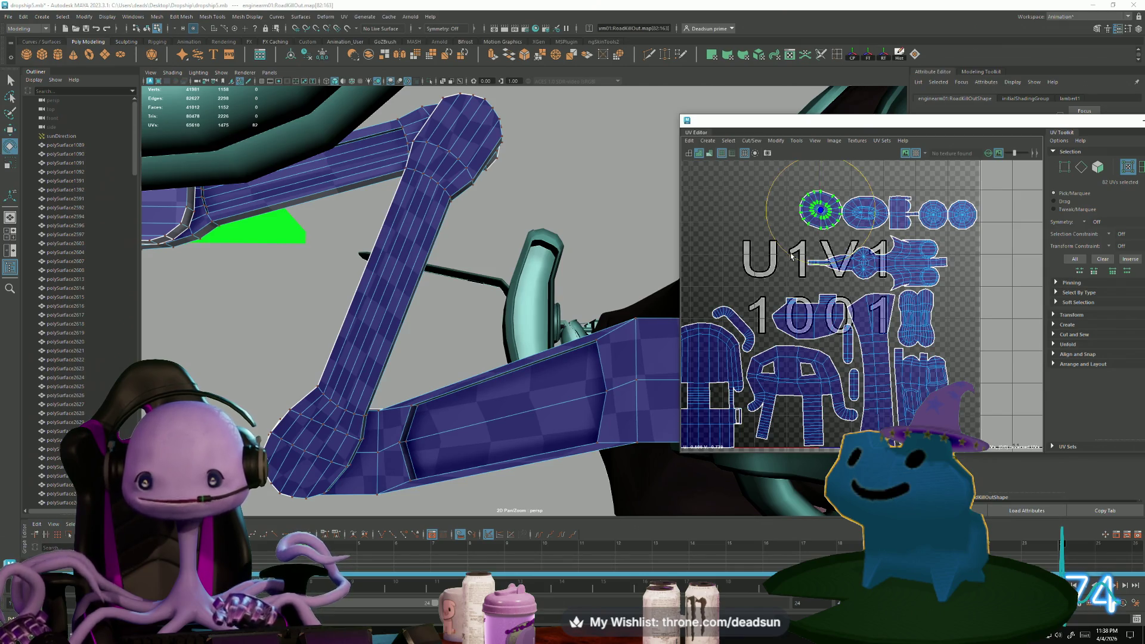
pyautogui.moveTo(792, 256); pyautogui.dragTo(808, 263)
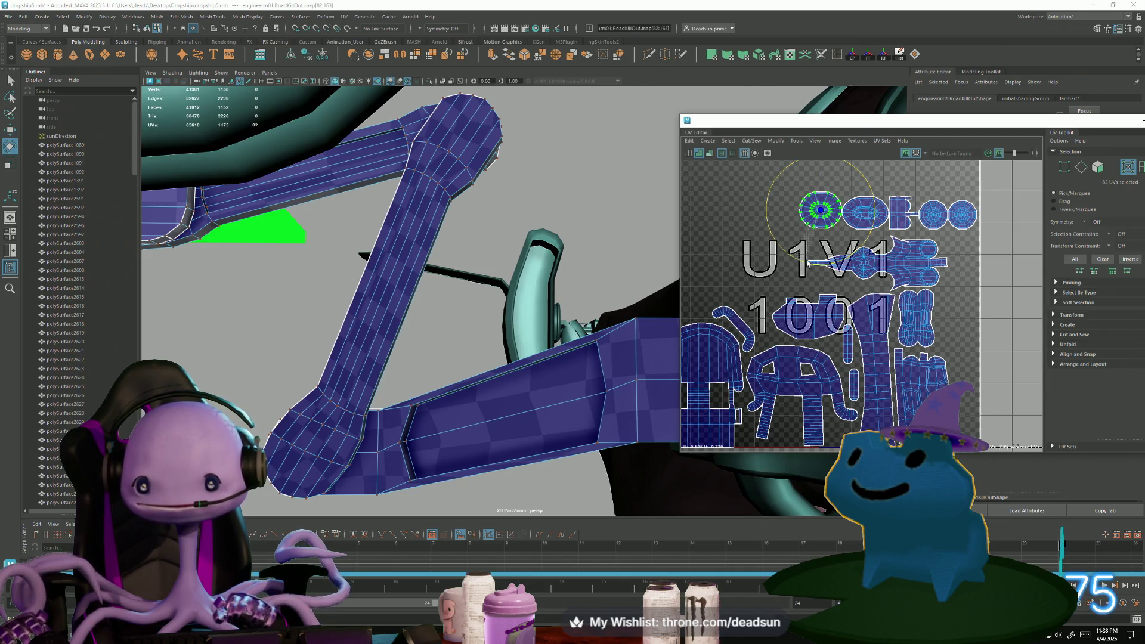
pyautogui.press('w')
pyautogui.moveTo(821, 211)
pyautogui.mouseDown()
pyautogui.moveTo(747, 281)
pyautogui.moveTo(757, 295)
pyautogui.mouseUp()
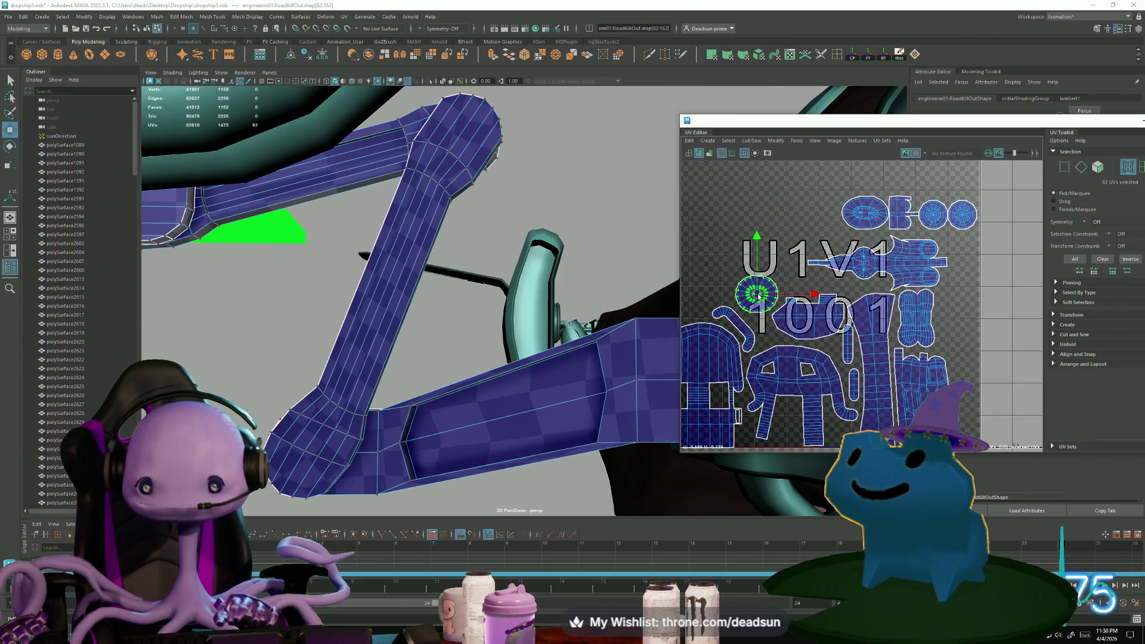
pyautogui.click(849, 216)
pyautogui.moveTo(866, 215)
pyautogui.mouseDown()
pyautogui.moveTo(773, 262)
pyautogui.moveTo(730, 257)
pyautogui.moveTo(703, 281)
pyautogui.moveTo(712, 290)
pyautogui.mouseUp()
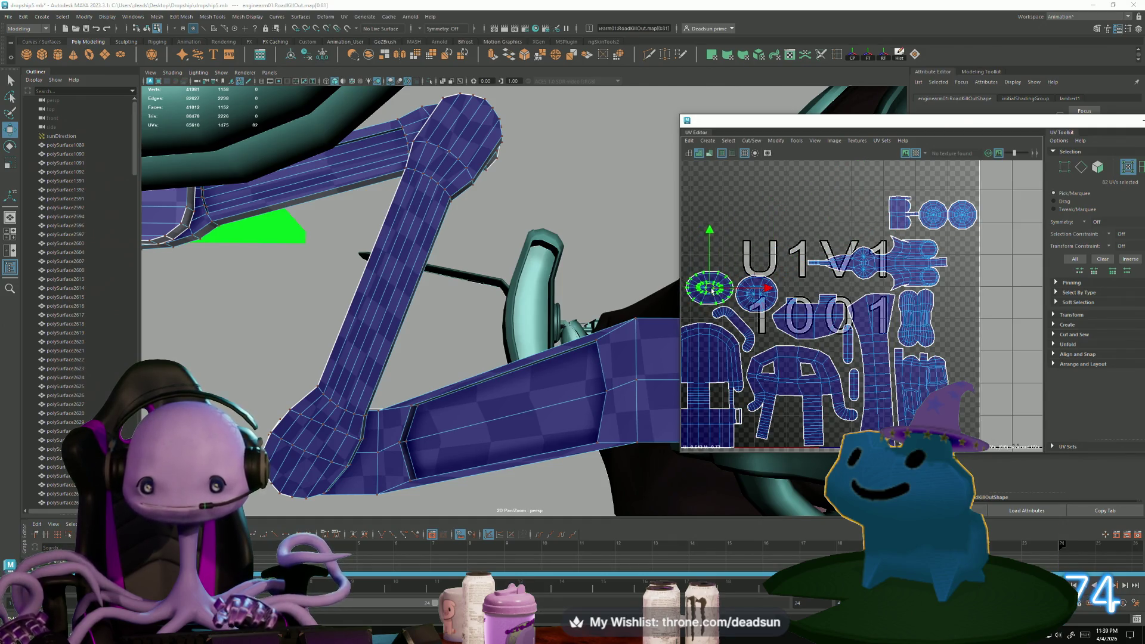
pyautogui.click(904, 200)
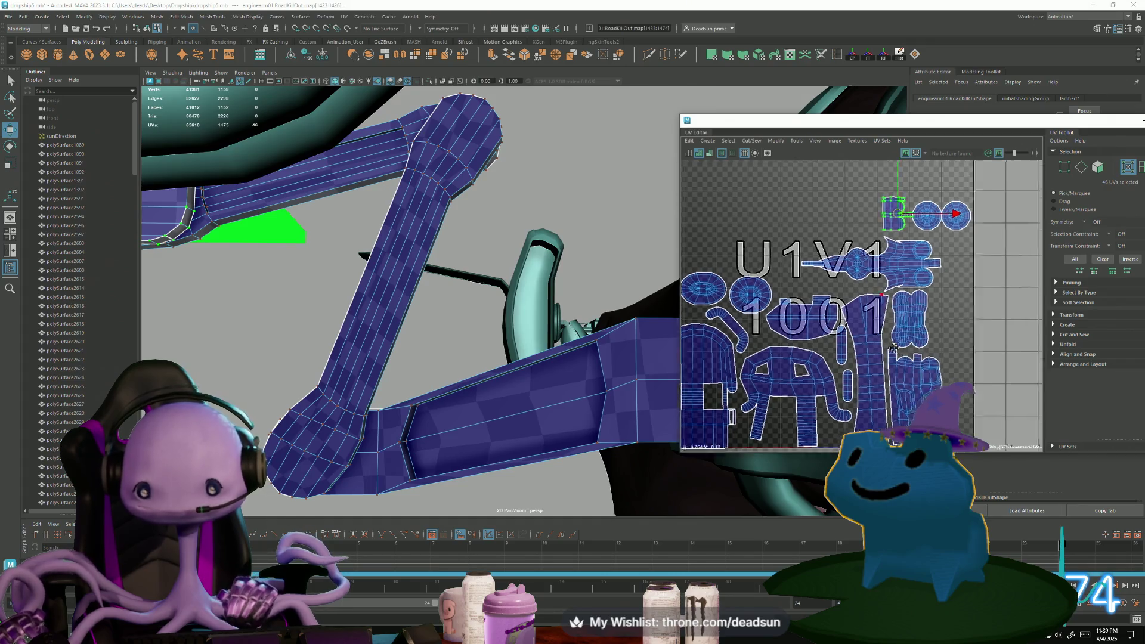
pyautogui.scroll(-2, 880, 360)
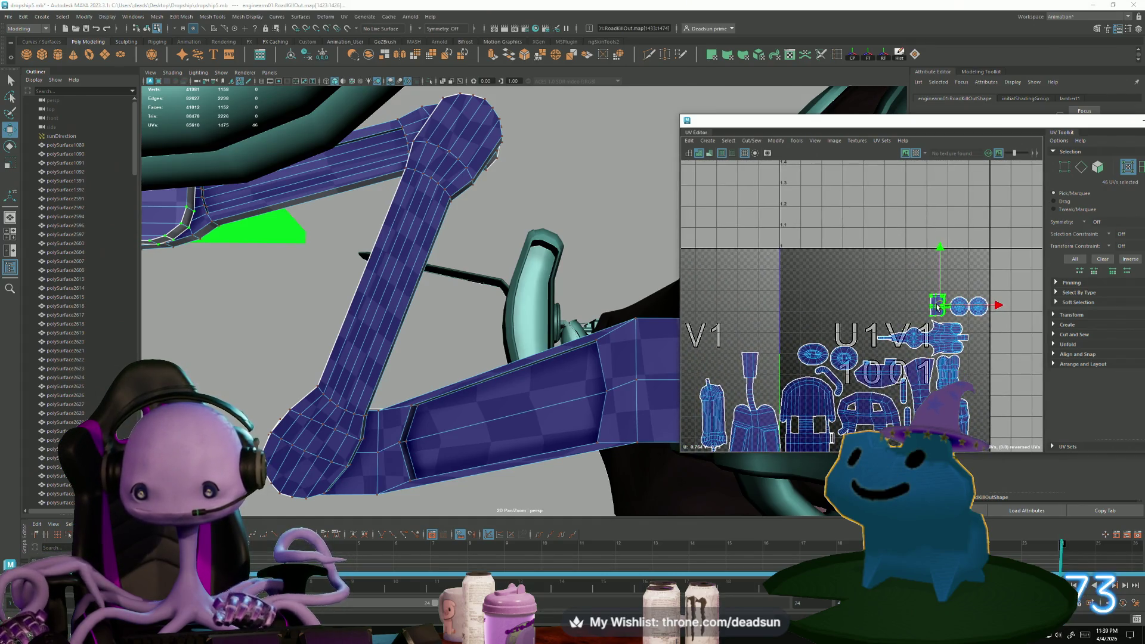
pyautogui.moveTo(937, 307)
pyautogui.mouseDown()
pyautogui.moveTo(796, 325)
pyautogui.moveTo(787, 367)
pyautogui.mouseUp()
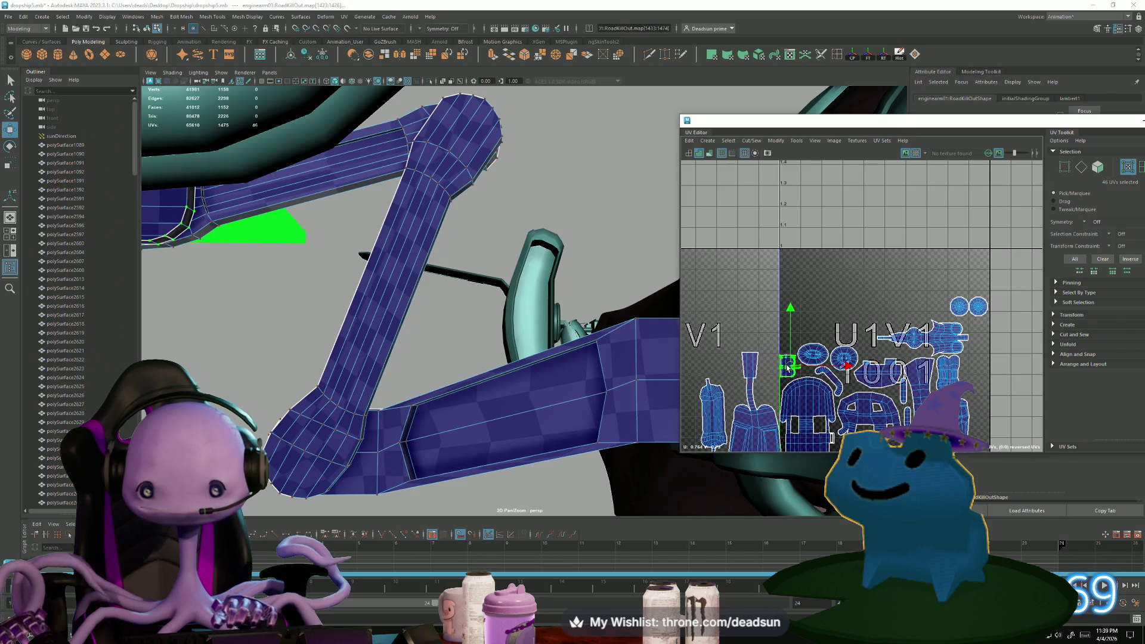
# Move the two round shells down-left and rotate them to stack vertically
pyautogui.click(959, 307)
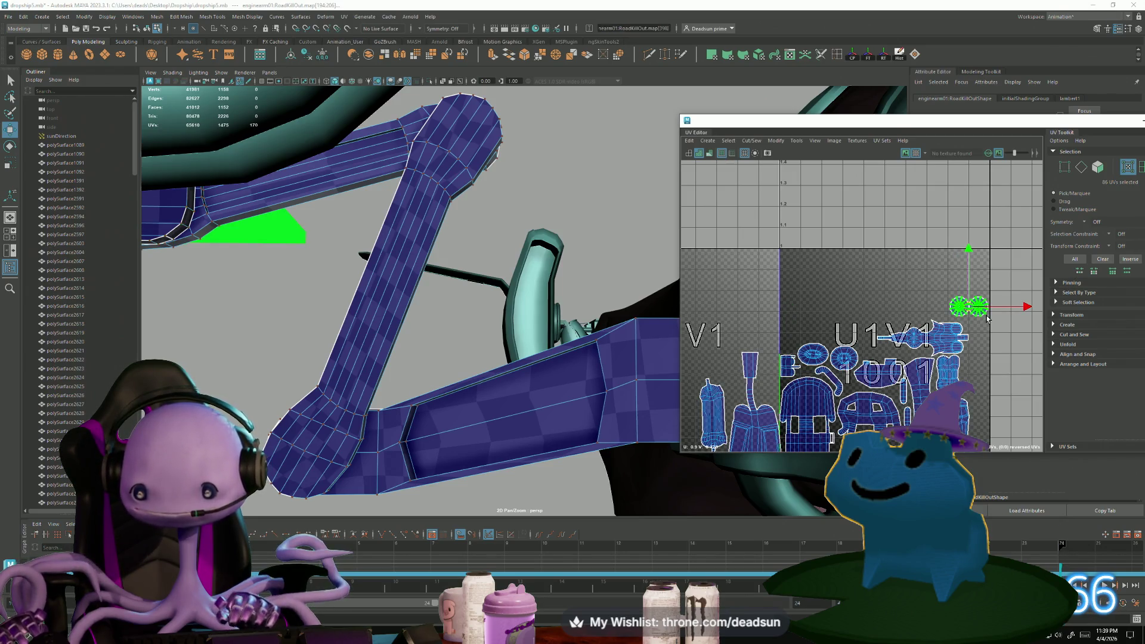
pyautogui.moveTo(960, 306); pyautogui.dragTo(775, 386)
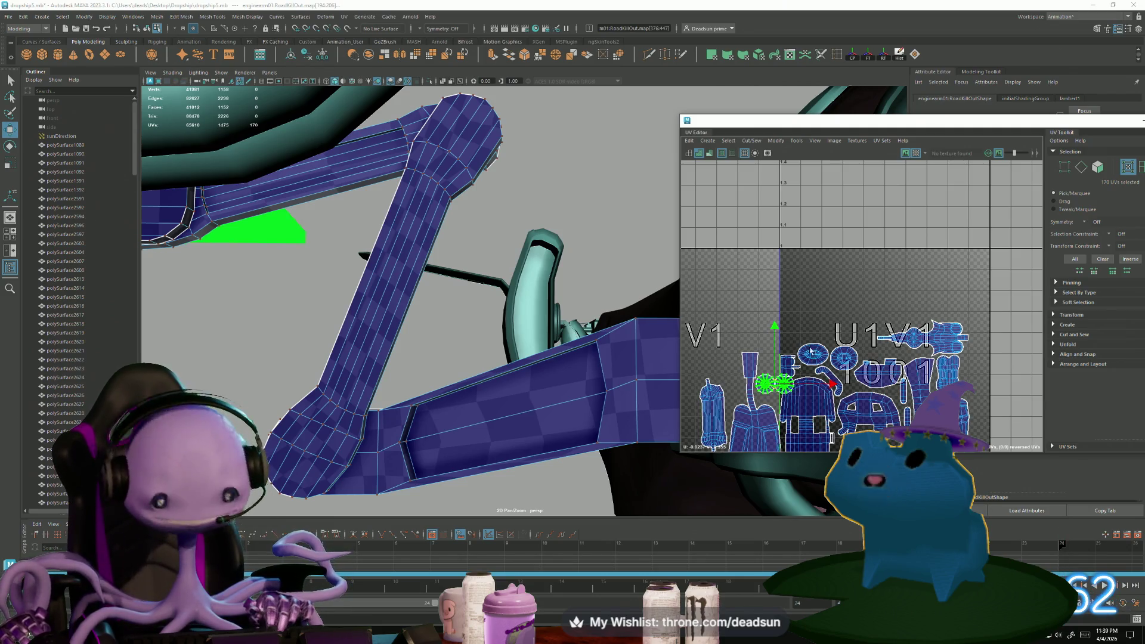
pyautogui.scroll(4, 745, 424)
pyautogui.press('e')
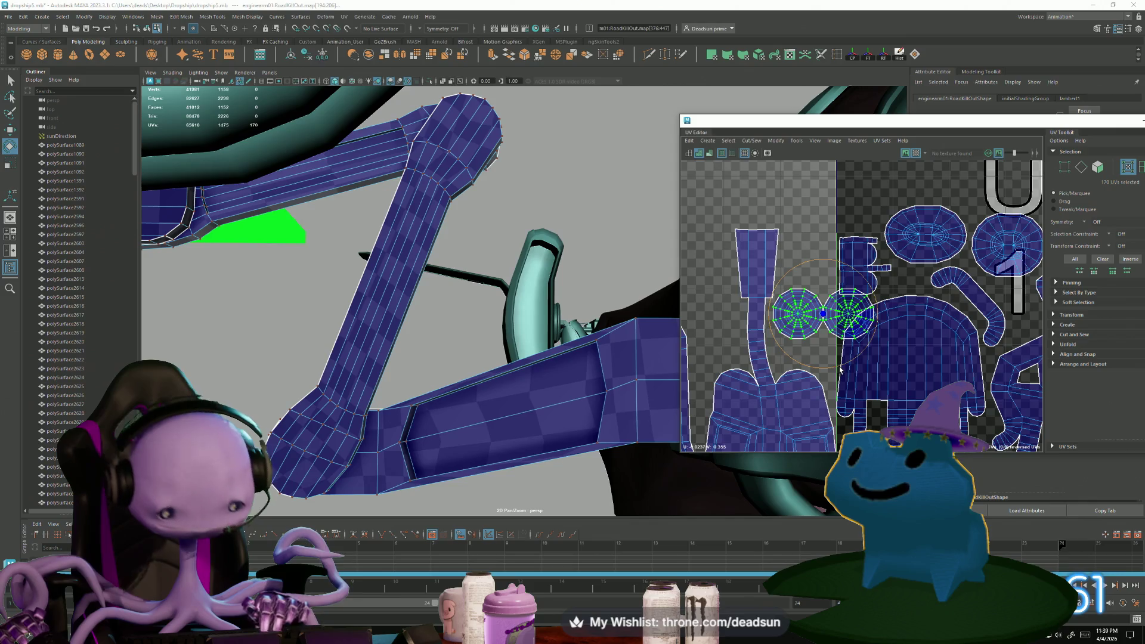
pyautogui.moveTo(840, 369); pyautogui.dragTo(729, 369)
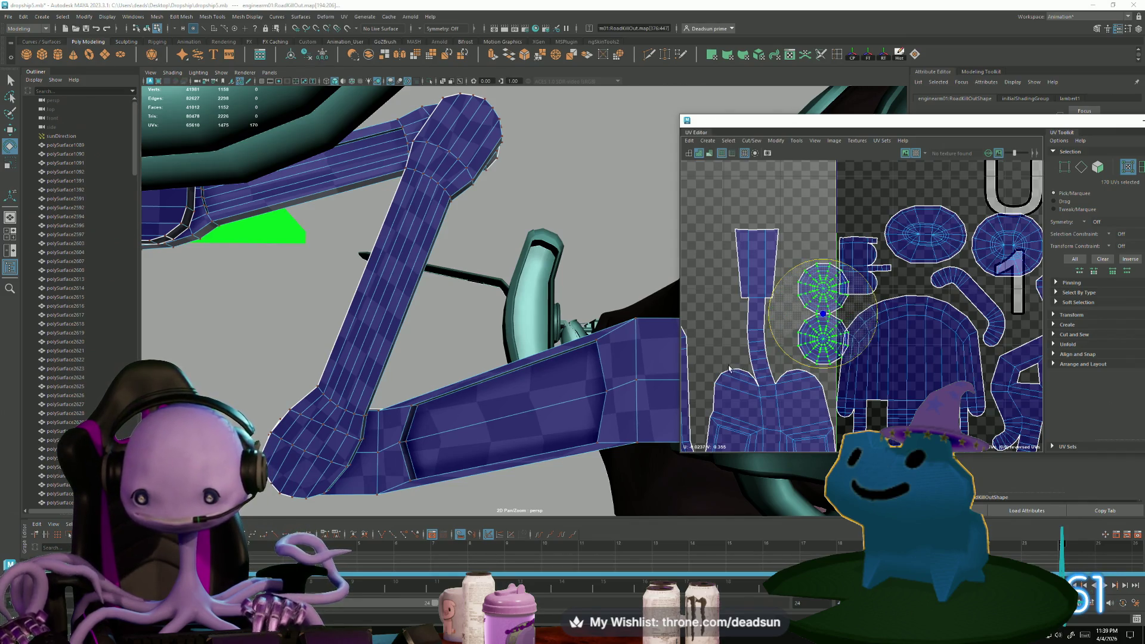
pyautogui.press('w')
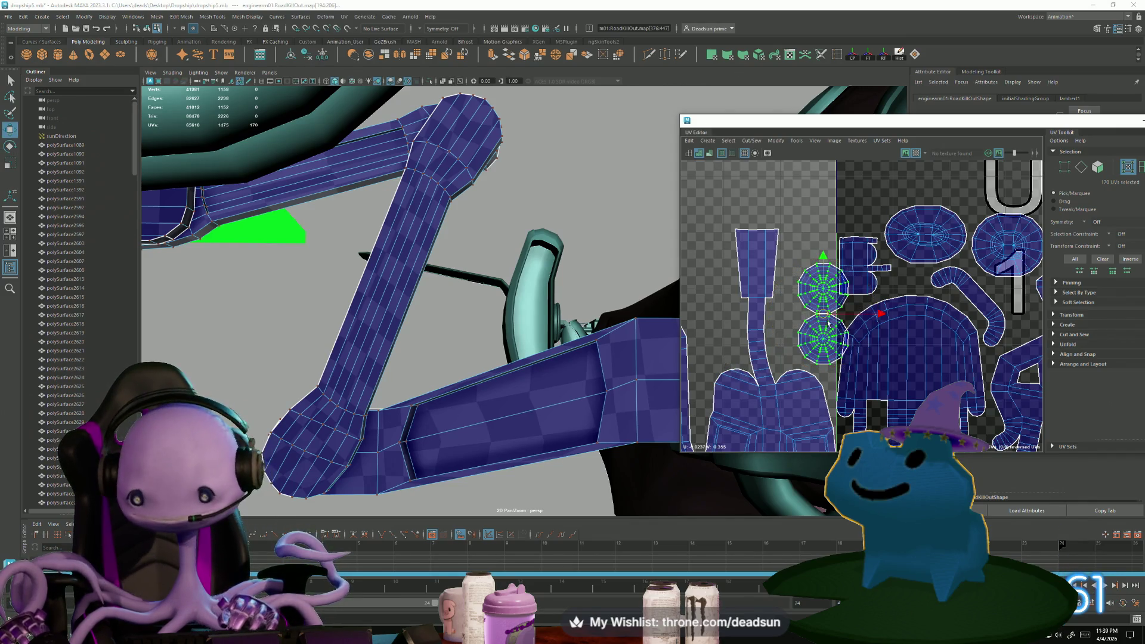
pyautogui.moveTo(828, 323); pyautogui.dragTo(812, 323)
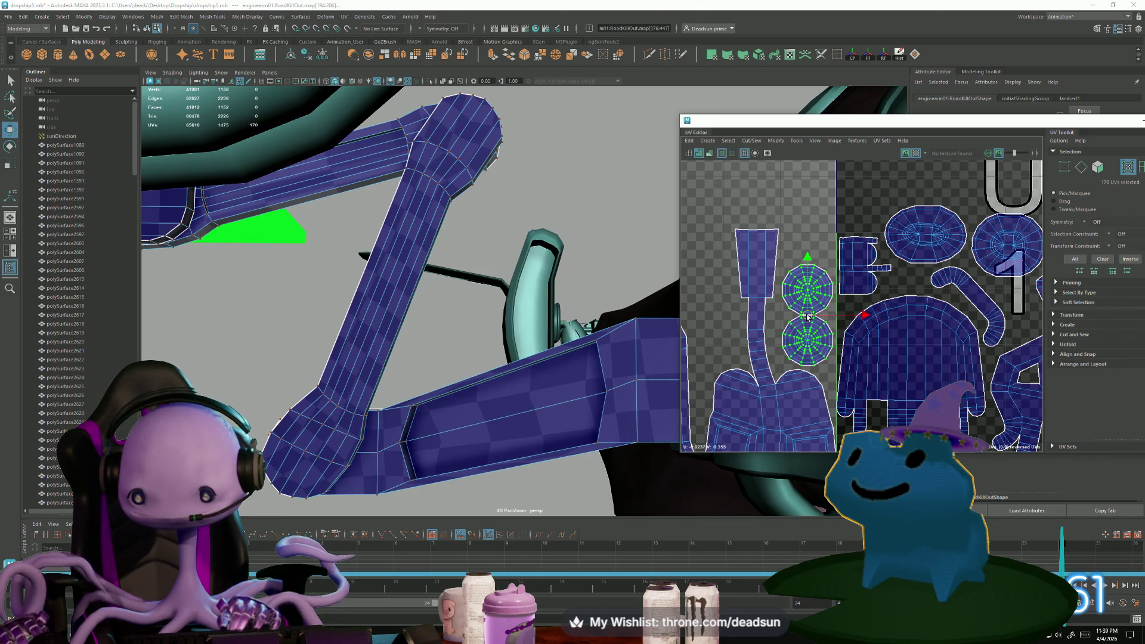
# Select the upper round shell, then the tall stem shell on the left
pyautogui.click(786, 286)
pyautogui.scroll(-3, 799, 295)
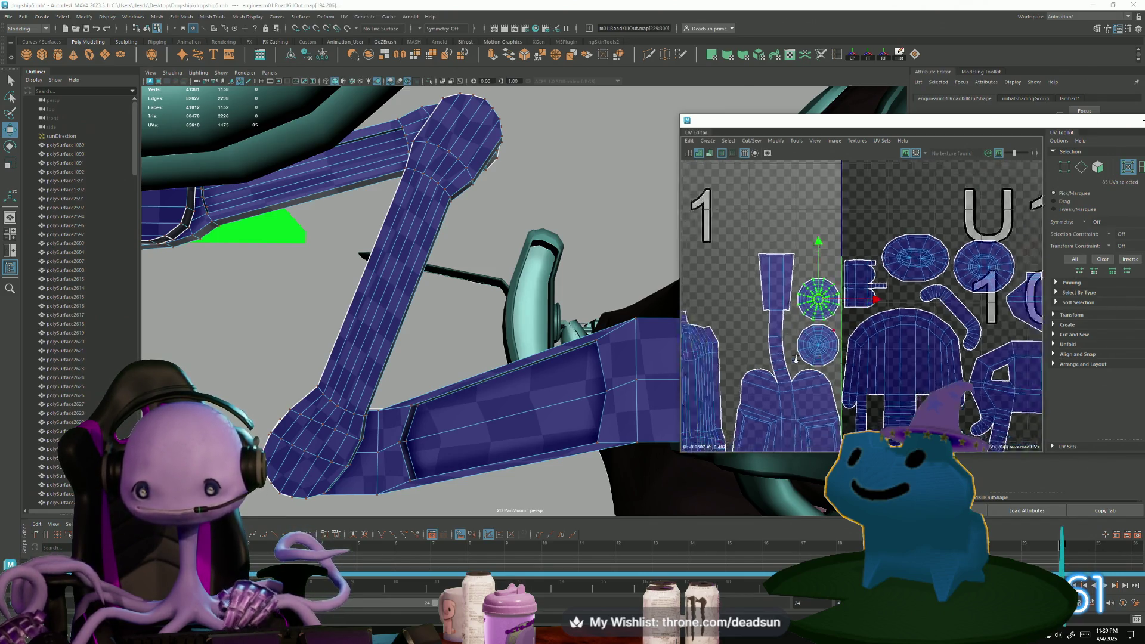
pyautogui.click(733, 320)
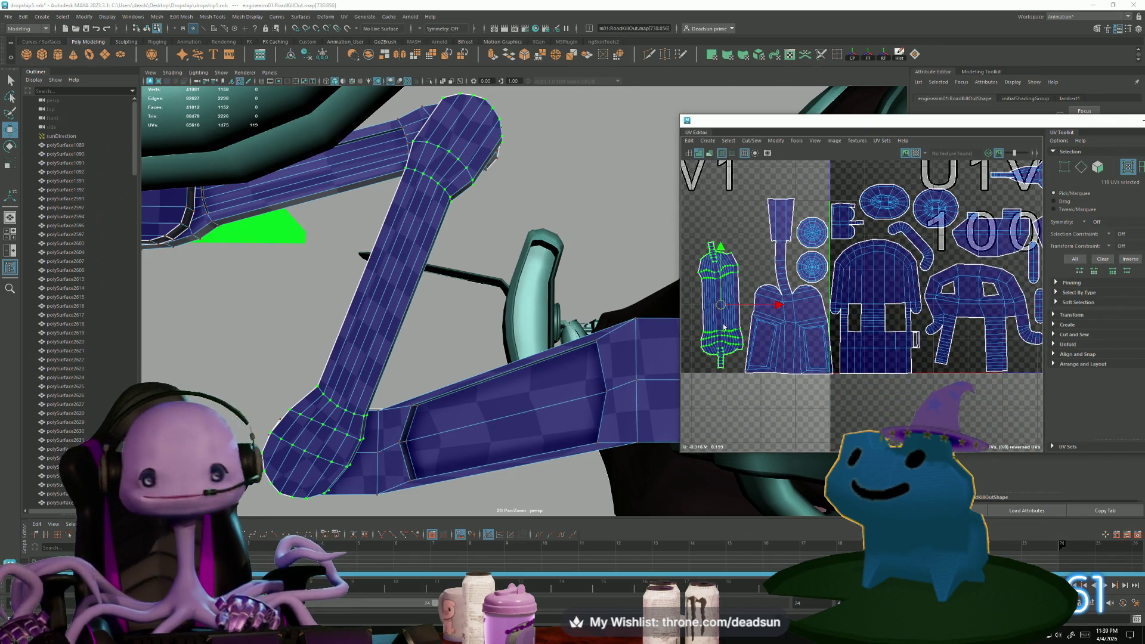
pyautogui.scroll(-3, 852, 379)
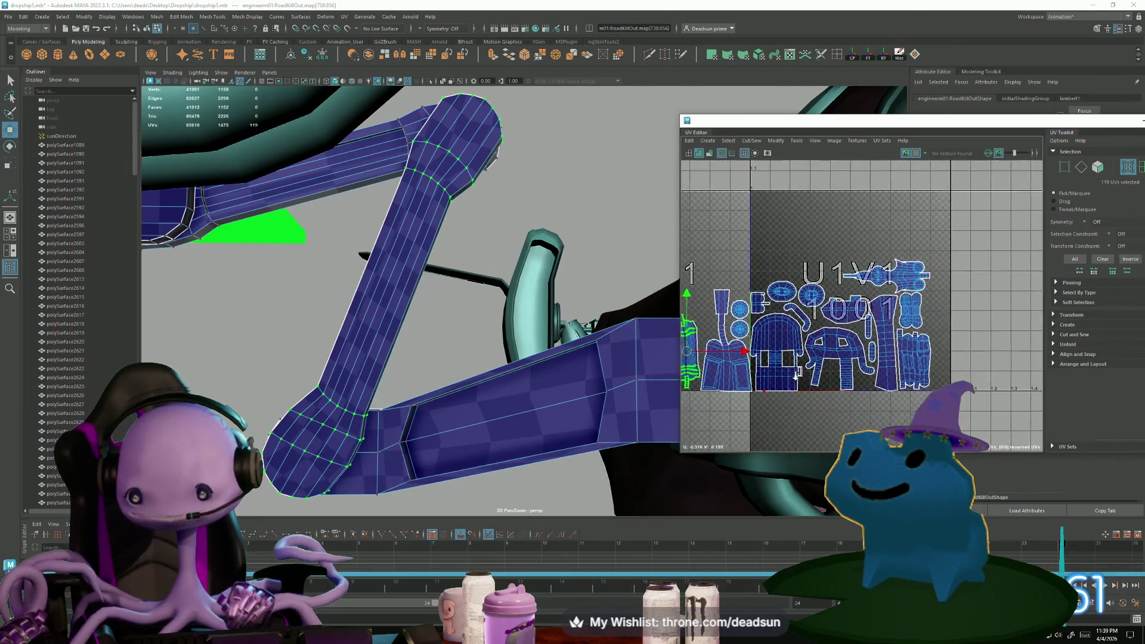
pyautogui.scroll(4, 881, 328)
pyautogui.scroll(2, 881, 327)
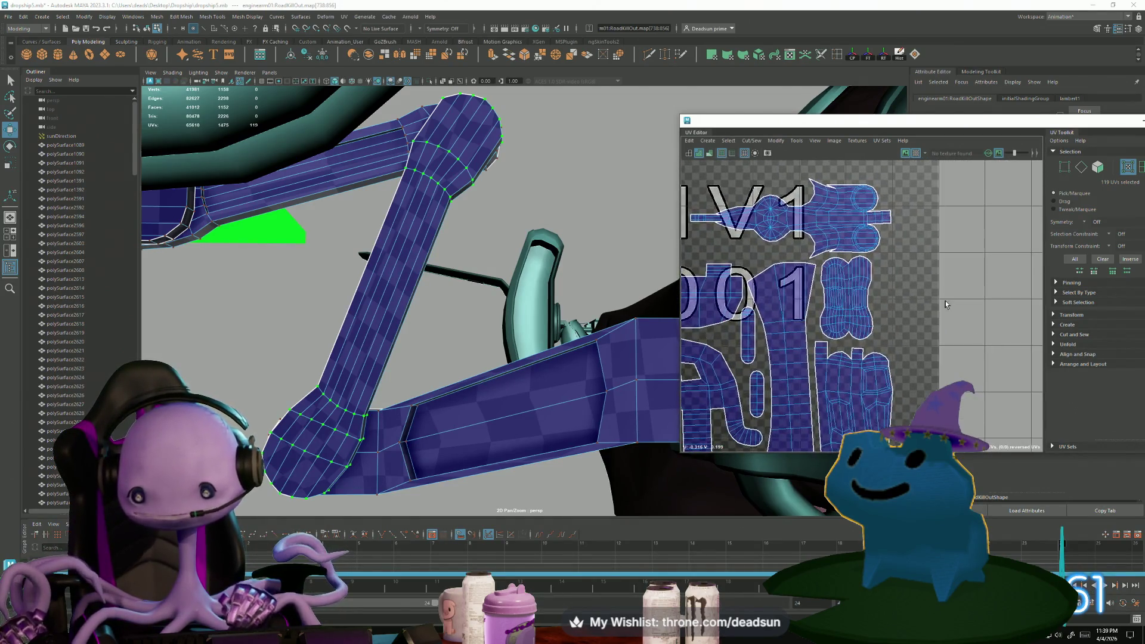
pyautogui.click(849, 230)
pyautogui.scroll(3, 815, 218)
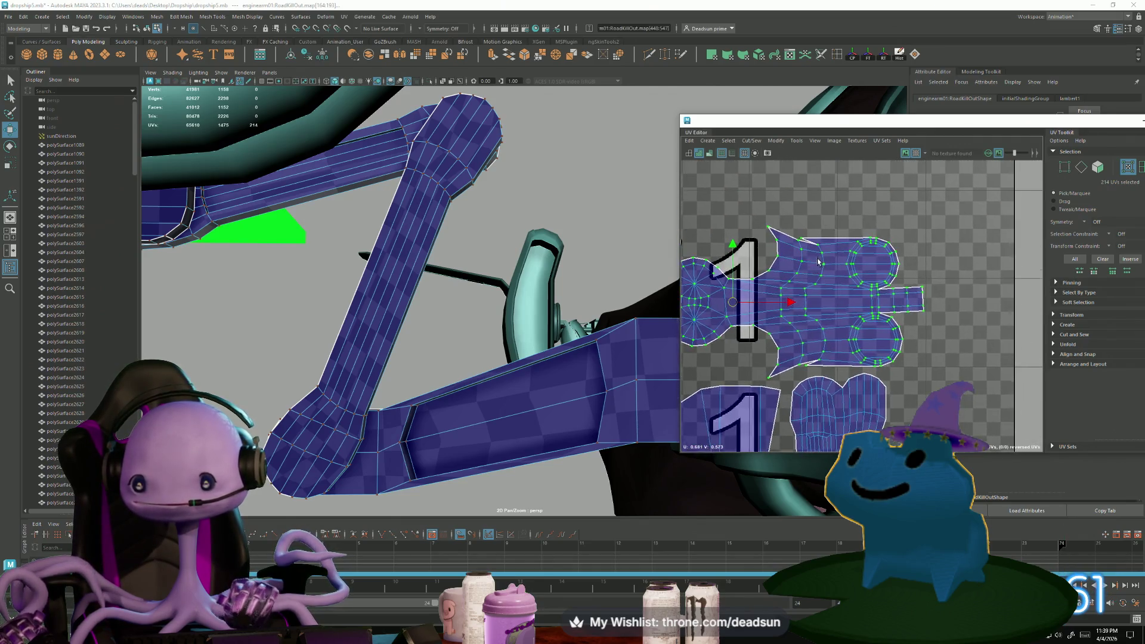
pyautogui.click(801, 238)
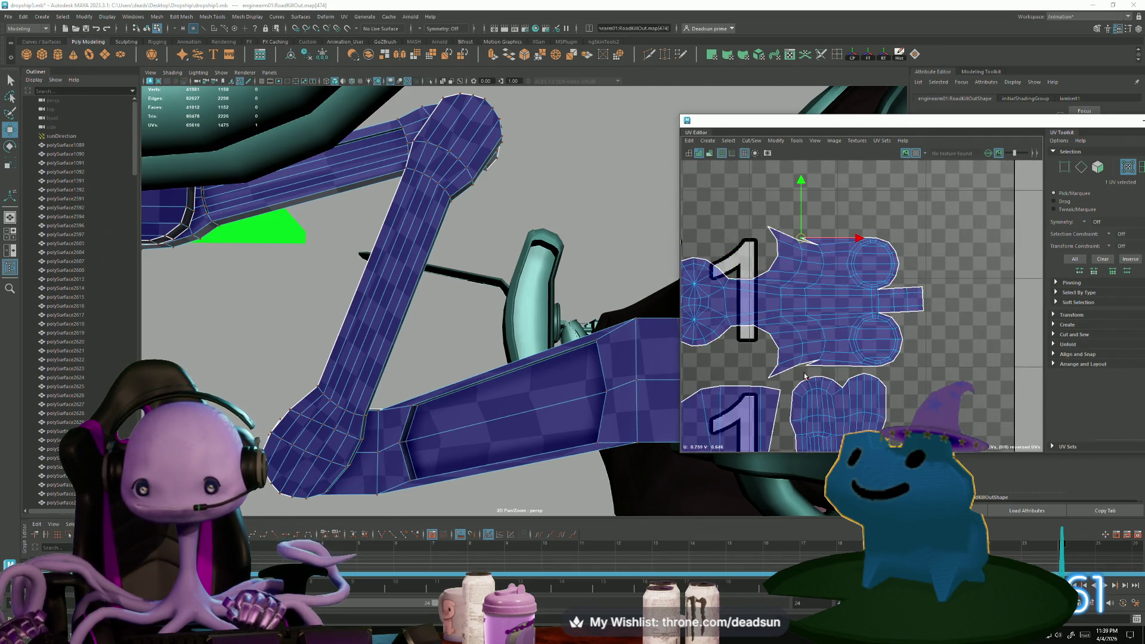
pyautogui.keyDown('shift'); pyautogui.click(806, 368); pyautogui.keyUp('shift')
pyautogui.press('r')
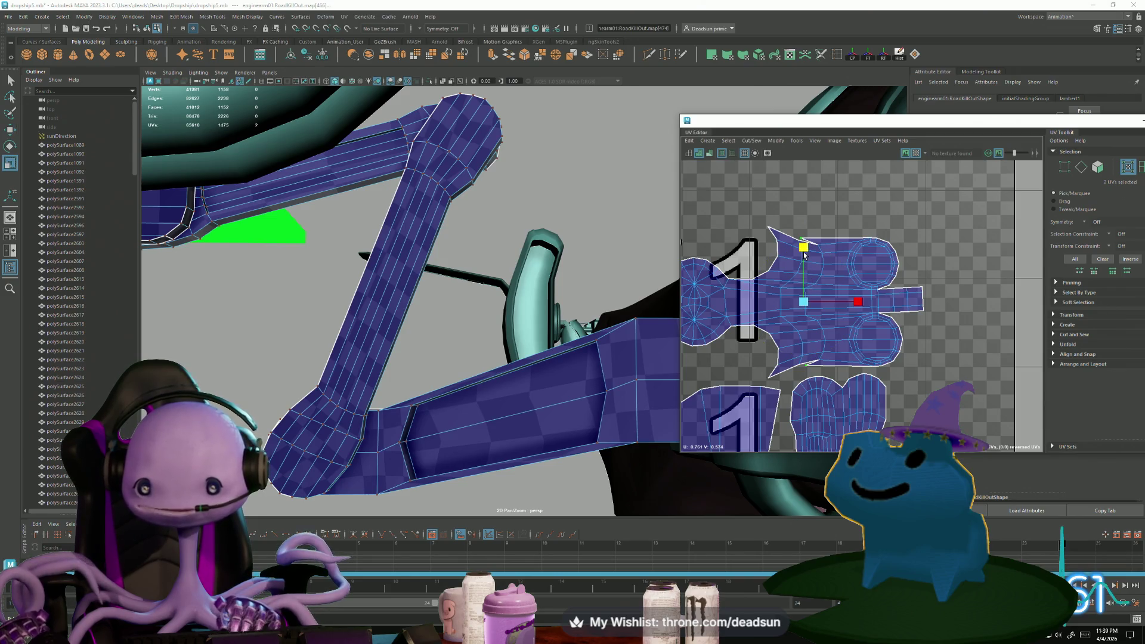
pyautogui.press('w')
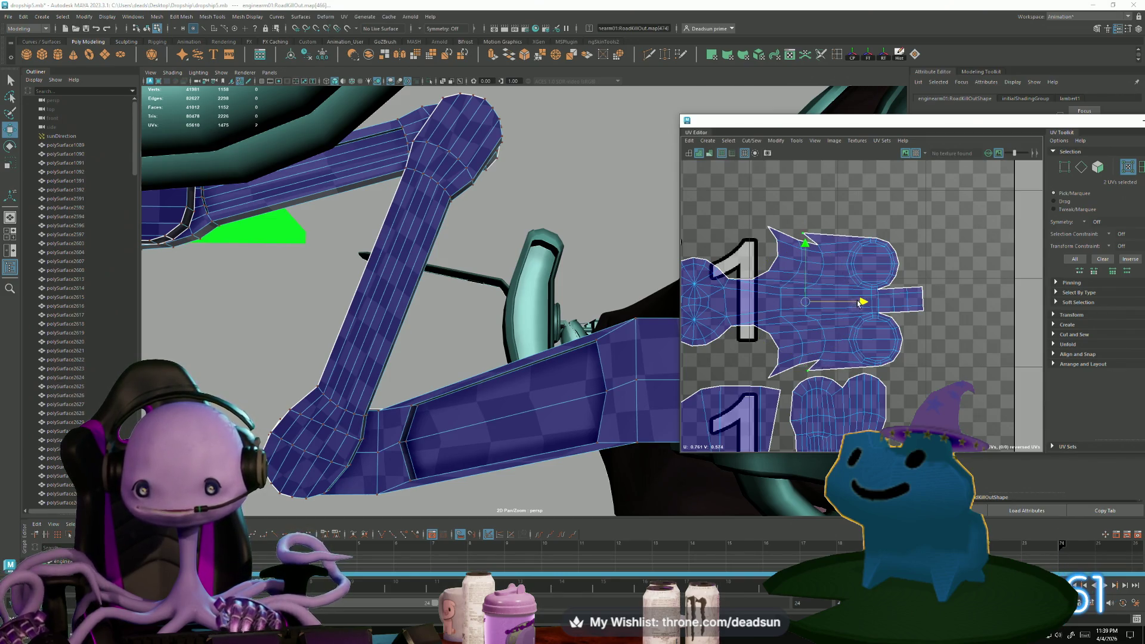
pyautogui.scroll(-4, 866, 301)
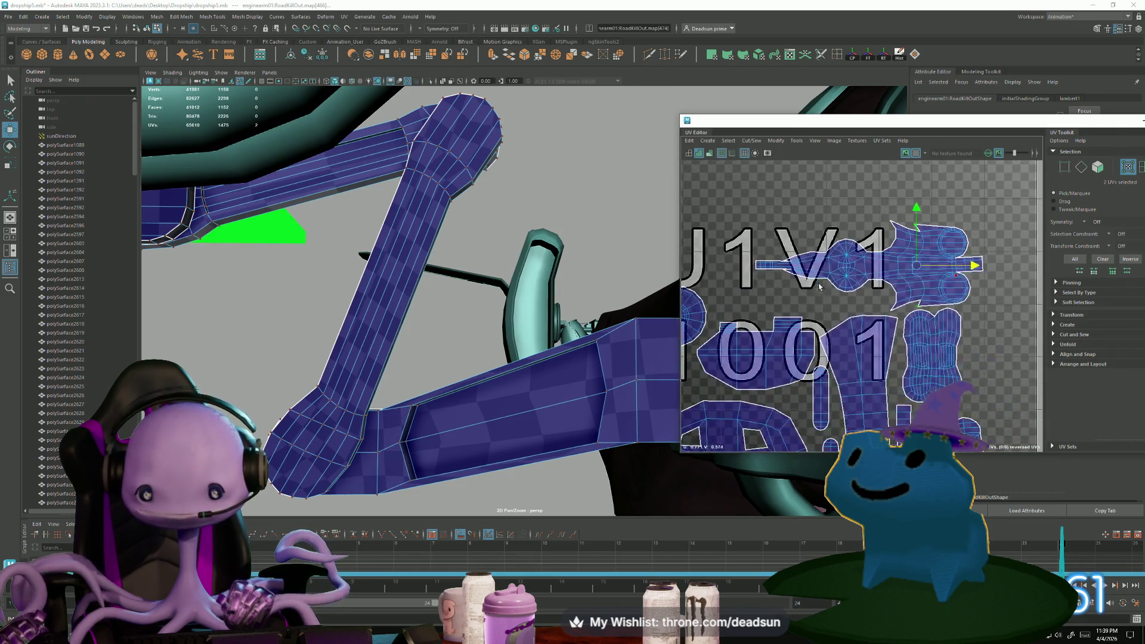
pyautogui.keyDown('alt'); pyautogui.moveTo(835, 280); pyautogui.dragTo(756, 212, button='middle'); pyautogui.keyUp('alt')
pyautogui.scroll(-2, 756, 212)
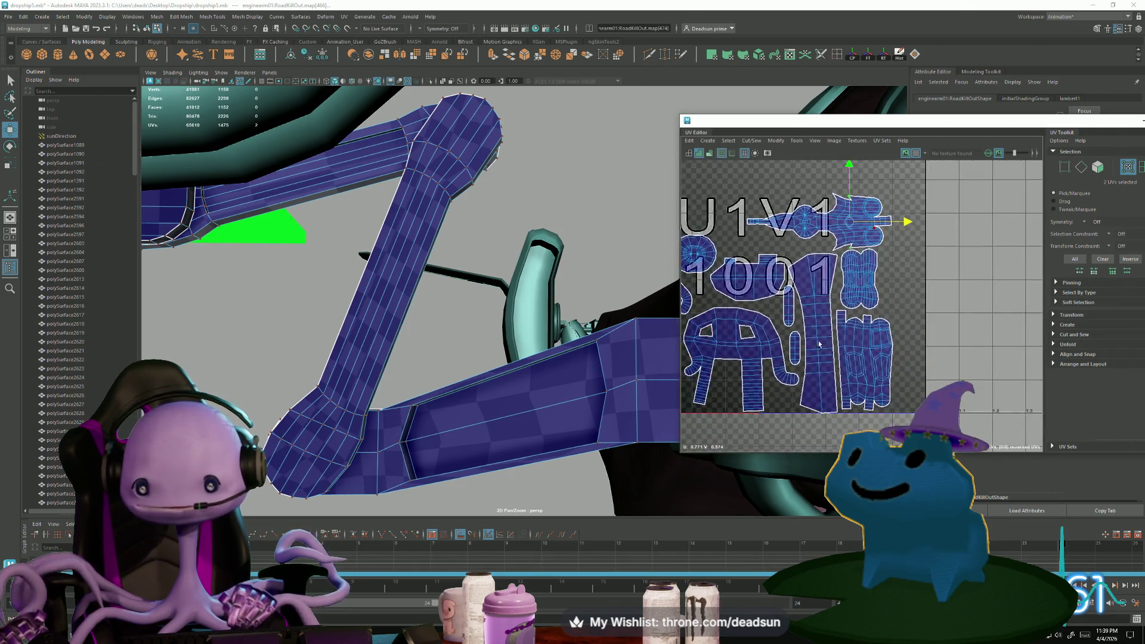
pyautogui.moveTo(858, 297)
pyautogui.keyDown('alt'); pyautogui.mouseDown(button='middle')
pyautogui.moveTo(1055, 309)
pyautogui.moveTo(961, 356)
pyautogui.moveTo(1026, 346)
pyautogui.moveTo(961, 359)
pyautogui.mouseUp(button='middle'); pyautogui.keyUp('alt')
pyautogui.scroll(8, 770, 305)
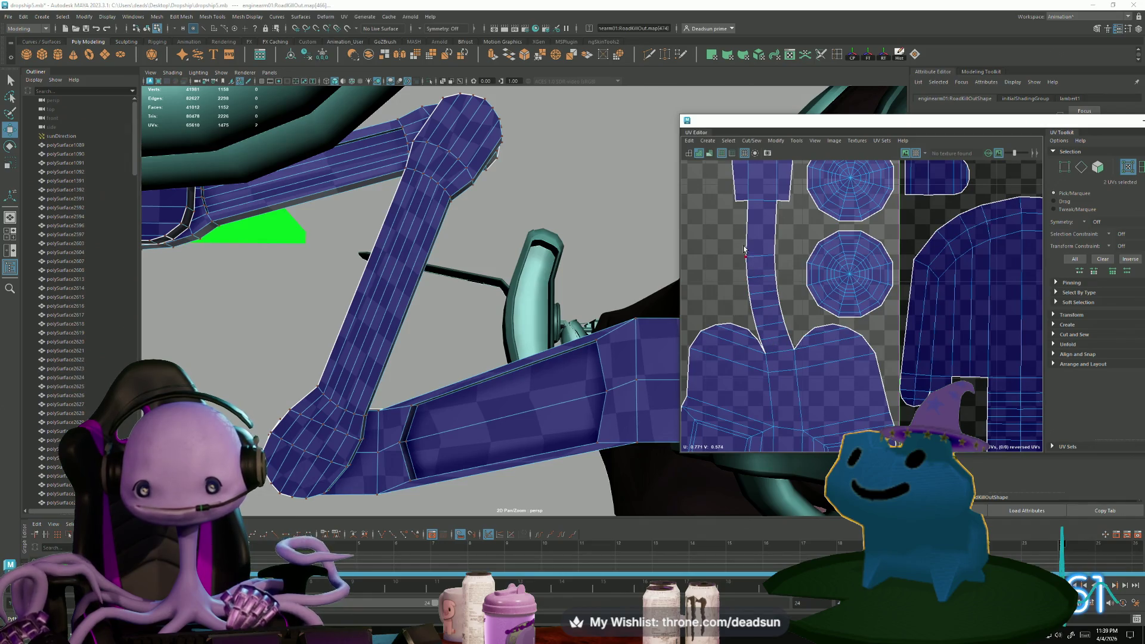
# Shift the stem strip UVs slightly right and down so the strip runs straighter
pyautogui.moveTo(788, 316); pyautogui.dragTo(788, 337)
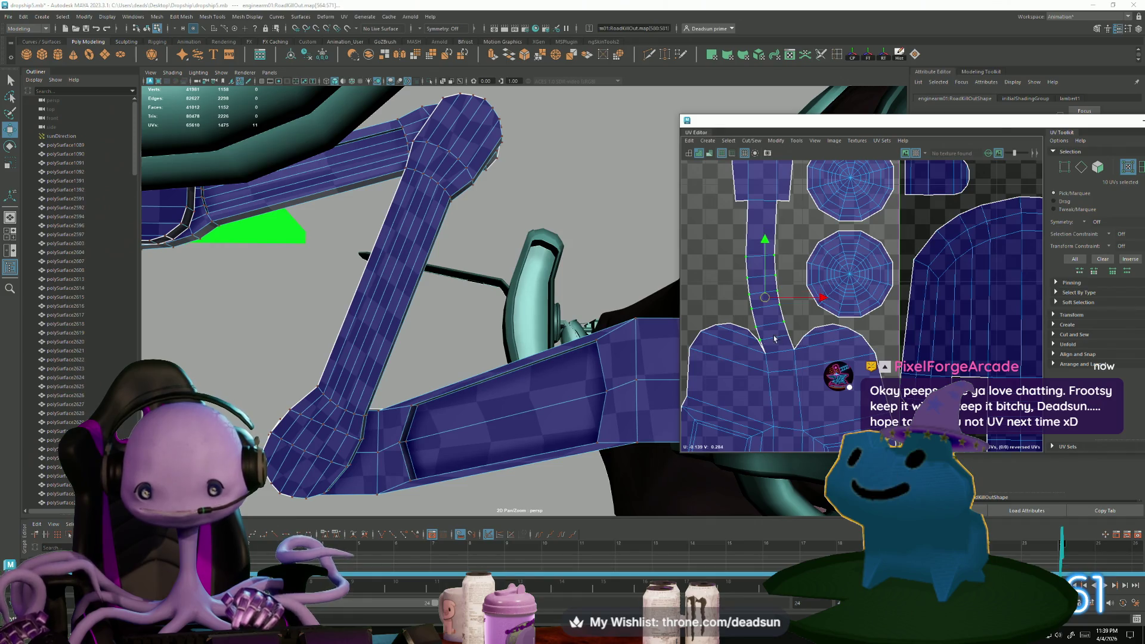
pyautogui.moveTo(766, 298); pyautogui.dragTo(778, 299)
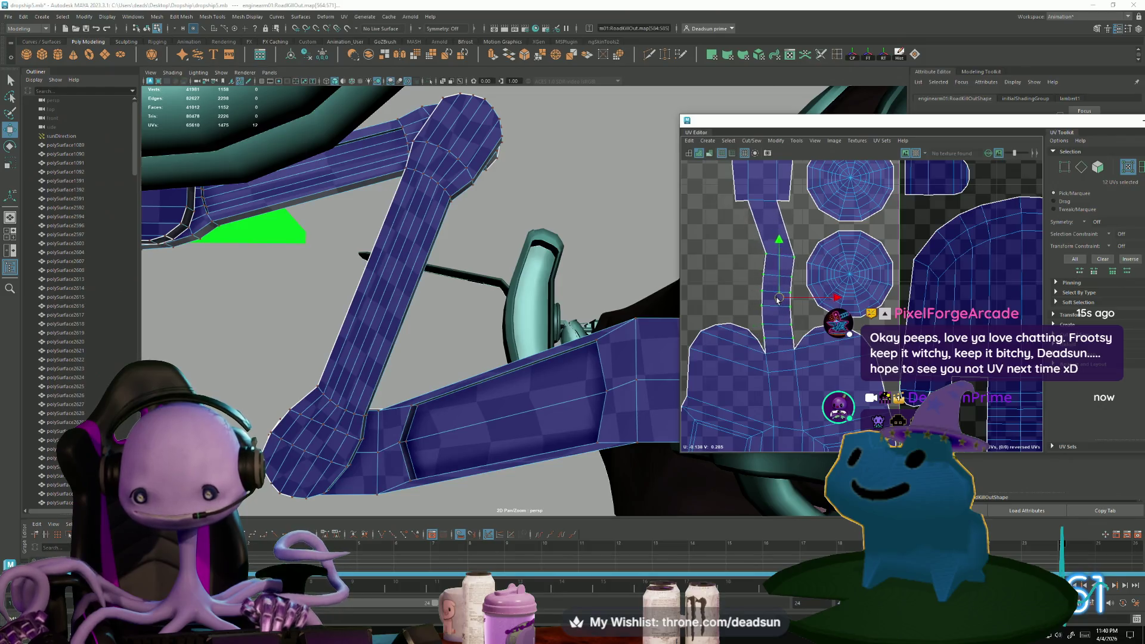
pyautogui.moveTo(757, 245); pyautogui.dragTo(787, 265)
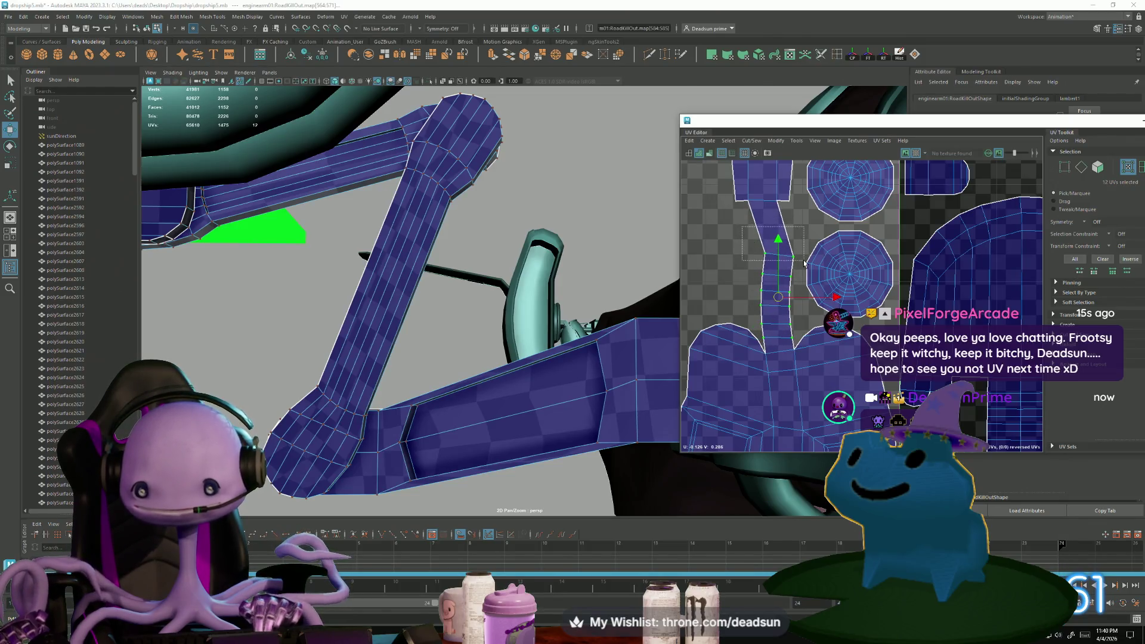
pyautogui.press('e')
pyautogui.press('w')
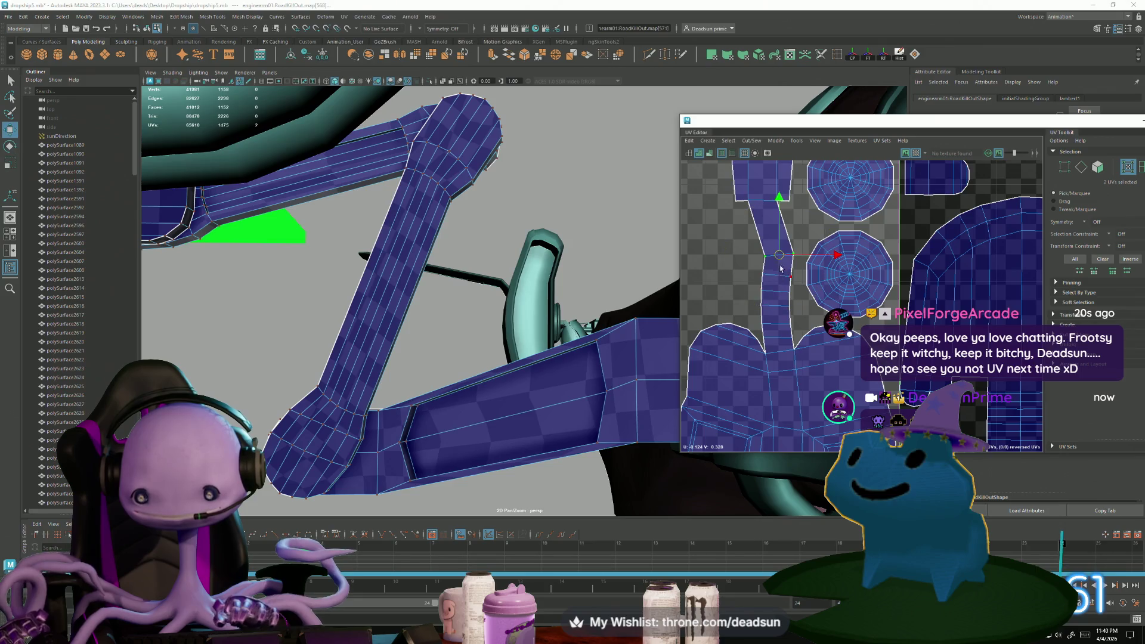
pyautogui.moveTo(773, 257)
pyautogui.mouseDown()
pyautogui.moveTo(777, 276)
pyautogui.moveTo(758, 323)
pyautogui.mouseUp()
pyautogui.press('e')
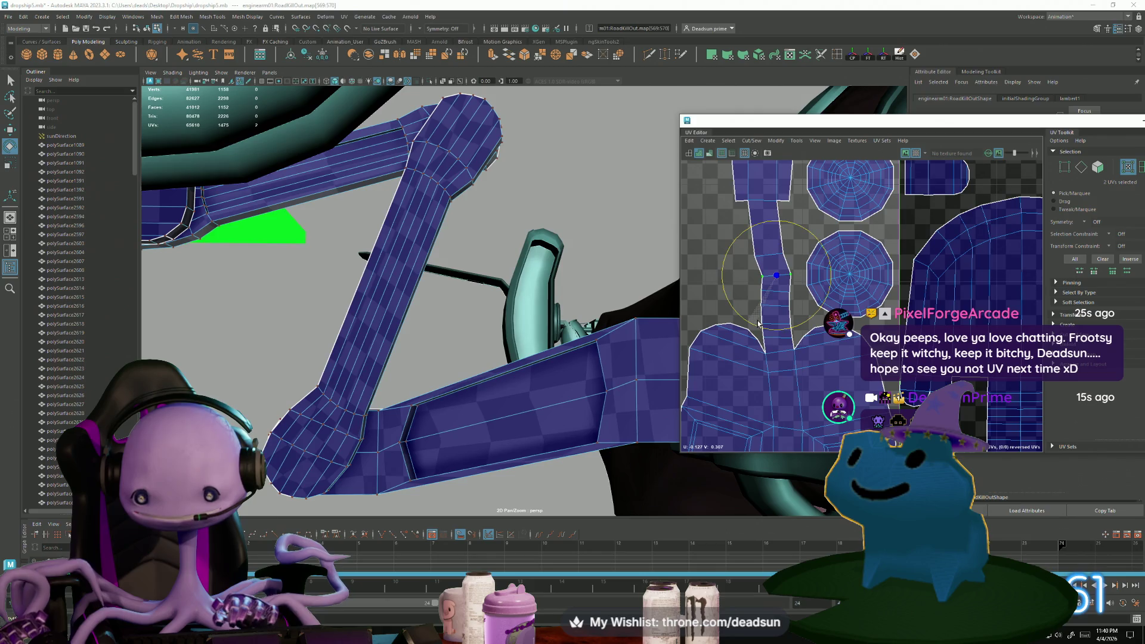
pyautogui.press('w')
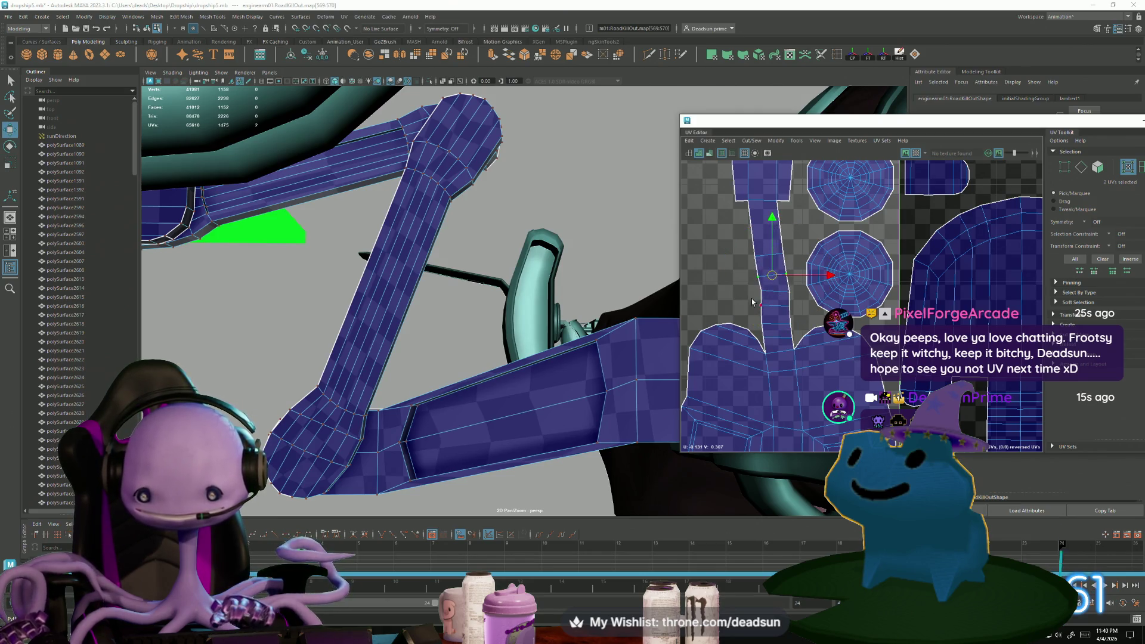
# Rotate the UVs at the next stem edge slightly to straighten the strip
pyautogui.click(768, 292)
pyautogui.press('e')
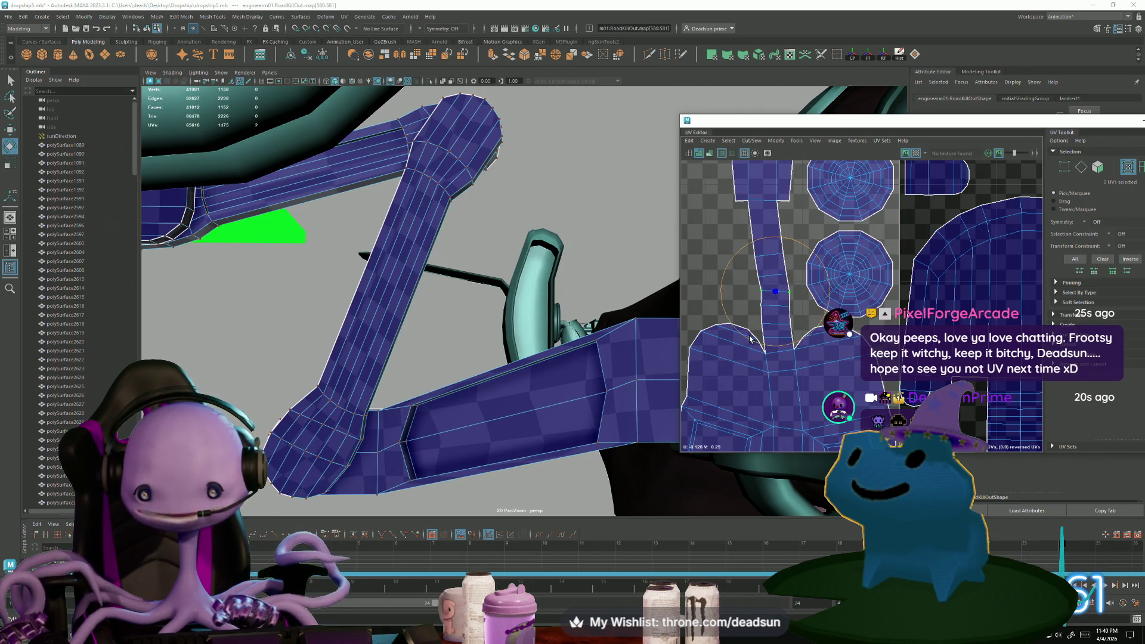
pyautogui.moveTo(750, 339); pyautogui.dragTo(758, 341)
pyautogui.press('w')
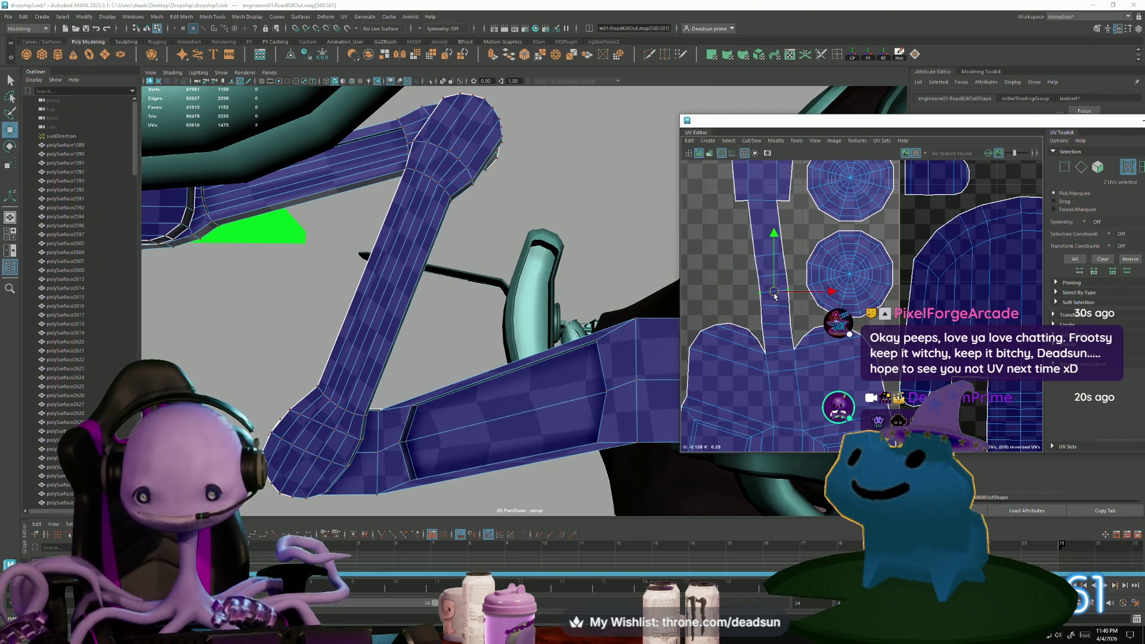
# Adjust the UVs where the stem meets the lower shell, then select the top trapezoid shell
pyautogui.click(777, 313)
pyautogui.press('e')
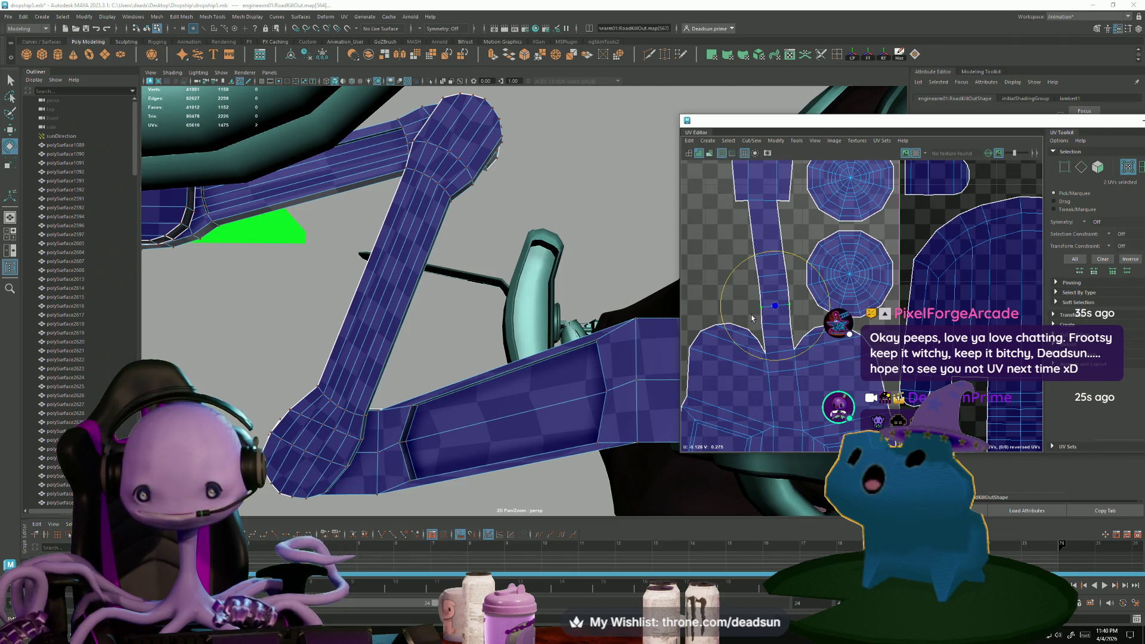
pyautogui.moveTo(794, 333); pyautogui.dragTo(795, 334)
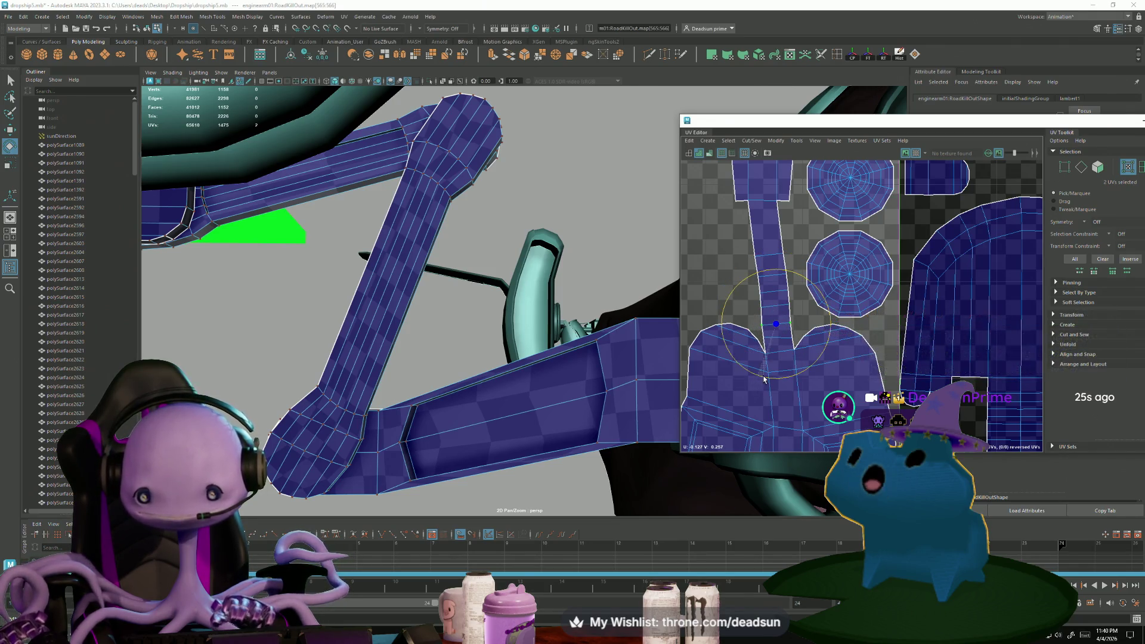
pyautogui.scroll(-3, 842, 380)
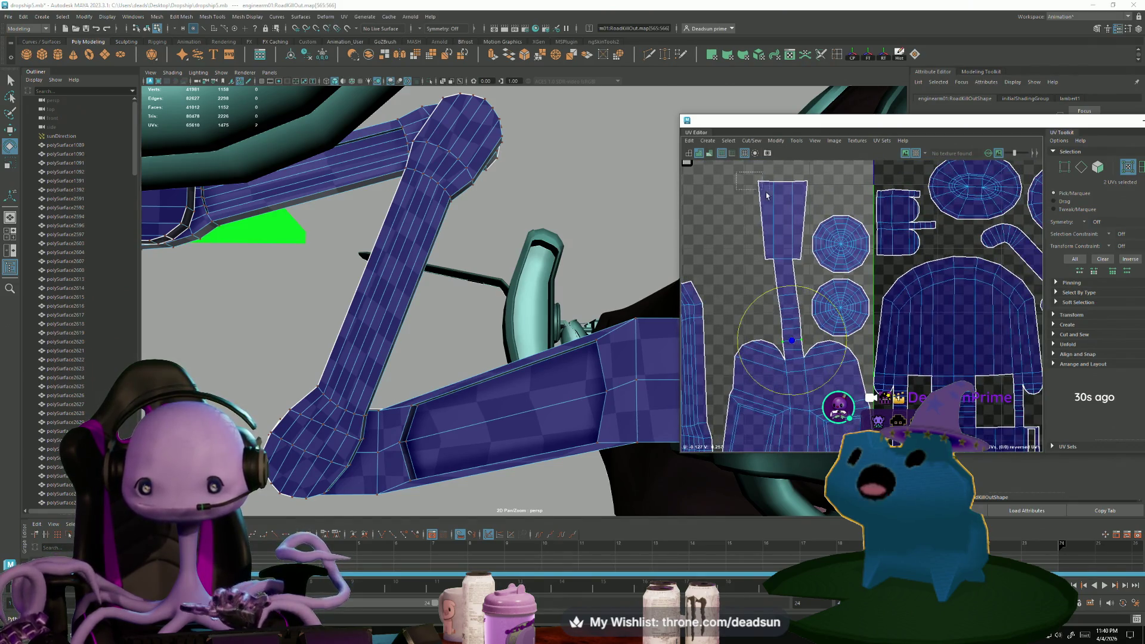
pyautogui.moveTo(808, 276); pyautogui.dragTo(783, 277)
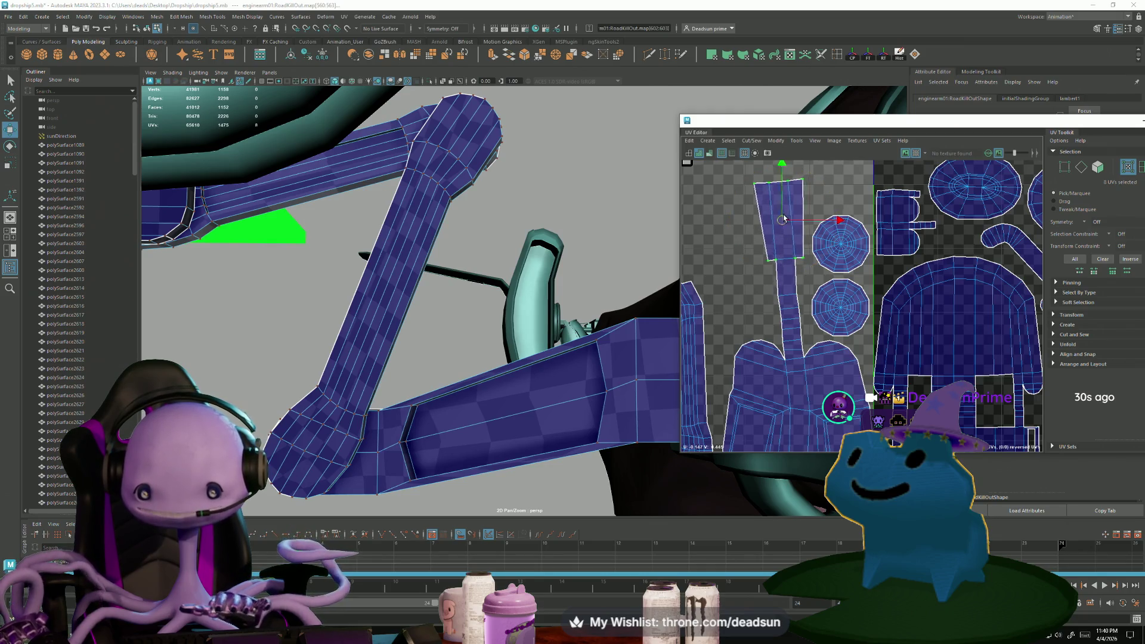
# Nudge the trapezoid shell left, then cut the stem free along its joining edge
pyautogui.moveTo(784, 218); pyautogui.dragTo(781, 220)
pyautogui.scroll(-3, 752, 288)
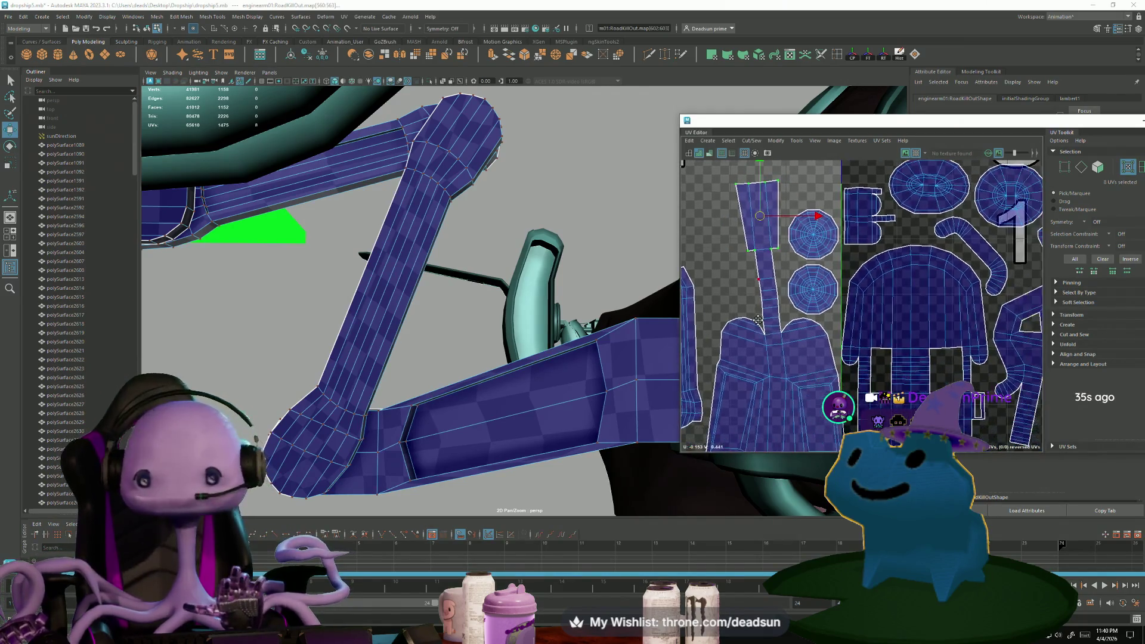
pyautogui.scroll(4, 743, 346)
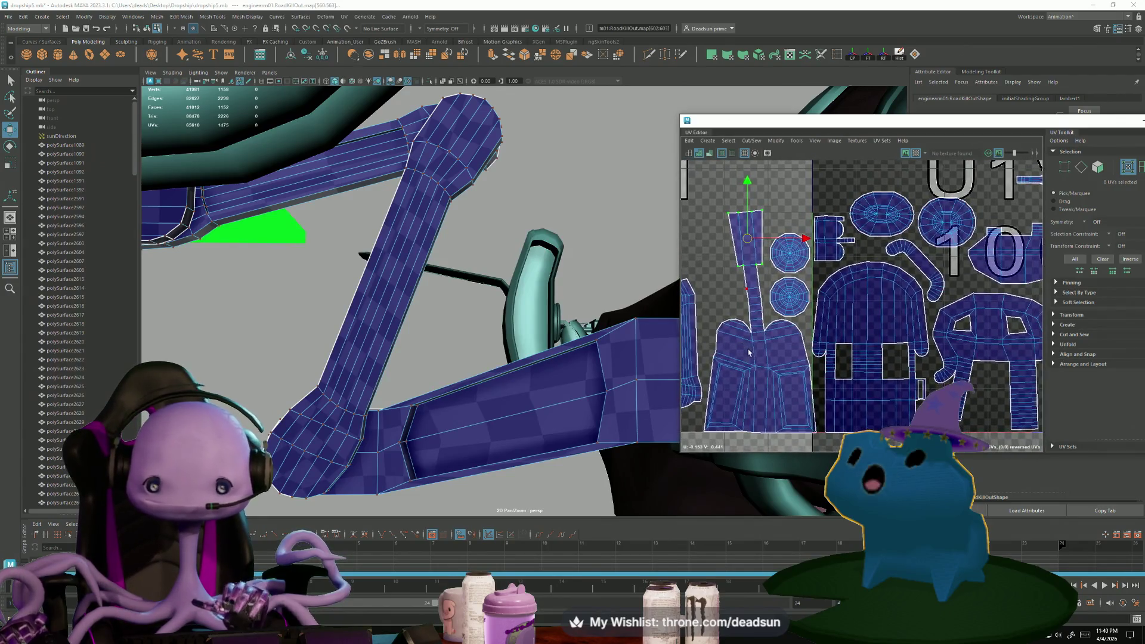
pyautogui.press('F10')
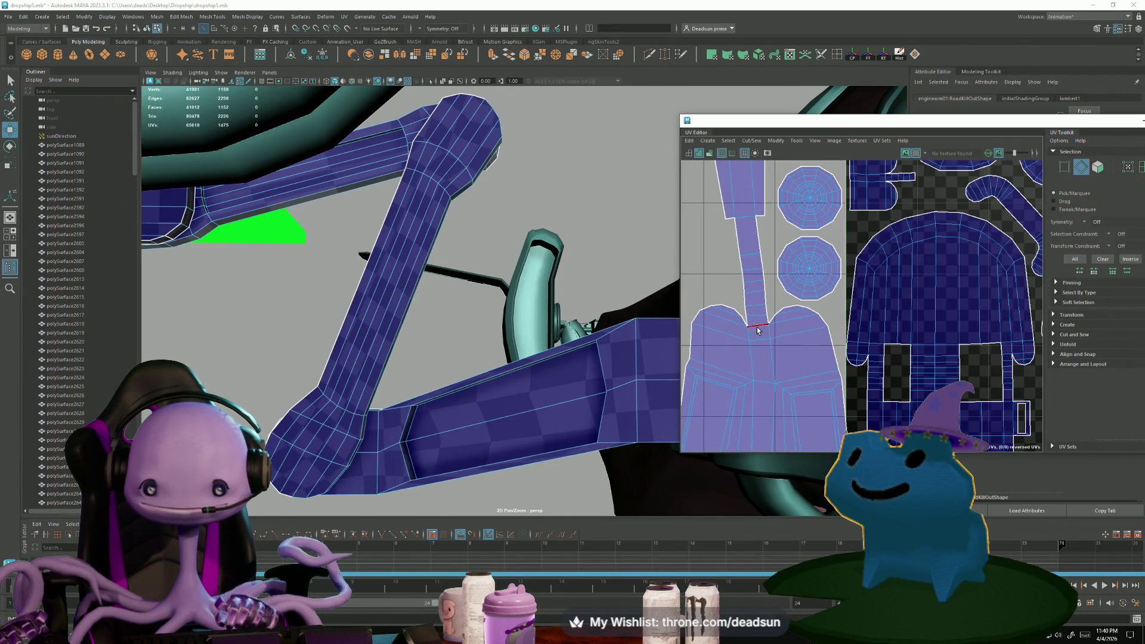
pyautogui.click(757, 329)
pyautogui.click(750, 142)
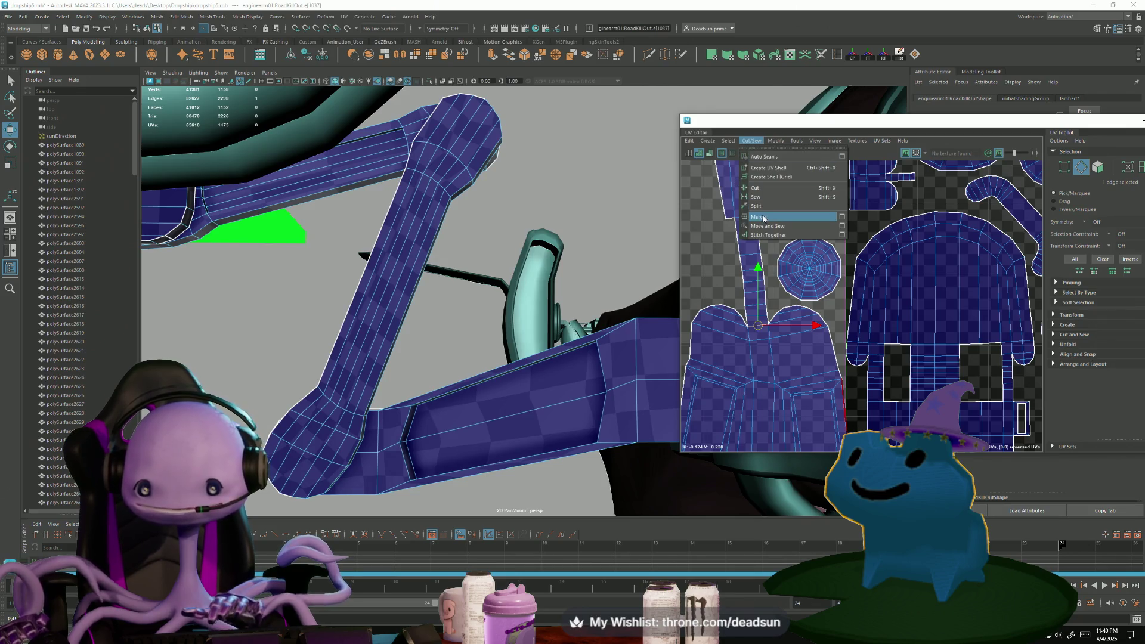
pyautogui.click(766, 189)
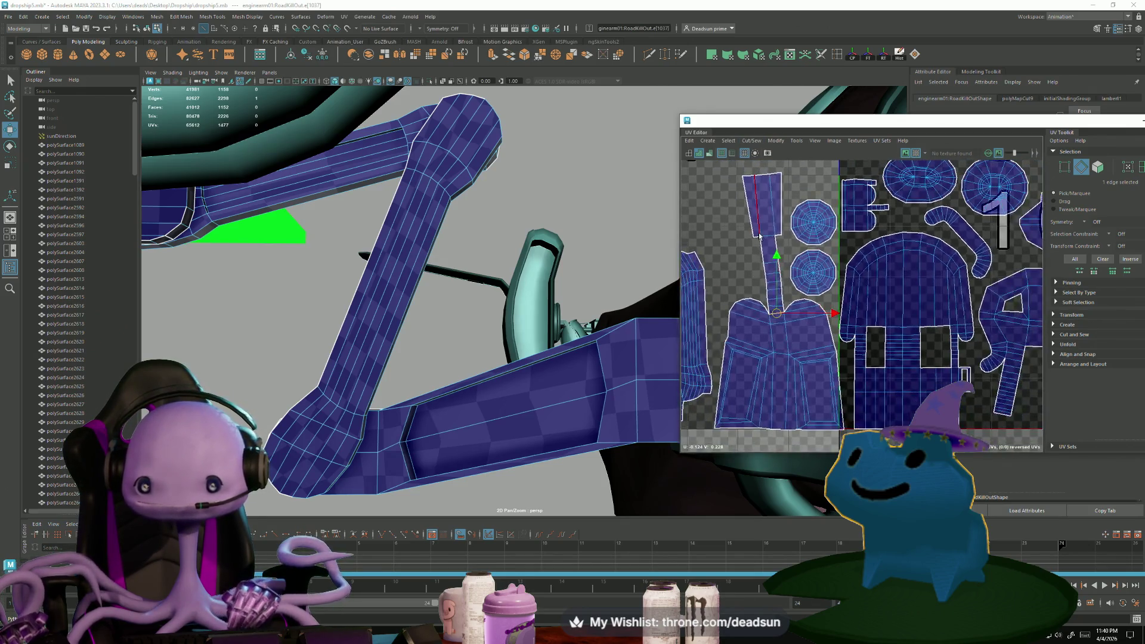
# Stand the cut stem piece upright, move it up-left, and straighten its UVs into a rectangle
pyautogui.scroll(-2, 815, 294)
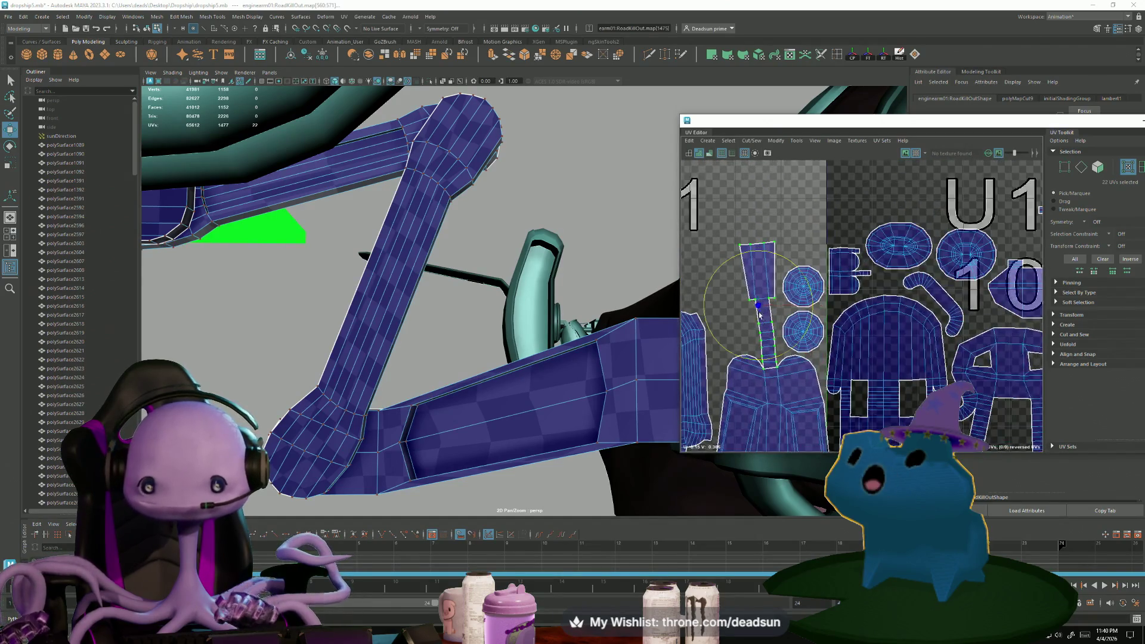
pyautogui.moveTo(786, 356); pyautogui.dragTo(778, 358)
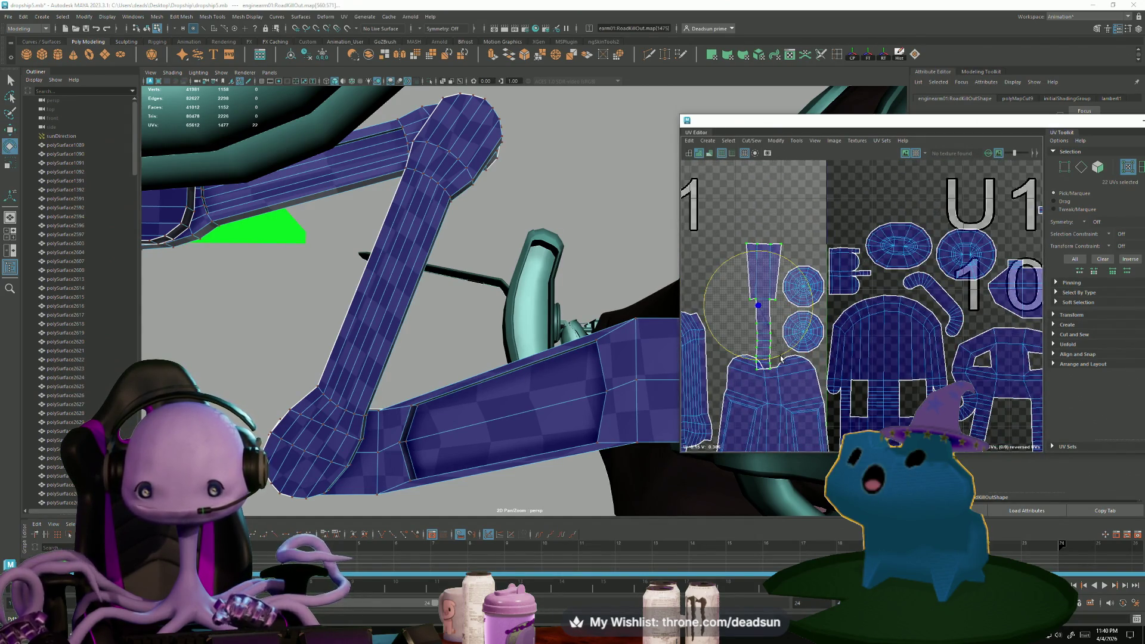
pyautogui.press('w')
pyautogui.moveTo(757, 311); pyautogui.dragTo(737, 262)
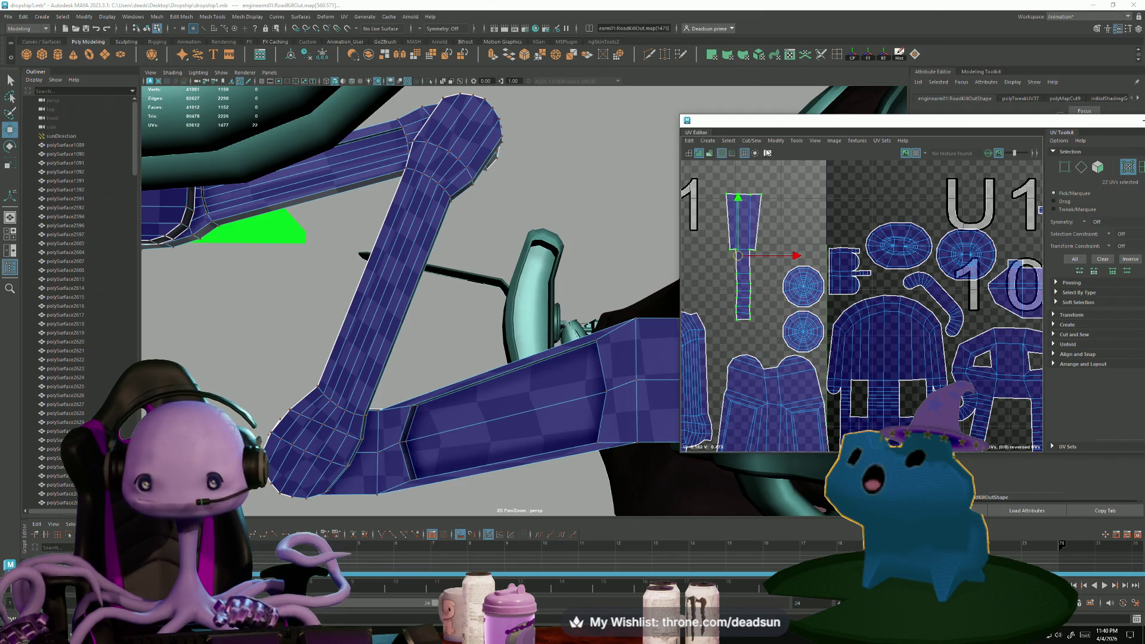
pyautogui.click(775, 141)
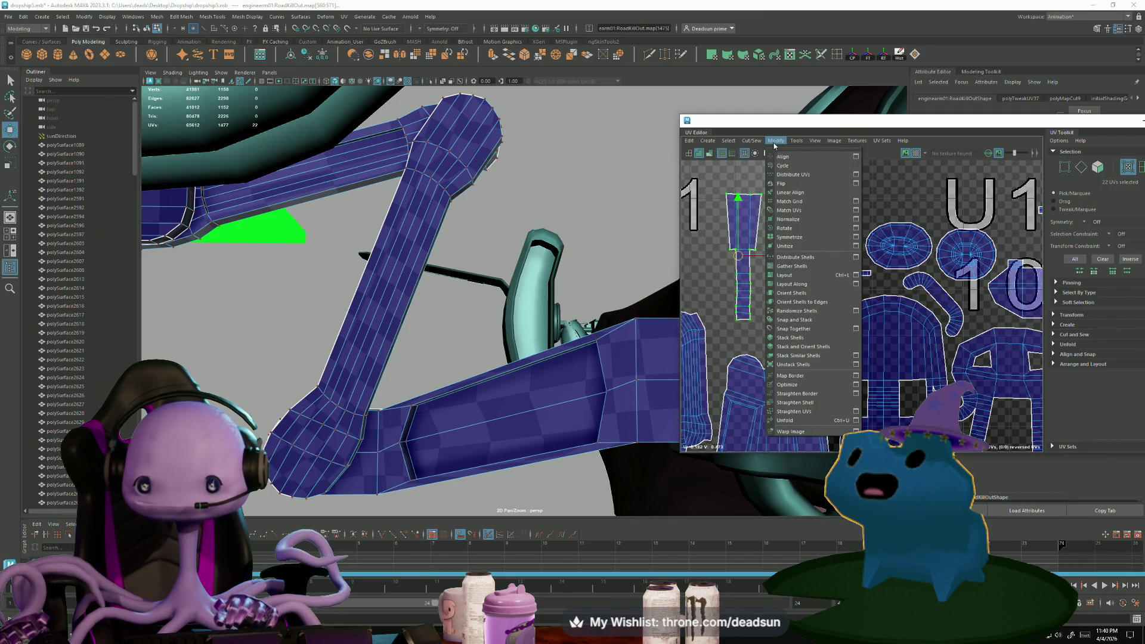
pyautogui.click(801, 411)
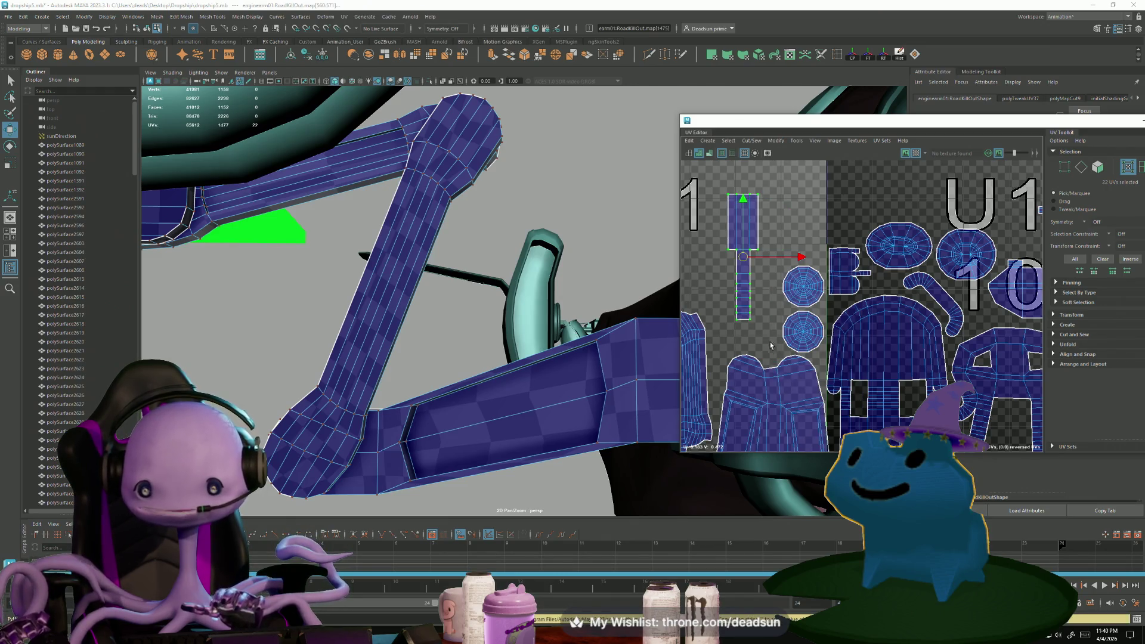
pyautogui.scroll(-5, 860, 371)
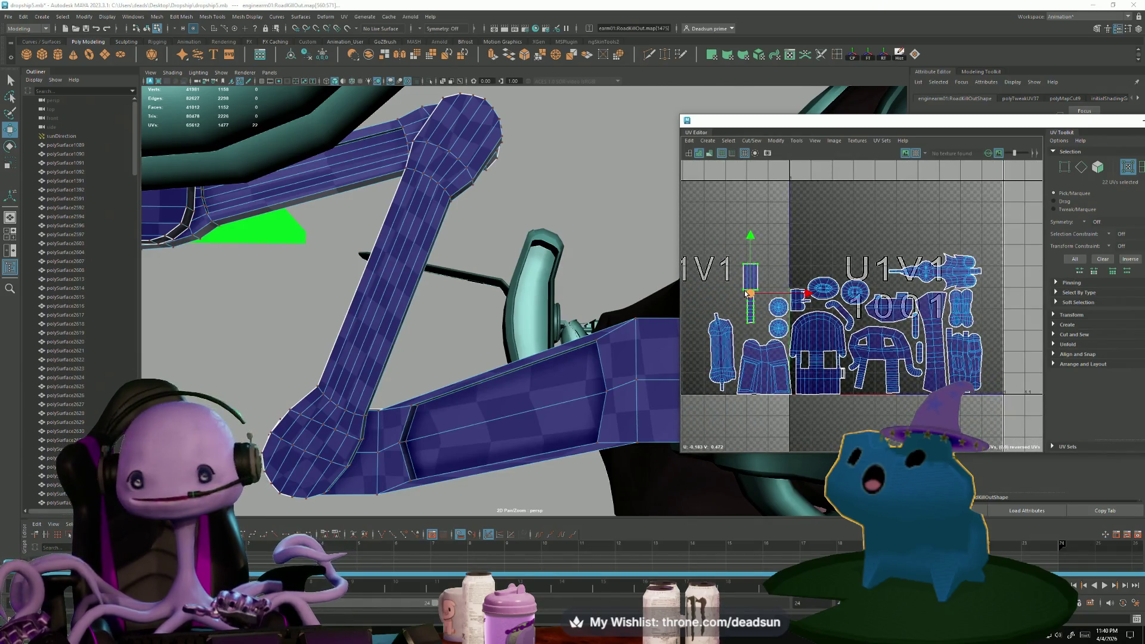
# Move the straightened strip into the U1V1 tile along its right edge beside the other shells
pyautogui.moveTo(747, 293)
pyautogui.mouseDown()
pyautogui.moveTo(990, 322)
pyautogui.moveTo(991, 337)
pyautogui.mouseUp()
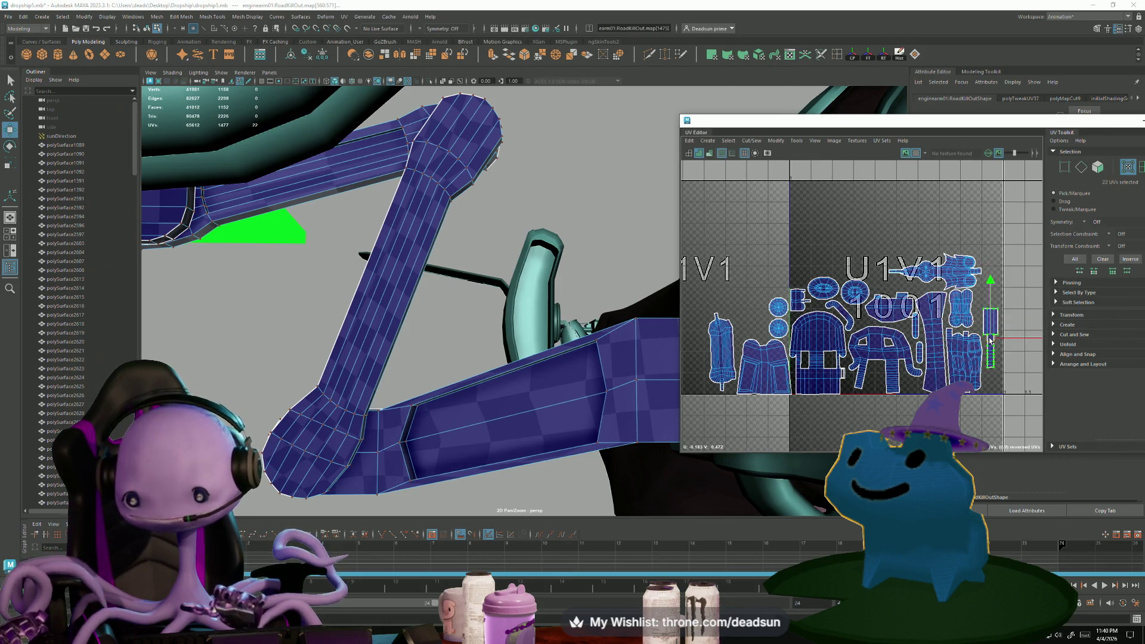
pyautogui.scroll(5, 734, 375)
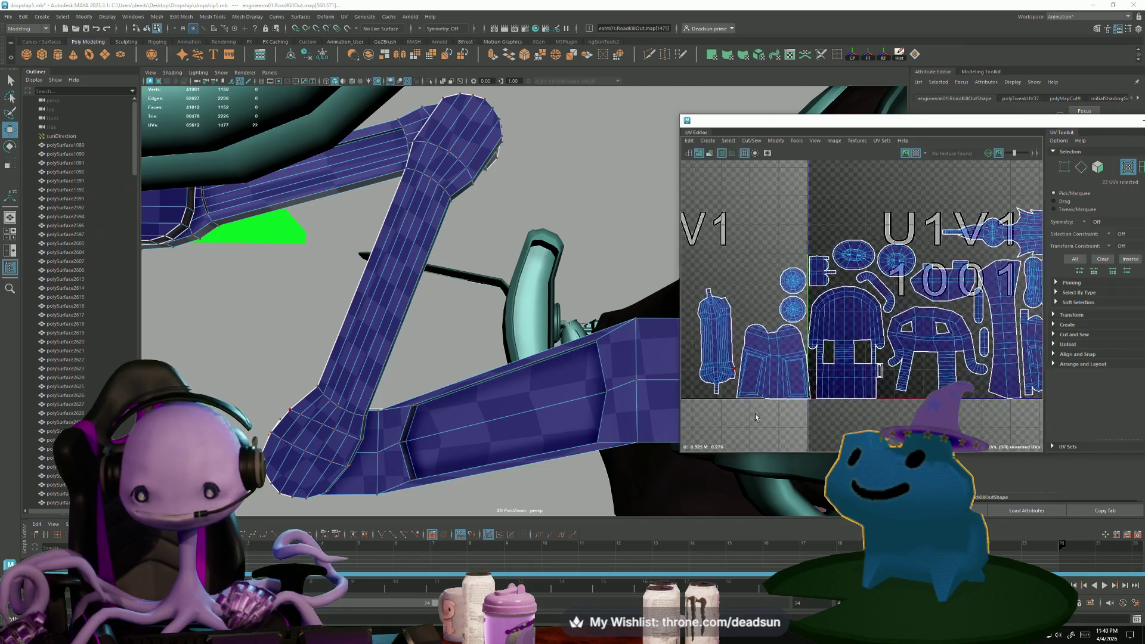
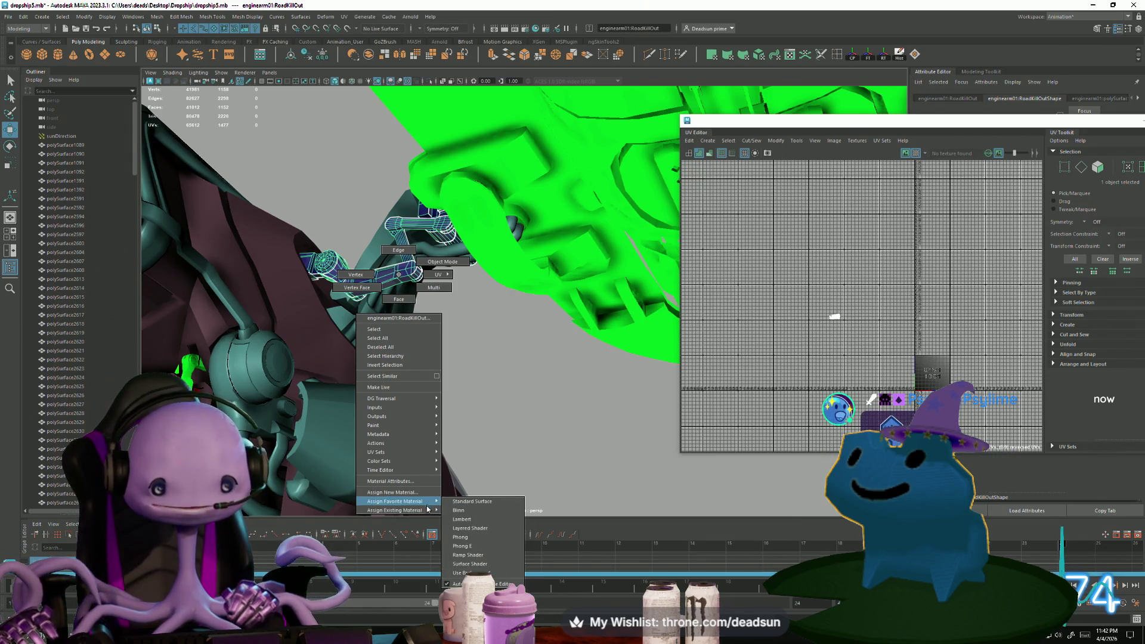
# Assign the existing Mirroredparts01 material to the engine arm part
pyautogui.moveTo(427, 511)
pyautogui.click(489, 523)
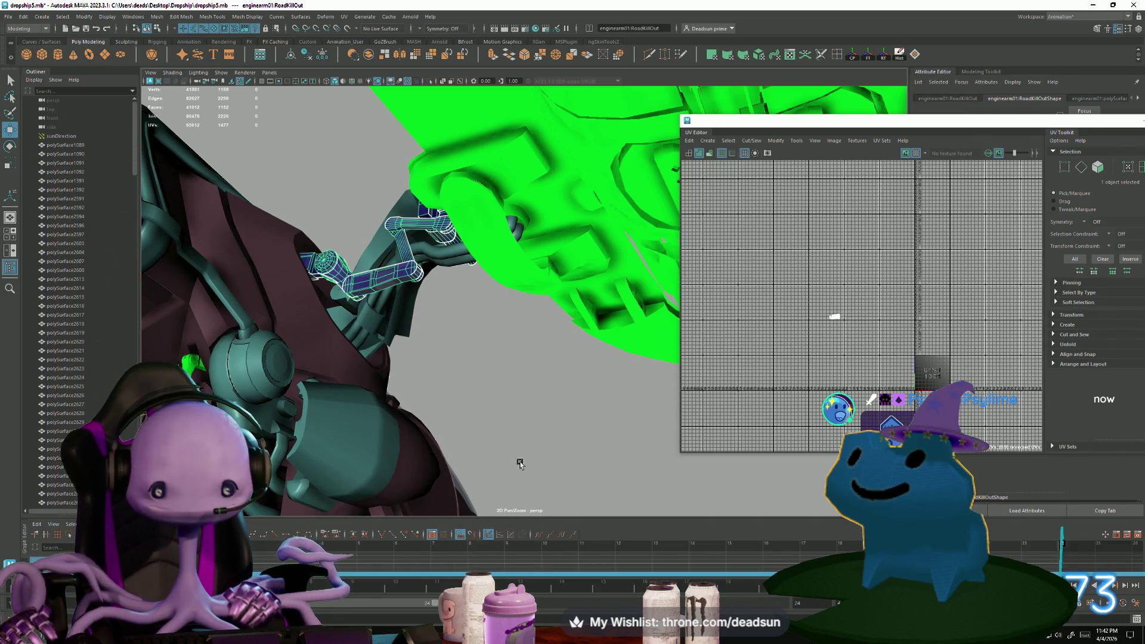
pyautogui.moveTo(519, 463)
pyautogui.keyDown('alt'); pyautogui.mouseDown()
pyautogui.moveTo(521, 409)
pyautogui.moveTo(518, 465)
pyautogui.moveTo(441, 389)
pyautogui.moveTo(477, 401)
pyautogui.moveTo(467, 409)
pyautogui.moveTo(467, 357)
pyautogui.moveTo(460, 396)
pyautogui.moveTo(476, 413)
pyautogui.moveTo(511, 373)
pyautogui.moveTo(500, 297)
pyautogui.moveTo(471, 388)
pyautogui.moveTo(477, 409)
pyautogui.moveTo(518, 407)
pyautogui.mouseUp(); pyautogui.keyUp('alt')
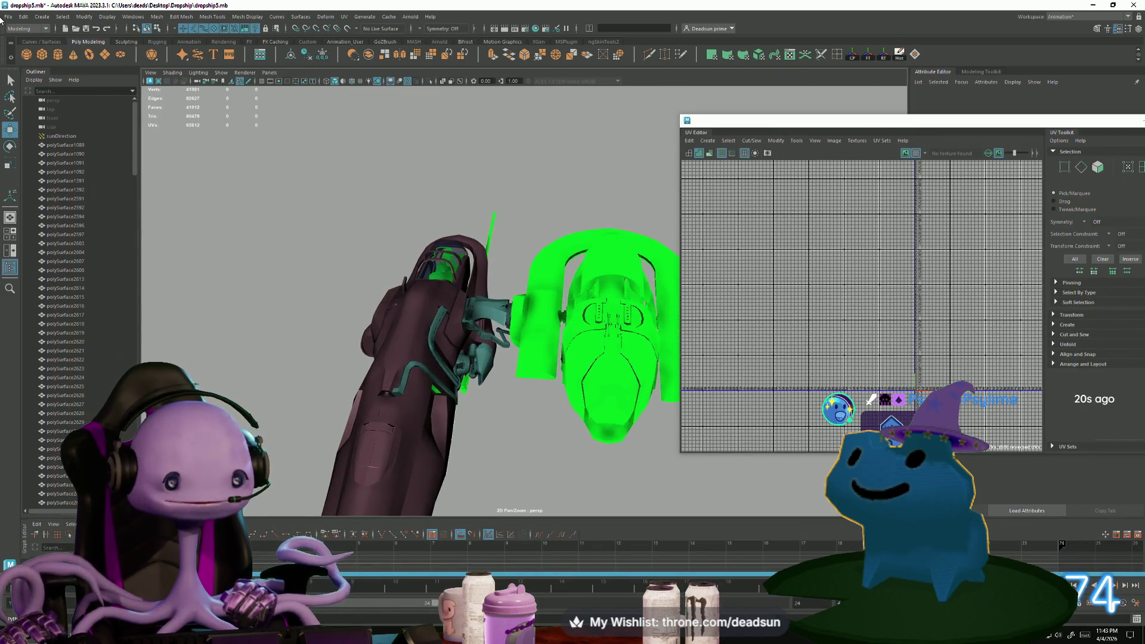
# Save the dropship scene and close the UV Editor window
pyautogui.click(8, 17)
pyautogui.click(29, 56)
pyautogui.moveTo(317, 255)
pyautogui.keyDown('alt'); pyautogui.mouseDown()
pyautogui.moveTo(334, 268)
pyautogui.moveTo(324, 294)
pyautogui.moveTo(390, 302)
pyautogui.moveTo(557, 239)
pyautogui.mouseUp(); pyautogui.keyUp('alt')
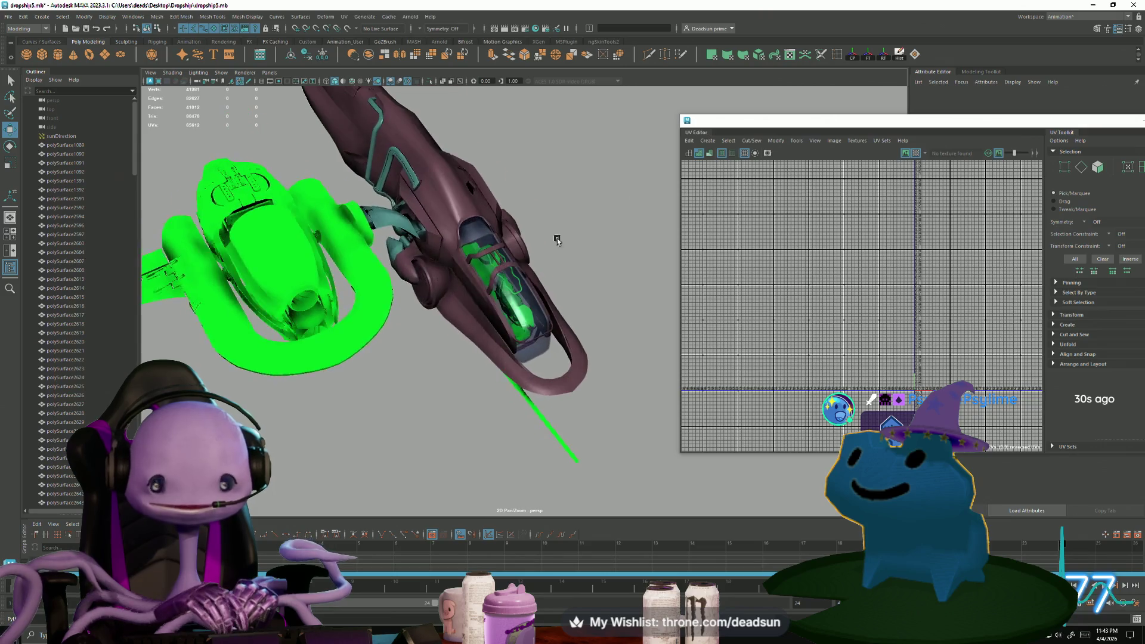
pyautogui.moveTo(1008, 127)
pyautogui.mouseDown()
pyautogui.moveTo(674, 134)
pyautogui.moveTo(689, 135)
pyautogui.mouseUp()
pyautogui.click(873, 133)
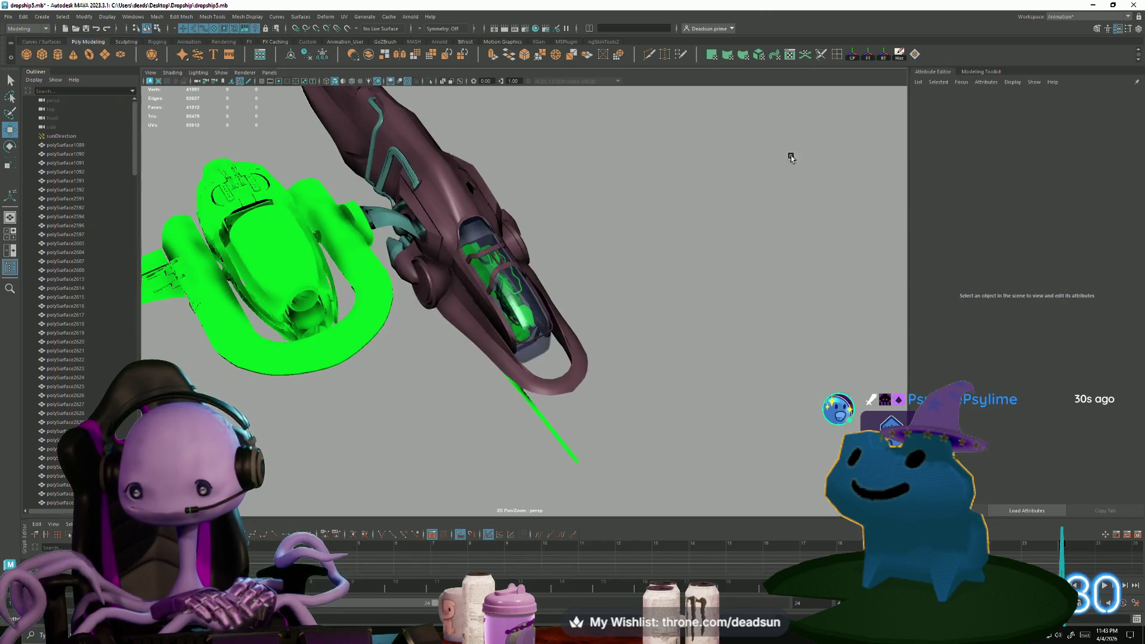
pyautogui.scroll(2, 623, 270)
pyautogui.moveTo(624, 271)
pyautogui.keyDown('alt'); pyautogui.mouseDown()
pyautogui.moveTo(609, 230)
pyautogui.moveTo(649, 253)
pyautogui.moveTo(555, 259)
pyautogui.moveTo(480, 327)
pyautogui.moveTo(493, 314)
pyautogui.moveTo(584, 425)
pyautogui.moveTo(527, 322)
pyautogui.moveTo(542, 379)
pyautogui.mouseUp(); pyautogui.keyUp('alt')
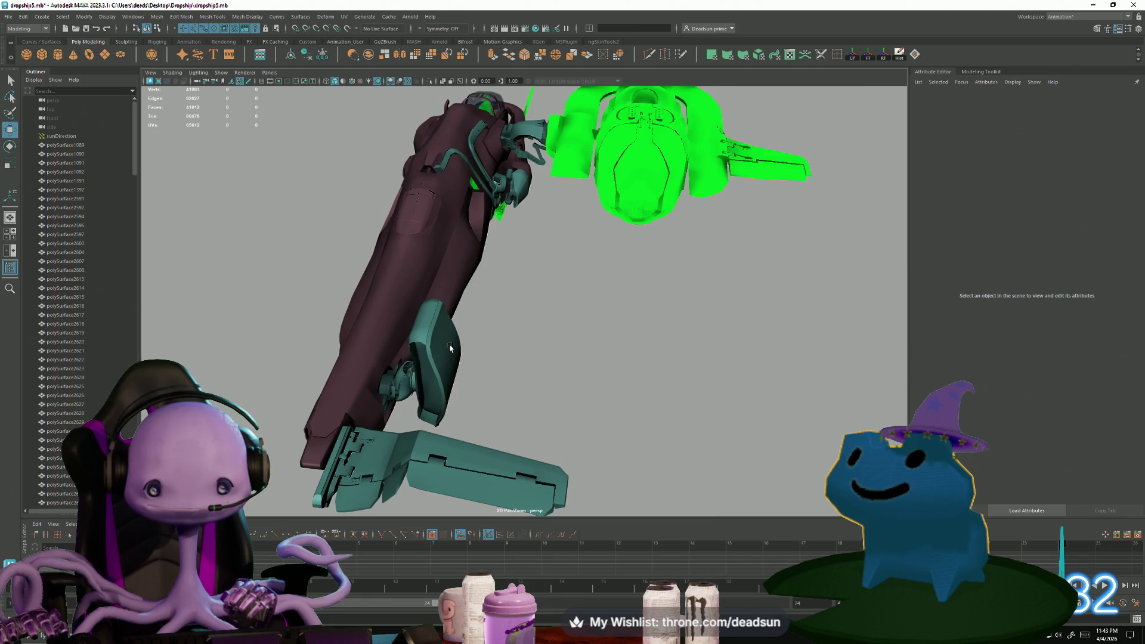
pyautogui.click(451, 349)
pyautogui.click(526, 359)
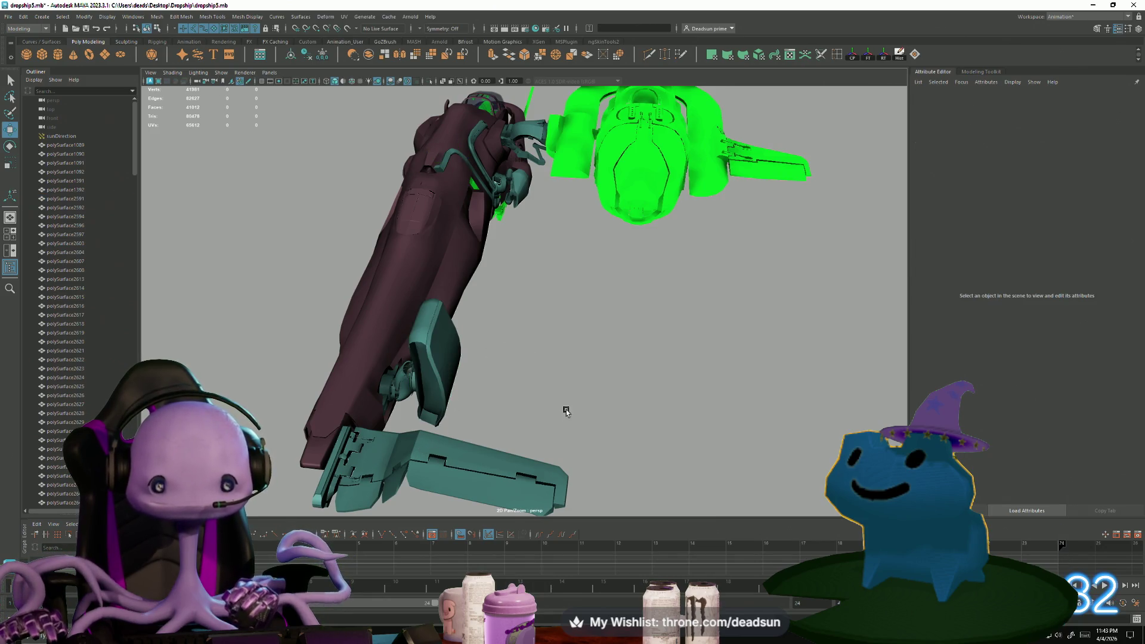
pyautogui.keyDown('alt'); pyautogui.moveTo(565, 412); pyautogui.dragTo(498, 350); pyautogui.keyUp('alt')
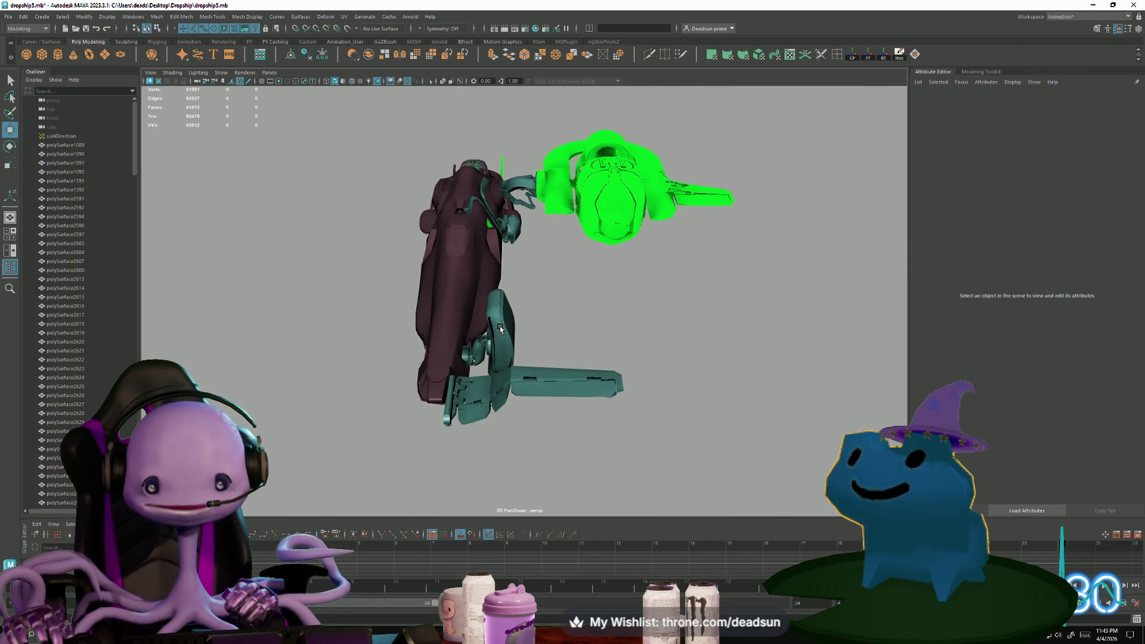
pyautogui.click(500, 329)
pyautogui.keyDown('alt'); pyautogui.moveTo(572, 450); pyautogui.dragTo(531, 409); pyautogui.keyUp('alt')
pyautogui.click(531, 409)
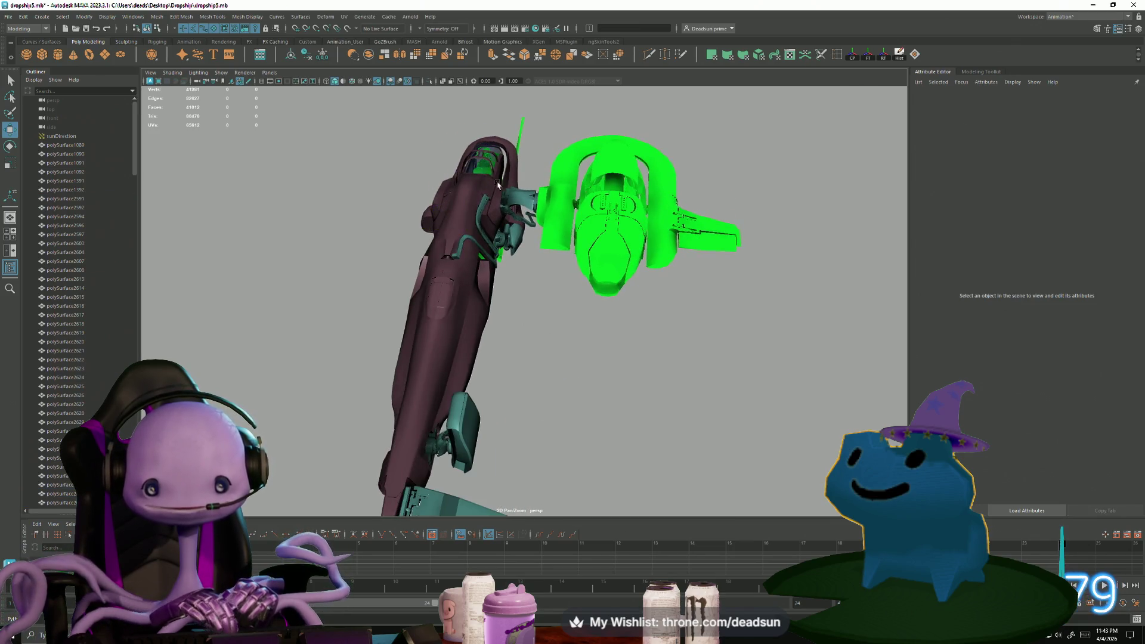
pyautogui.click(525, 198)
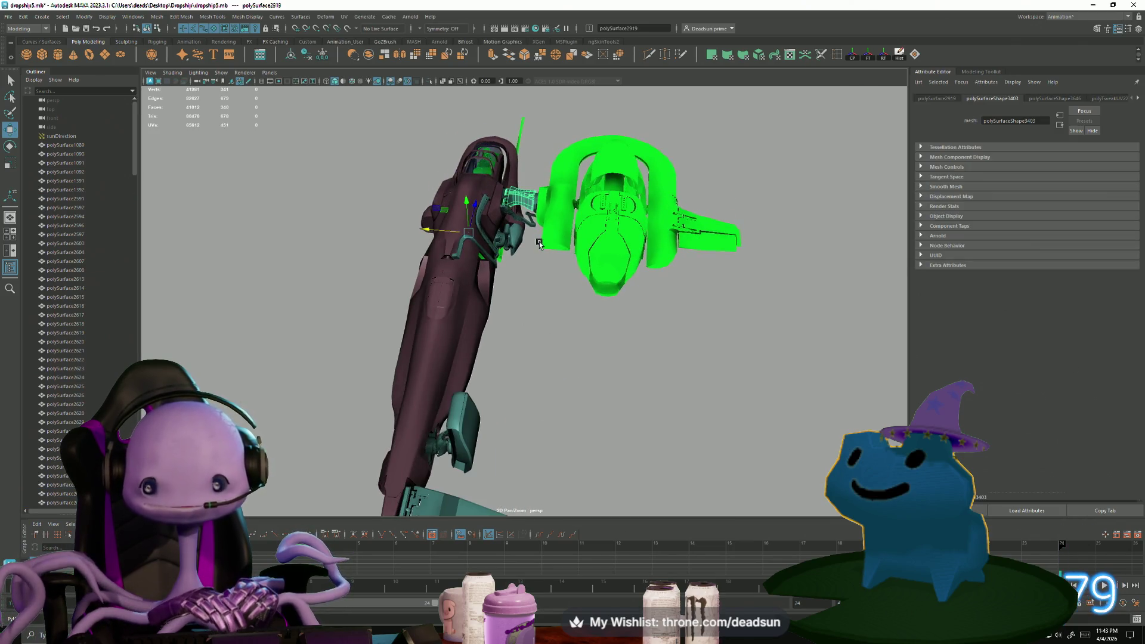
pyautogui.click(543, 368)
pyautogui.keyDown('alt'); pyautogui.moveTo(543, 368); pyautogui.dragTo(525, 266, button='middle'); pyautogui.keyUp('alt')
pyautogui.moveTo(525, 266)
pyautogui.keyDown('alt'); pyautogui.mouseDown(button='right')
pyautogui.moveTo(563, 342)
pyautogui.moveTo(600, 365)
pyautogui.moveTo(620, 338)
pyautogui.mouseUp(button='right'); pyautogui.keyUp('alt')
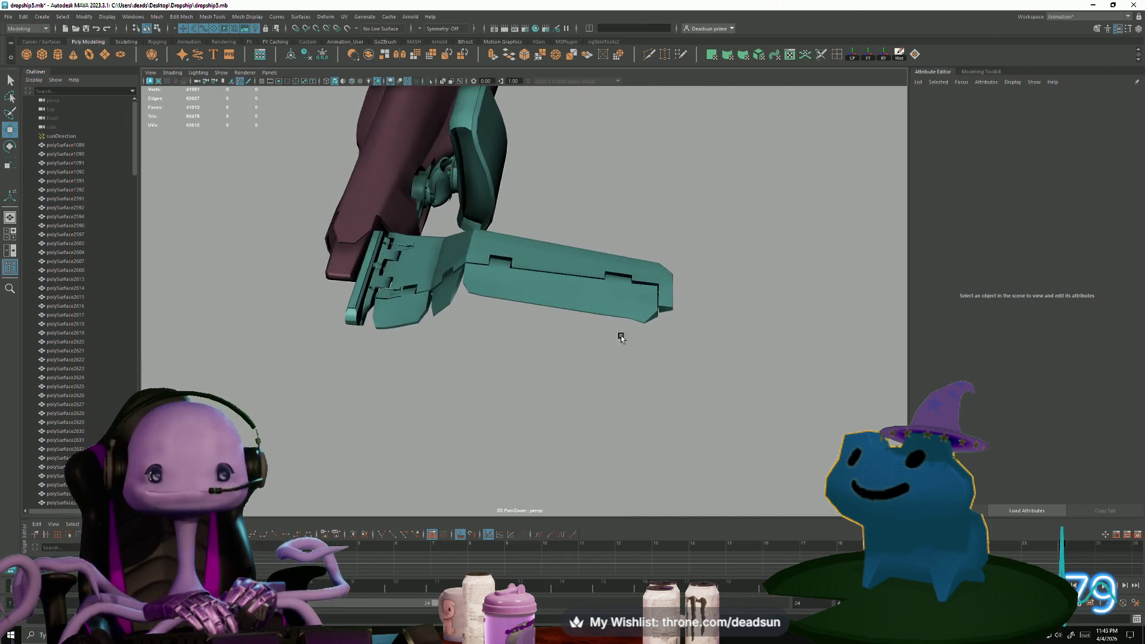
pyautogui.moveTo(621, 338)
pyautogui.keyDown('alt'); pyautogui.mouseDown()
pyautogui.moveTo(574, 394)
pyautogui.moveTo(568, 423)
pyautogui.mouseUp(); pyautogui.keyUp('alt')
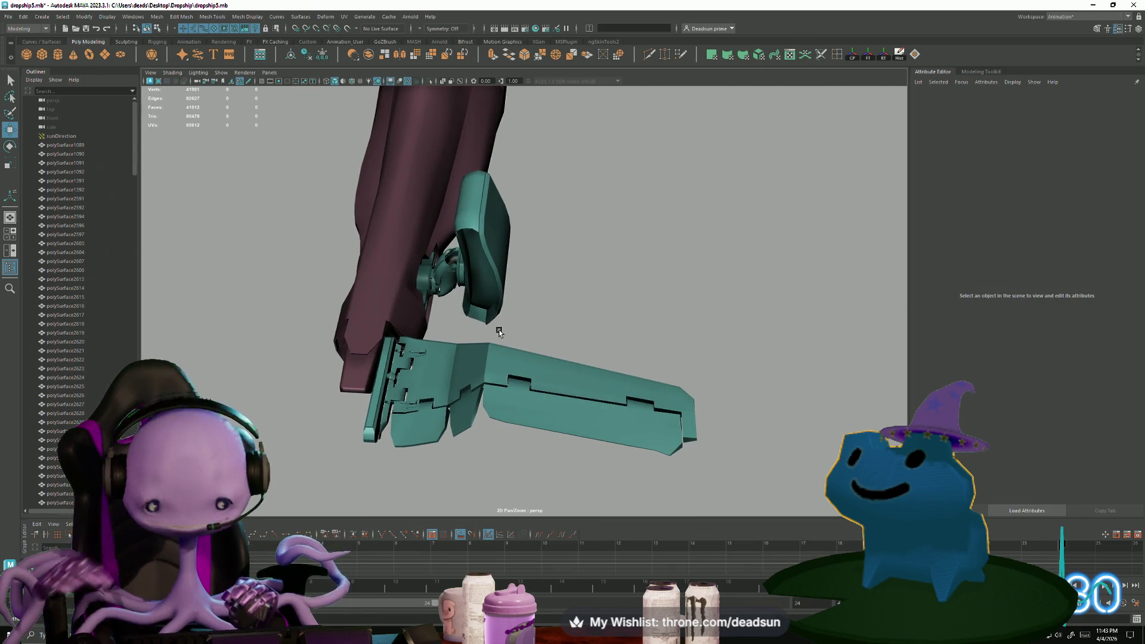
pyautogui.scroll(-5, 595, 349)
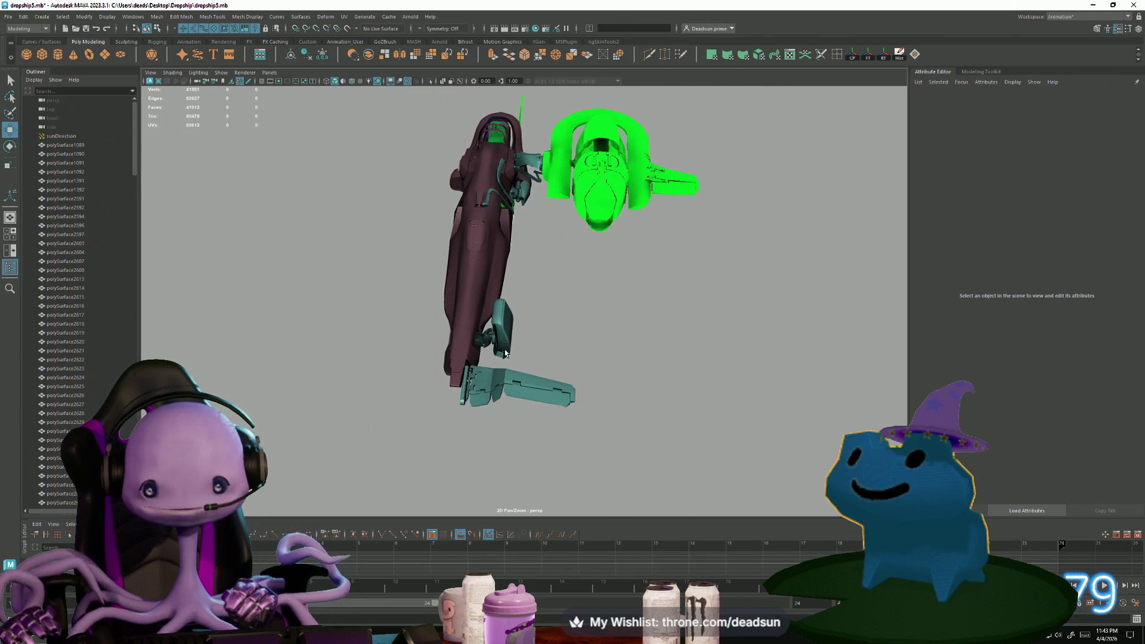
pyautogui.moveTo(515, 293)
pyautogui.keyDown('alt'); pyautogui.mouseDown()
pyautogui.moveTo(529, 317)
pyautogui.moveTo(337, 282)
pyautogui.moveTo(403, 351)
pyautogui.mouseUp(); pyautogui.keyUp('alt')
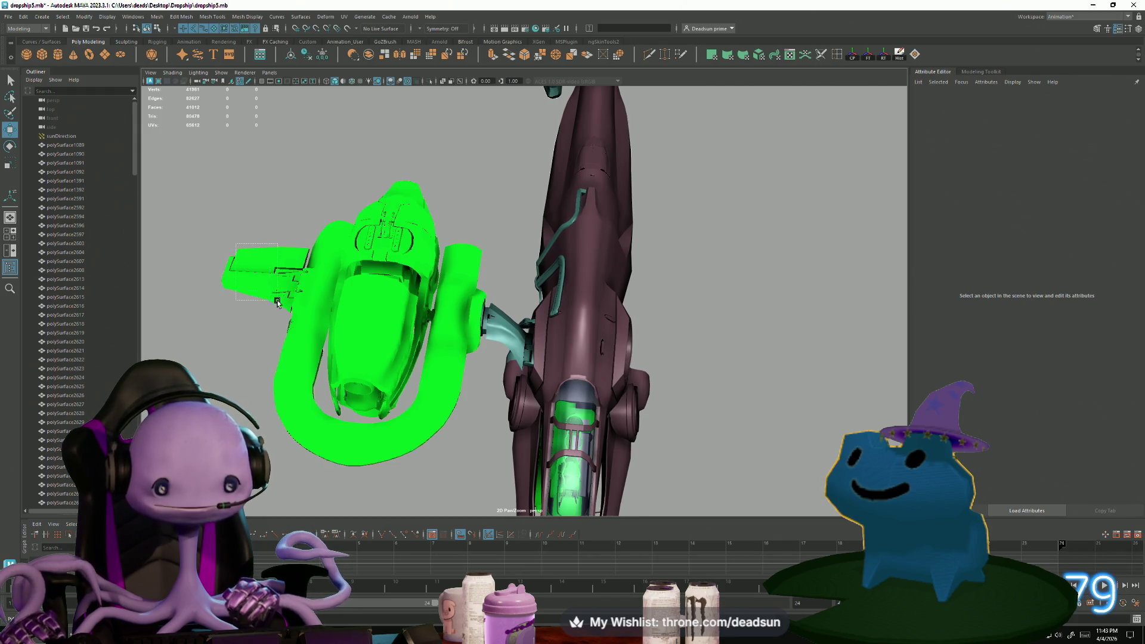
pyautogui.moveTo(278, 302); pyautogui.dragTo(282, 307)
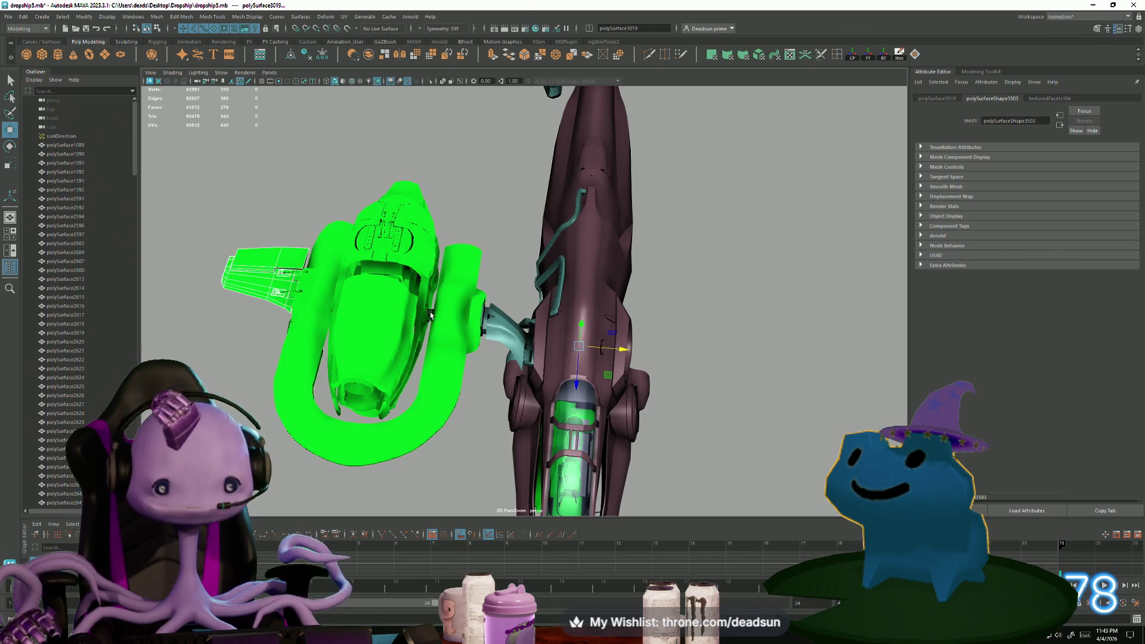
pyautogui.keyDown('alt'); pyautogui.moveTo(531, 316); pyautogui.dragTo(510, 337); pyautogui.keyUp('alt')
pyautogui.keyDown('alt'); pyautogui.moveTo(408, 322); pyautogui.dragTo(567, 316); pyautogui.keyUp('alt')
pyautogui.scroll(3, 665, 365)
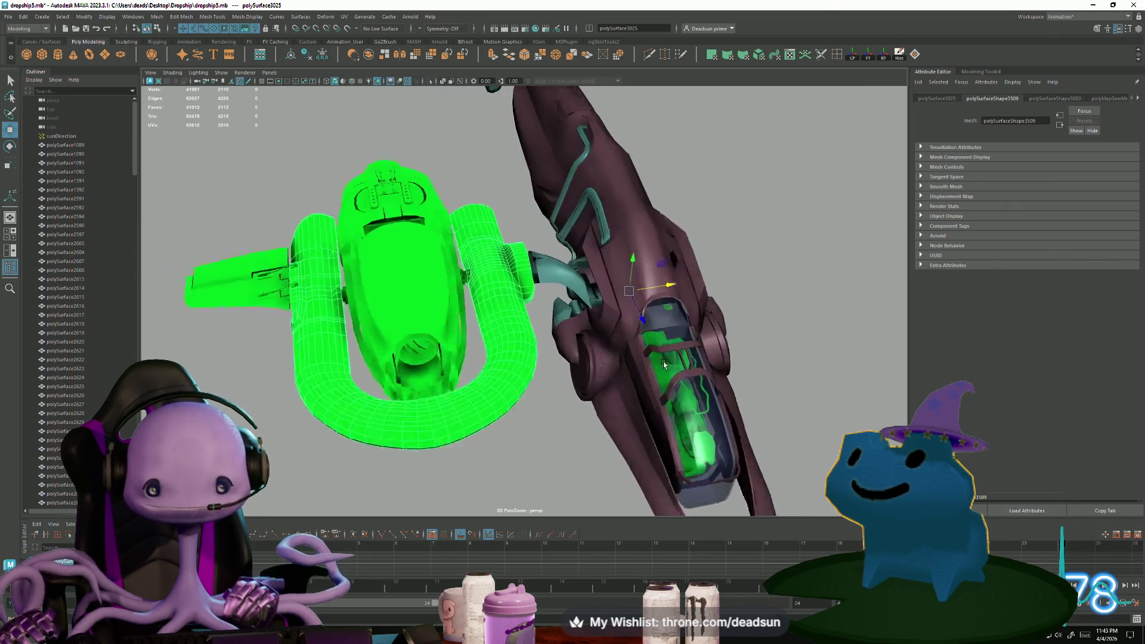
pyautogui.click(641, 212)
pyautogui.moveTo(641, 212)
pyautogui.keyDown('alt'); pyautogui.mouseDown()
pyautogui.moveTo(595, 324)
pyautogui.moveTo(616, 307)
pyautogui.mouseUp(); pyautogui.keyUp('alt')
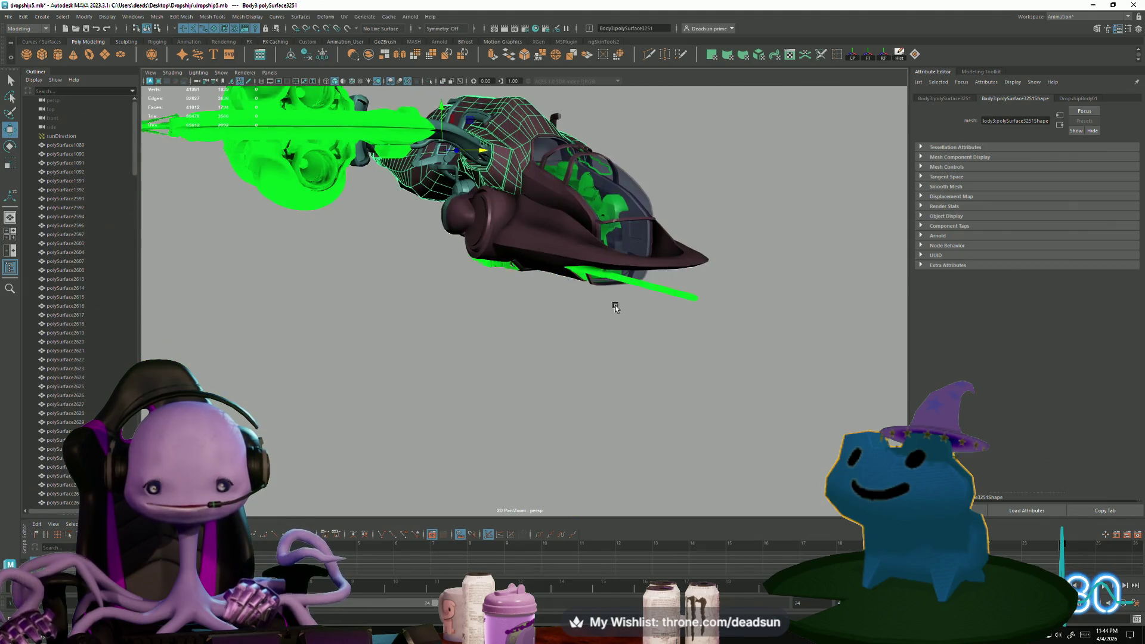
pyautogui.moveTo(499, 321)
pyautogui.keyDown('alt'); pyautogui.mouseDown()
pyautogui.moveTo(463, 386)
pyautogui.moveTo(391, 365)
pyautogui.moveTo(370, 393)
pyautogui.moveTo(420, 310)
pyautogui.moveTo(438, 239)
pyautogui.mouseUp(); pyautogui.keyUp('alt')
pyautogui.click(383, 382)
pyautogui.click(438, 235)
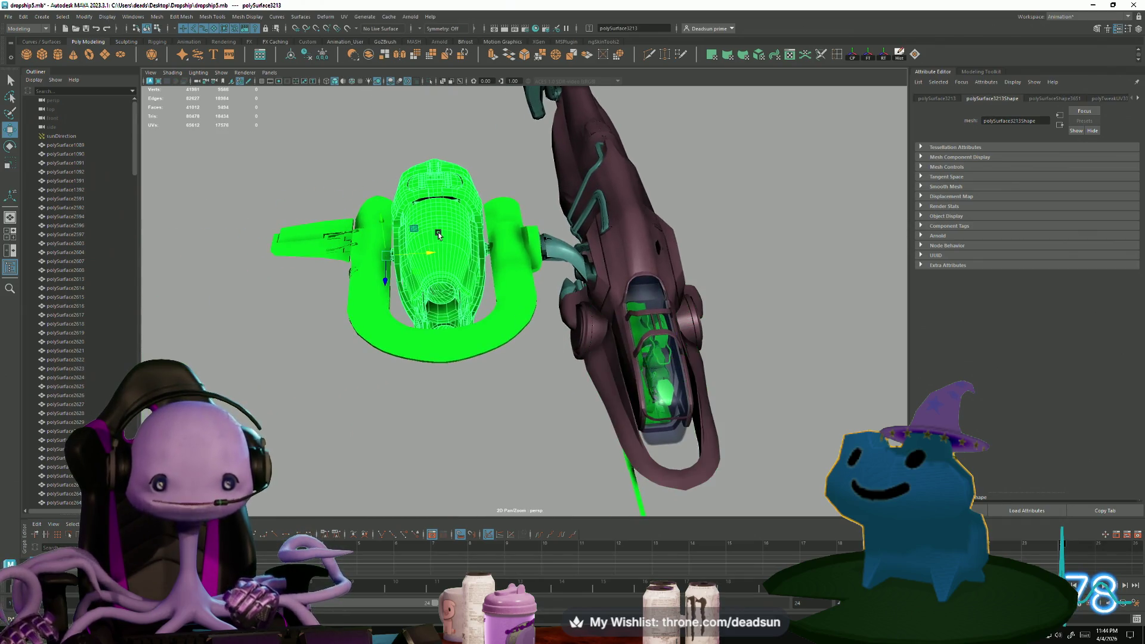
pyautogui.moveTo(467, 342)
pyautogui.keyDown('alt'); pyautogui.mouseDown()
pyautogui.moveTo(559, 358)
pyautogui.moveTo(485, 379)
pyautogui.mouseUp(); pyautogui.keyUp('alt')
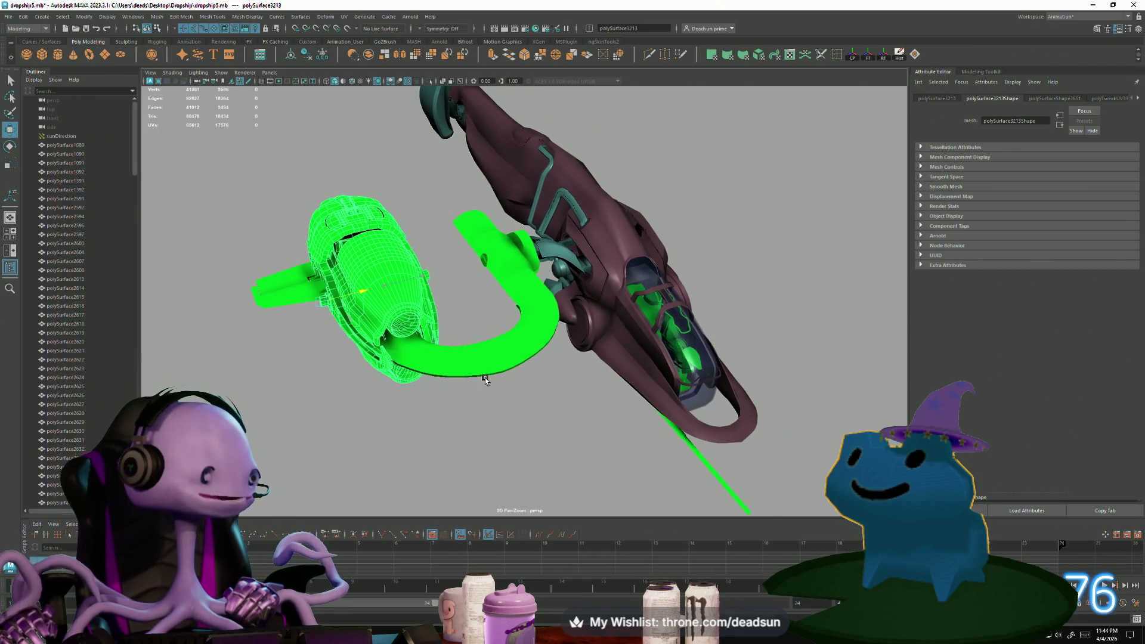
pyautogui.hotkey('ctrl', 'z')
pyautogui.click(382, 395)
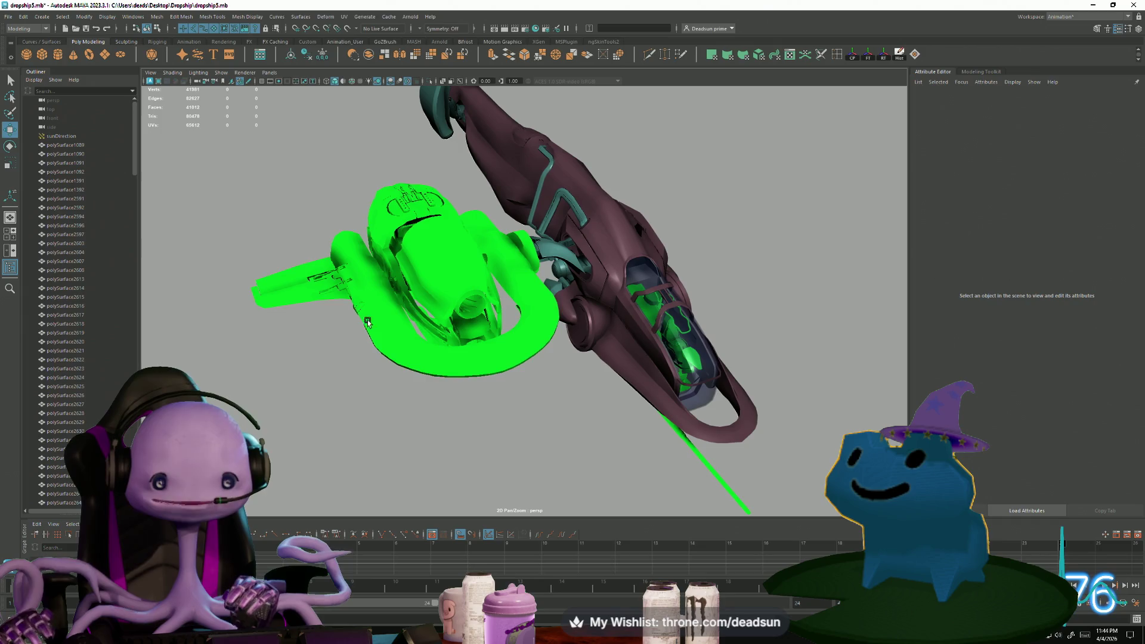
pyautogui.moveTo(368, 322)
pyautogui.keyDown('alt'); pyautogui.mouseDown()
pyautogui.moveTo(462, 378)
pyautogui.moveTo(453, 361)
pyautogui.moveTo(409, 328)
pyautogui.moveTo(443, 386)
pyautogui.mouseUp(); pyautogui.keyUp('alt')
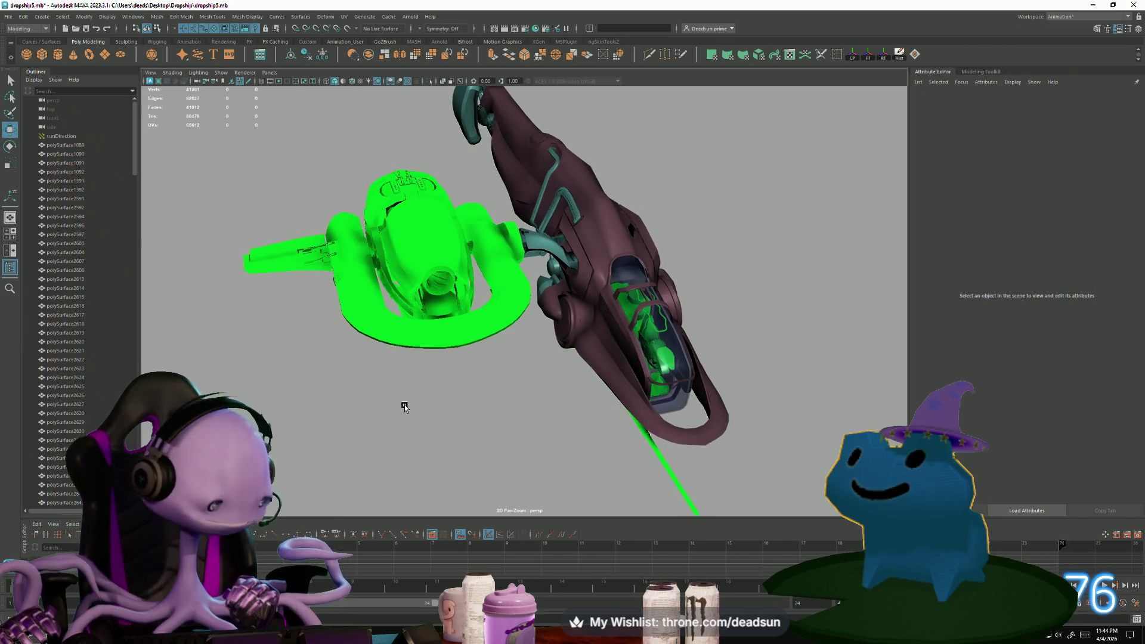
pyautogui.moveTo(419, 408)
pyautogui.keyDown('alt'); pyautogui.mouseDown()
pyautogui.moveTo(409, 373)
pyautogui.moveTo(424, 401)
pyautogui.moveTo(406, 396)
pyautogui.moveTo(464, 379)
pyautogui.moveTo(416, 398)
pyautogui.moveTo(501, 404)
pyautogui.moveTo(463, 401)
pyautogui.moveTo(585, 360)
pyautogui.moveTo(558, 373)
pyautogui.mouseUp(); pyautogui.keyUp('alt')
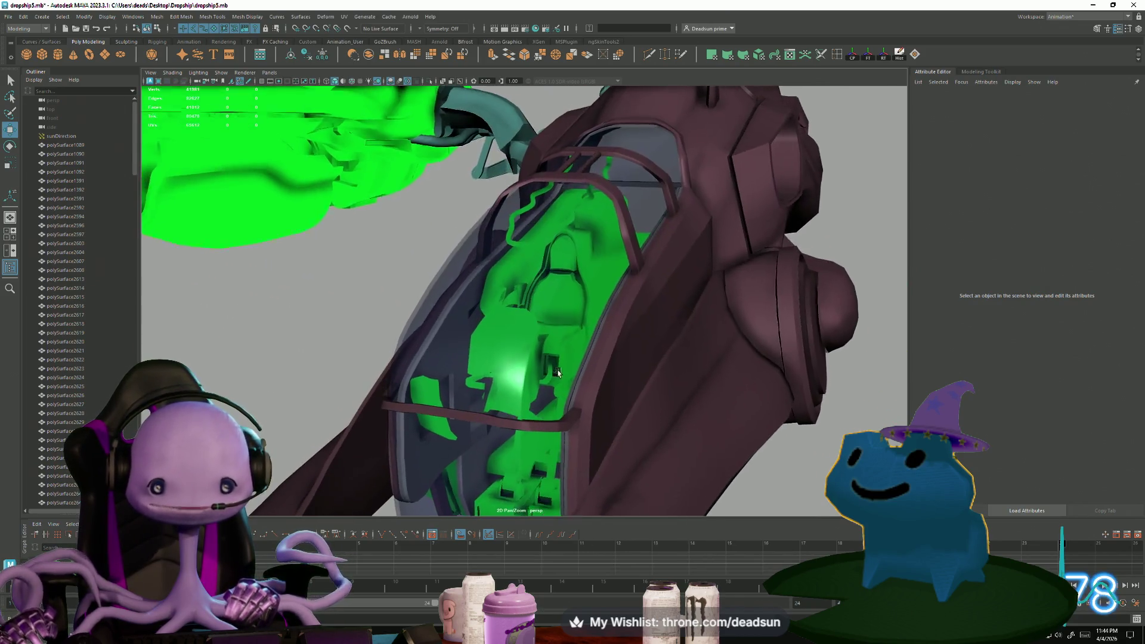
pyautogui.keyDown('alt'); pyautogui.moveTo(558, 373); pyautogui.dragTo(679, 385, button='right'); pyautogui.keyUp('alt')
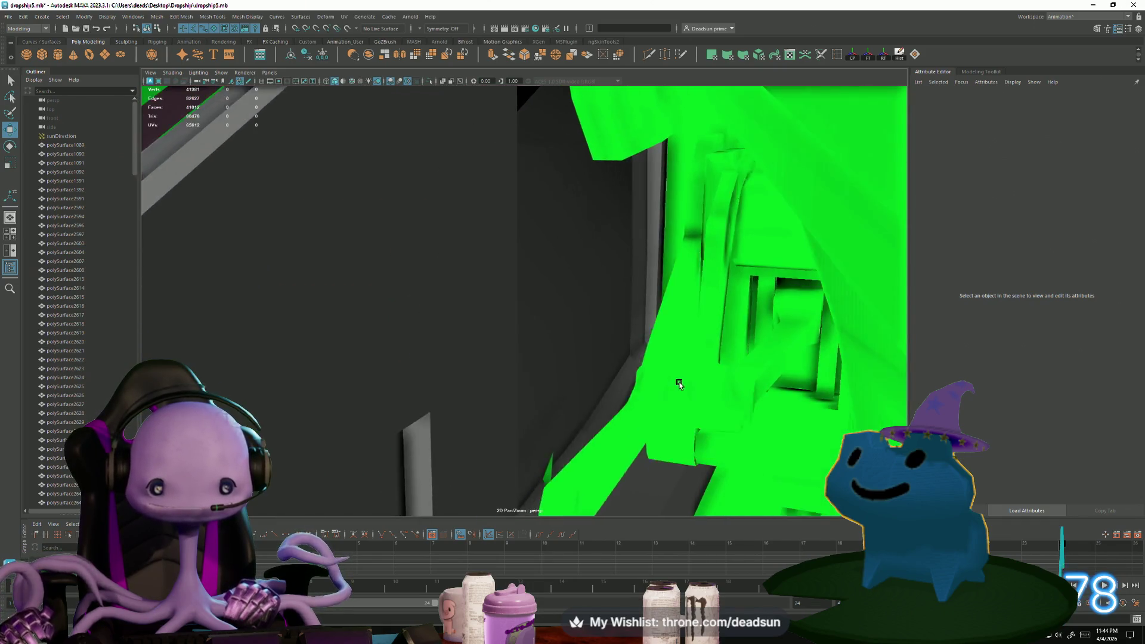
pyautogui.click(498, 324)
pyautogui.press('f')
pyautogui.moveTo(499, 324)
pyautogui.keyDown('alt'); pyautogui.mouseDown()
pyautogui.moveTo(505, 382)
pyautogui.moveTo(519, 365)
pyautogui.moveTo(514, 340)
pyautogui.moveTo(483, 340)
pyautogui.moveTo(515, 309)
pyautogui.moveTo(433, 410)
pyautogui.moveTo(478, 415)
pyautogui.moveTo(481, 406)
pyautogui.moveTo(476, 418)
pyautogui.mouseUp(); pyautogui.keyUp('alt')
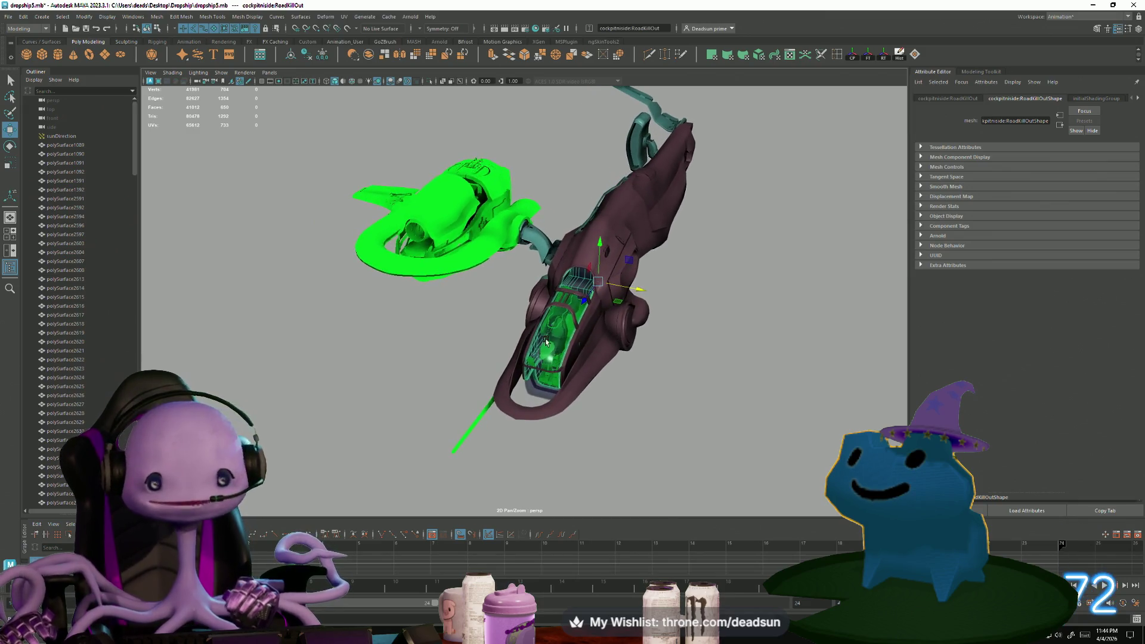
pyautogui.click(668, 418)
pyautogui.keyDown('alt'); pyautogui.moveTo(667, 418); pyautogui.dragTo(445, 380, button='right'); pyautogui.keyUp('alt')
pyautogui.keyDown('alt'); pyautogui.moveTo(519, 415); pyautogui.dragTo(393, 324, button='right'); pyautogui.keyUp('alt')
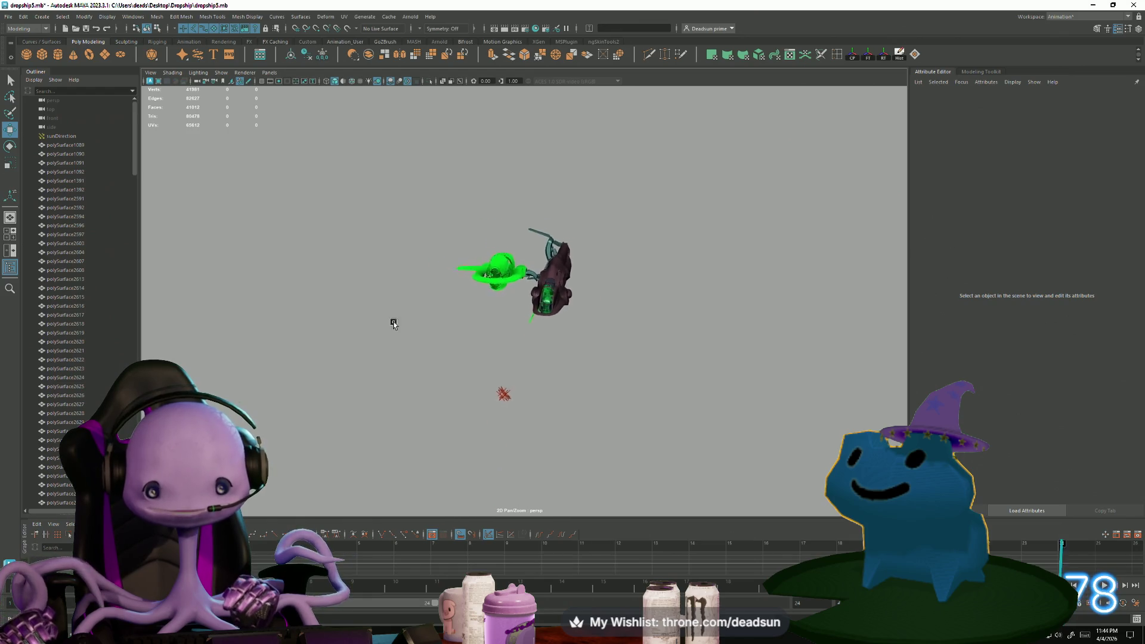
pyautogui.click(546, 295)
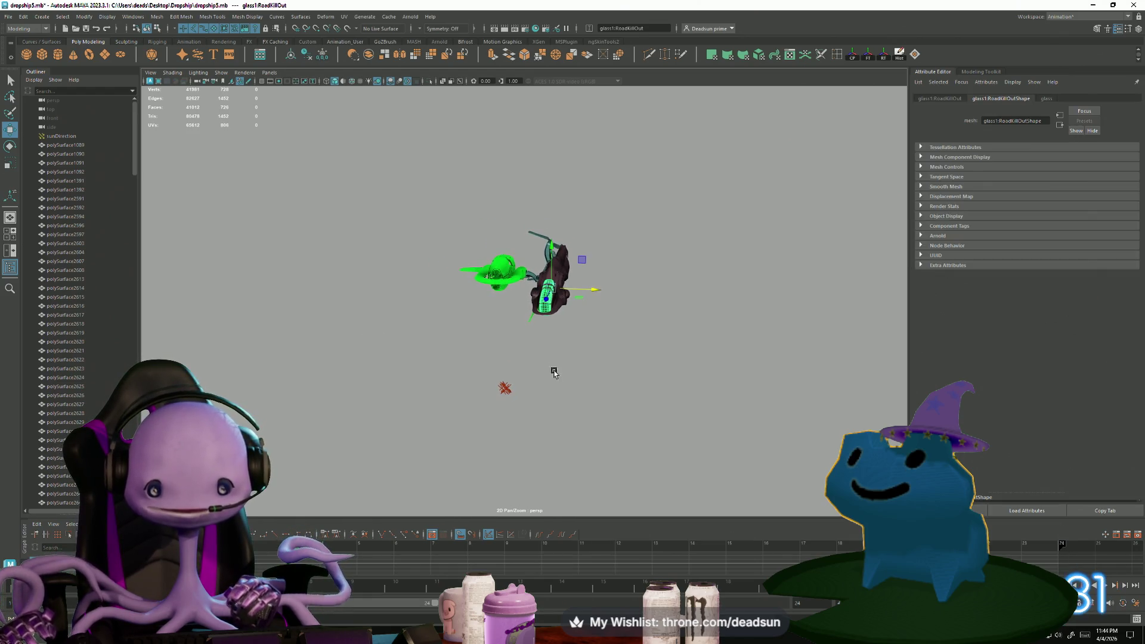
# Inspect the canopy's glass1 material settings, then deselect it and zoom in beside the cockpit
pyautogui.click(1047, 99)
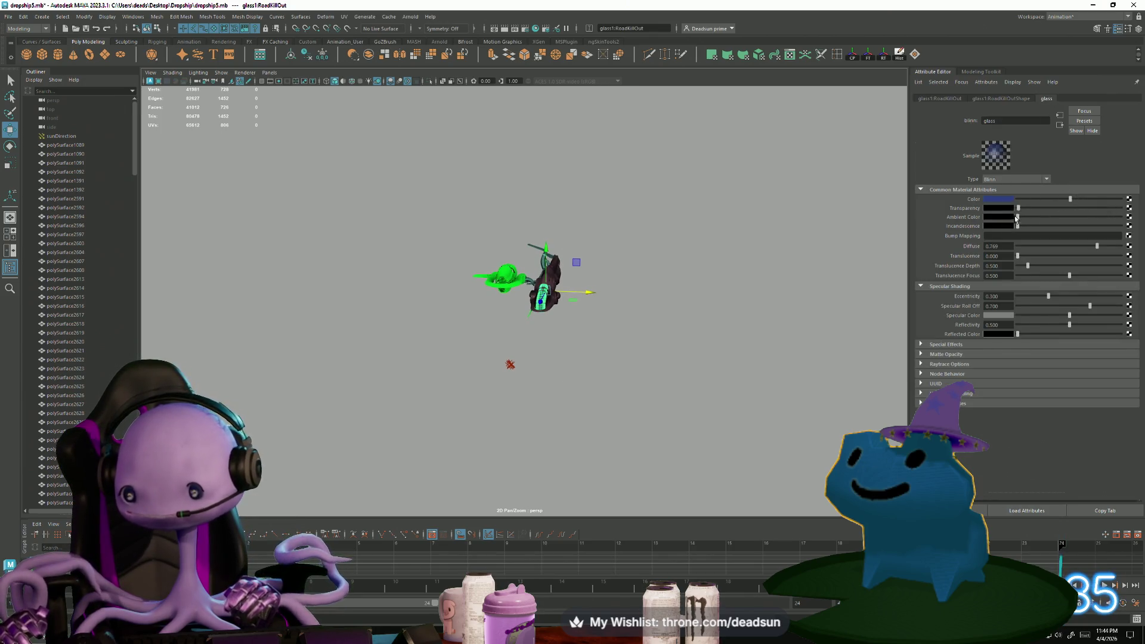
pyautogui.click(588, 421)
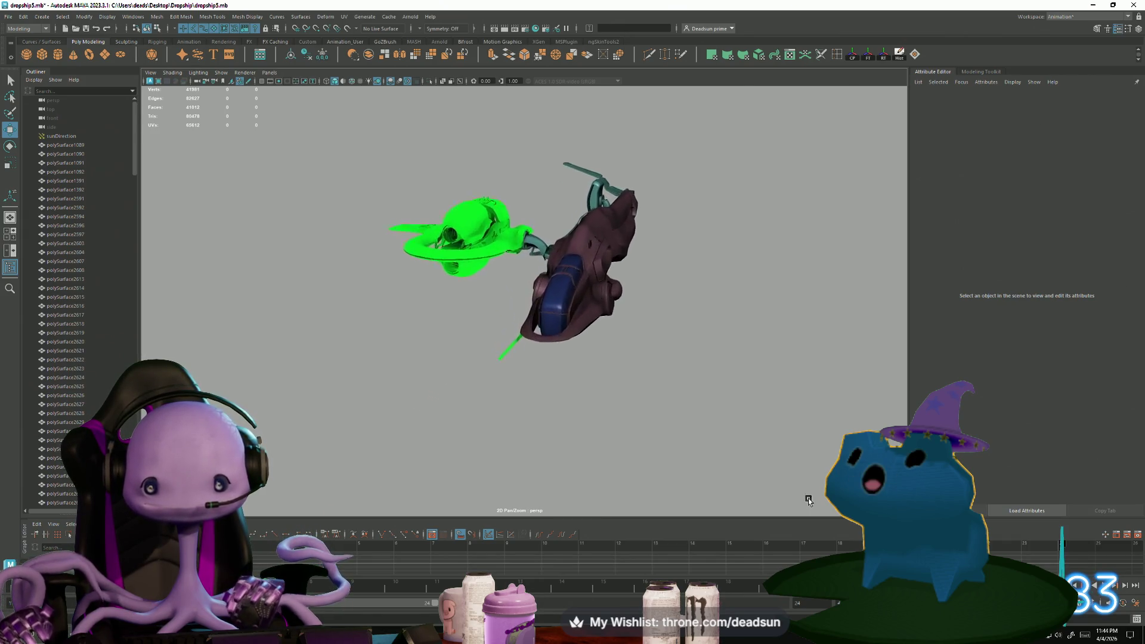
pyautogui.scroll(-3, 606, 425)
pyautogui.hotkey('ctrl', 'z')
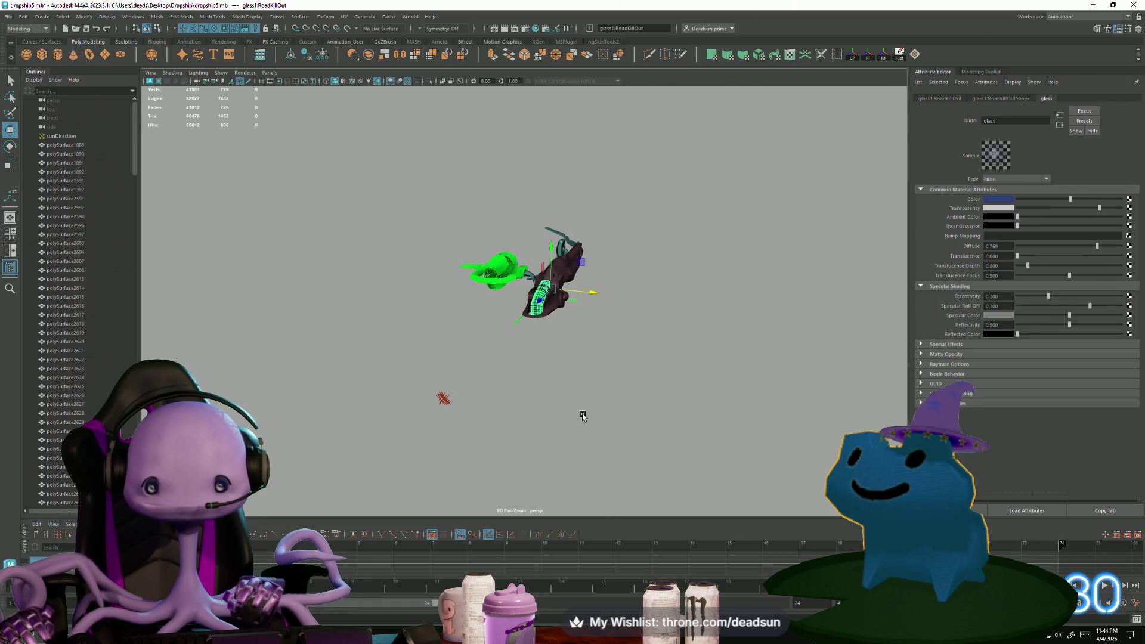
pyautogui.click(583, 416)
pyautogui.moveTo(616, 437)
pyautogui.keyDown('alt'); pyautogui.mouseDown()
pyautogui.moveTo(596, 447)
pyautogui.moveTo(724, 525)
pyautogui.mouseUp(); pyautogui.keyUp('alt')
# Orbit from a full view of the dropship in close behind the cockpit's green seat
pyautogui.scroll(10, 596, 447)
pyautogui.scroll(-10, 724, 525)
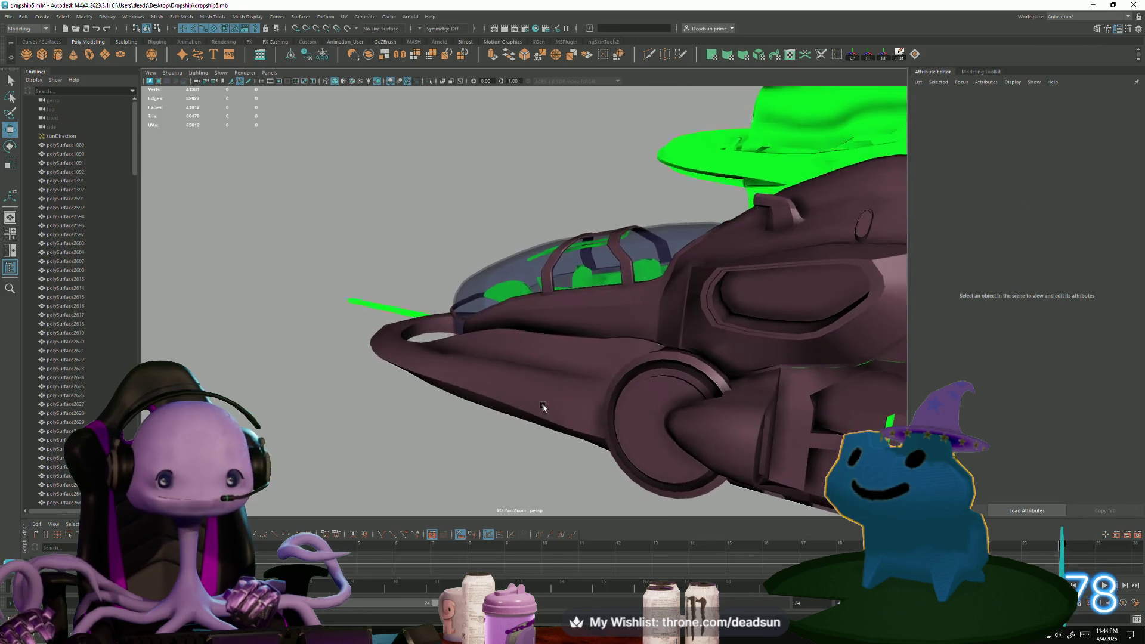
pyautogui.moveTo(566, 435)
pyautogui.keyDown('alt'); pyautogui.mouseDown()
pyautogui.moveTo(418, 350)
pyautogui.moveTo(433, 351)
pyautogui.mouseUp(); pyautogui.keyUp('alt')
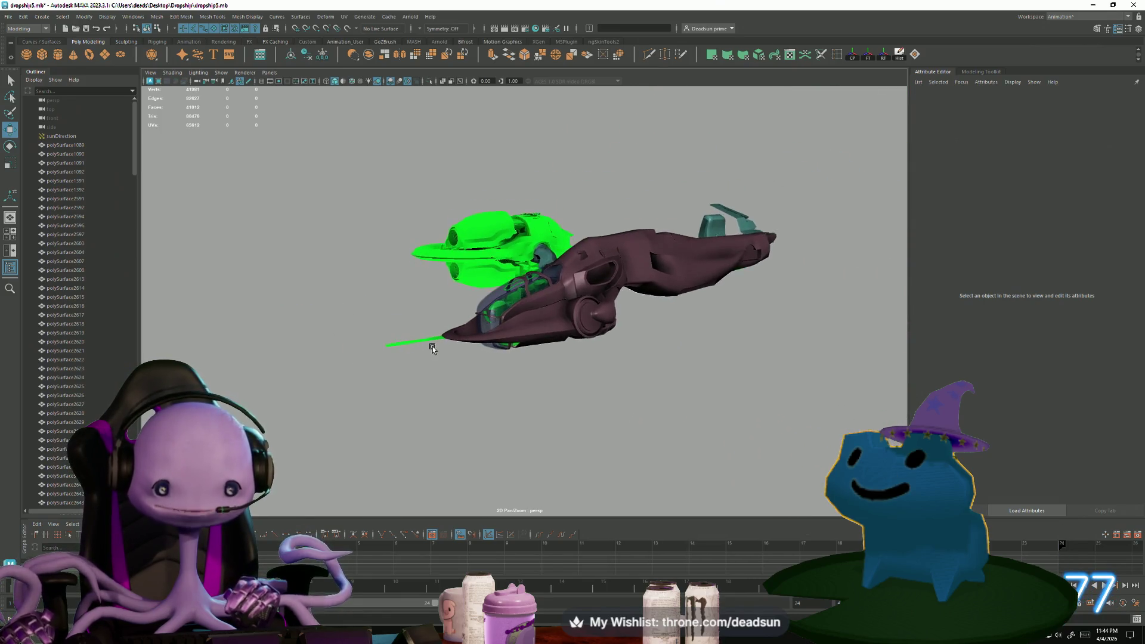
pyautogui.moveTo(569, 432)
pyautogui.keyDown('alt'); pyautogui.mouseDown()
pyautogui.moveTo(425, 396)
pyautogui.moveTo(463, 410)
pyautogui.mouseUp(); pyautogui.keyUp('alt')
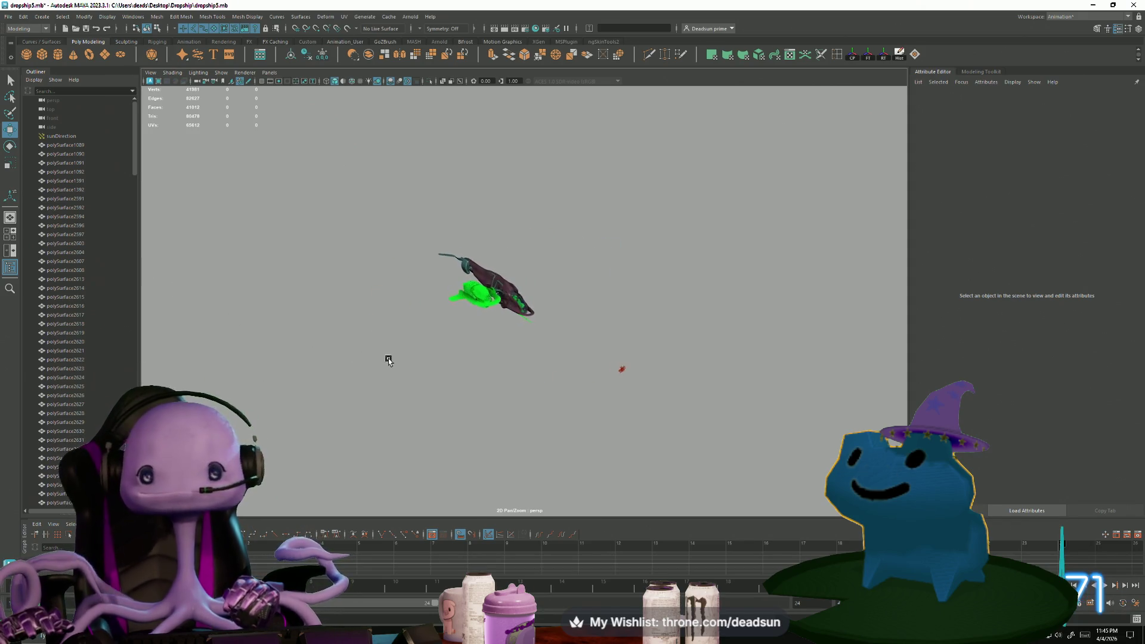
pyautogui.moveTo(302, 352)
pyautogui.keyDown('alt'); pyautogui.mouseDown(button='right')
pyautogui.moveTo(486, 380)
pyautogui.moveTo(475, 424)
pyautogui.moveTo(557, 436)
pyautogui.moveTo(638, 495)
pyautogui.mouseUp(button='right'); pyautogui.keyUp('alt')
pyautogui.moveTo(637, 494)
pyautogui.keyDown('alt'); pyautogui.mouseDown()
pyautogui.moveTo(578, 422)
pyautogui.moveTo(576, 392)
pyautogui.moveTo(549, 423)
pyautogui.moveTo(569, 454)
pyautogui.moveTo(589, 407)
pyautogui.moveTo(566, 452)
pyautogui.mouseUp(); pyautogui.keyUp('alt')
# Select the green seat, the curved strip beside it and the glass canopy to inspect them
pyautogui.click(575, 392)
pyautogui.click(539, 437)
pyautogui.moveTo(486, 434)
pyautogui.keyDown('alt'); pyautogui.mouseDown()
pyautogui.moveTo(512, 410)
pyautogui.moveTo(580, 443)
pyautogui.moveTo(618, 404)
pyautogui.moveTo(605, 437)
pyautogui.moveTo(590, 439)
pyautogui.moveTo(611, 416)
pyautogui.mouseUp(); pyautogui.keyUp('alt')
pyautogui.click(596, 217)
pyautogui.click(527, 402)
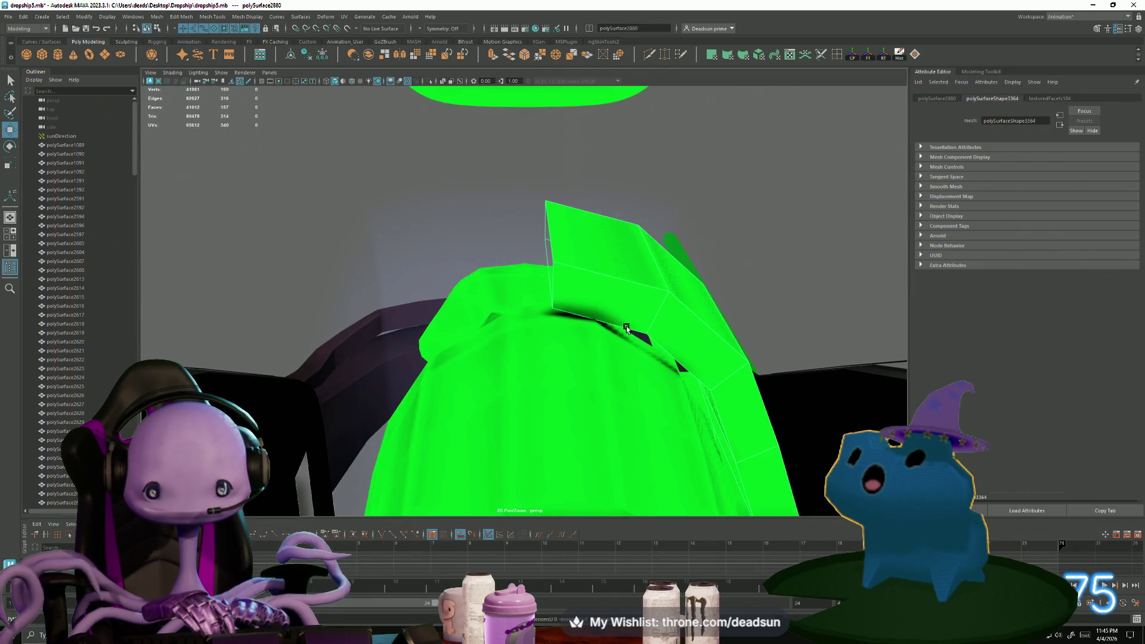
# Pull back over the cockpit, clear the selection, and bring the ship10Bridge window forward
pyautogui.moveTo(627, 328)
pyautogui.keyDown('alt'); pyautogui.mouseDown()
pyautogui.moveTo(410, 356)
pyautogui.moveTo(404, 386)
pyautogui.moveTo(397, 373)
pyautogui.moveTo(386, 384)
pyautogui.moveTo(419, 401)
pyautogui.moveTo(535, 365)
pyautogui.moveTo(455, 388)
pyautogui.moveTo(453, 409)
pyautogui.moveTo(508, 413)
pyautogui.moveTo(416, 393)
pyautogui.mouseUp(); pyautogui.keyUp('alt')
pyautogui.scroll(-5, 416, 351)
pyautogui.click(410, 378)
pyautogui.keyDown('alt'); pyautogui.moveTo(460, 442); pyautogui.dragTo(516, 474, button='right'); pyautogui.keyUp('alt')
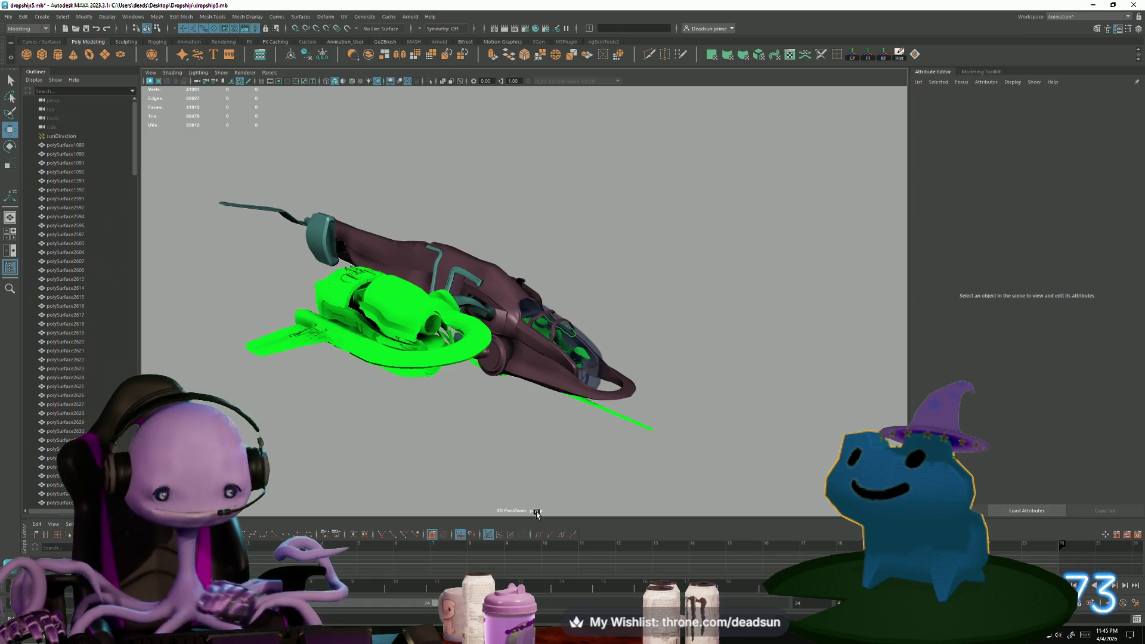
pyautogui.click(316, 594)
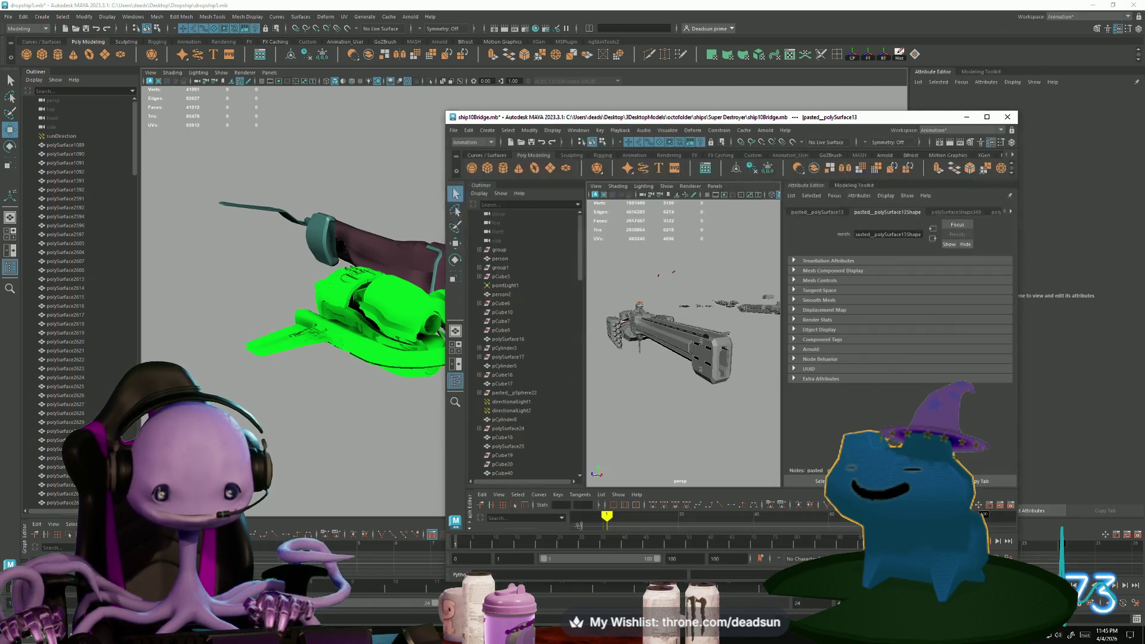
# Maximize the ship10Bridge window and orbit out to reveal the drone-like ship and others
pyautogui.click(987, 117)
pyautogui.scroll(-5, 638, 416)
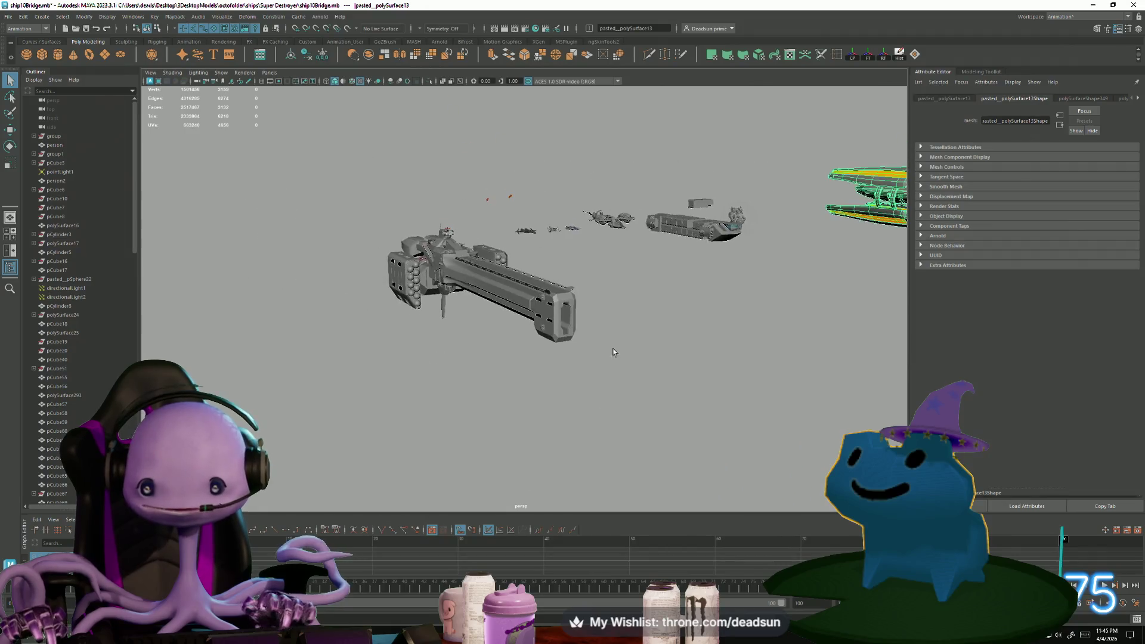
pyautogui.moveTo(638, 417)
pyautogui.keyDown('alt'); pyautogui.mouseDown()
pyautogui.moveTo(727, 445)
pyautogui.moveTo(554, 385)
pyautogui.moveTo(560, 411)
pyautogui.mouseUp(); pyautogui.keyUp('alt')
pyautogui.moveTo(560, 411)
pyautogui.keyDown('alt'); pyautogui.mouseDown()
pyautogui.moveTo(472, 459)
pyautogui.moveTo(401, 453)
pyautogui.moveTo(414, 449)
pyautogui.moveTo(421, 394)
pyautogui.mouseUp(); pyautogui.keyUp('alt')
pyautogui.scroll(5, 434, 439)
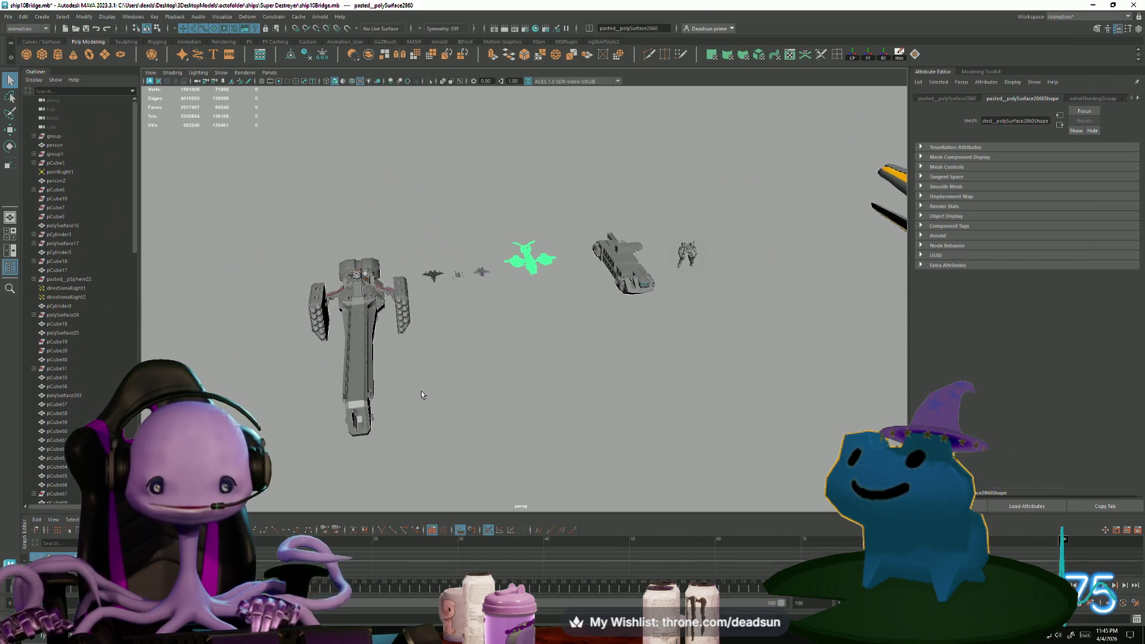
pyautogui.click(707, 217)
# Select the destroyer and orbit it to horizontal, front and front-right views
pyautogui.keyDown('alt'); pyautogui.moveTo(246, 251); pyautogui.dragTo(295, 293); pyautogui.keyUp('alt')
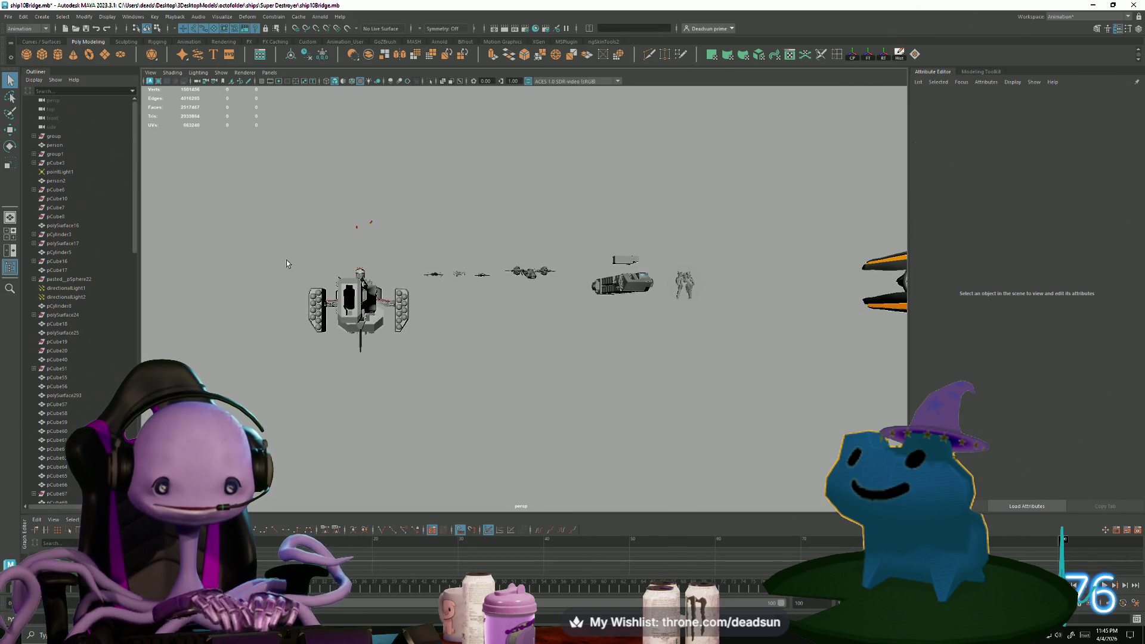
pyautogui.moveTo(409, 380)
pyautogui.mouseDown()
pyautogui.moveTo(331, 422)
pyautogui.moveTo(392, 437)
pyautogui.moveTo(395, 427)
pyautogui.mouseUp()
pyautogui.click(331, 422)
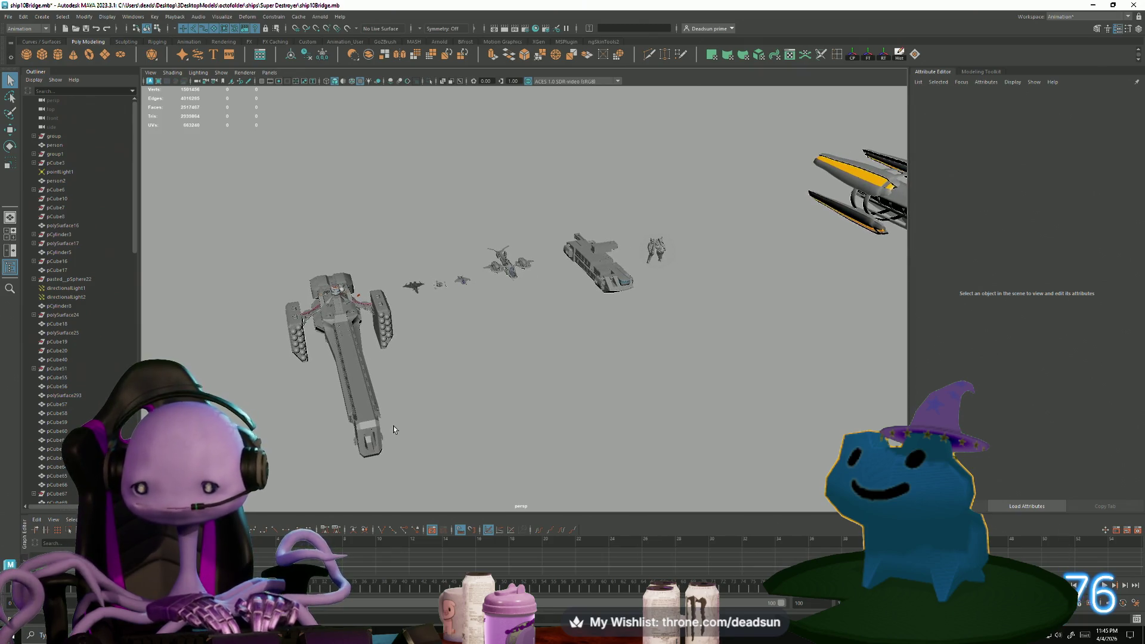
pyautogui.scroll(2, 507, 355)
pyautogui.scroll(2, 525, 327)
pyautogui.click(484, 222)
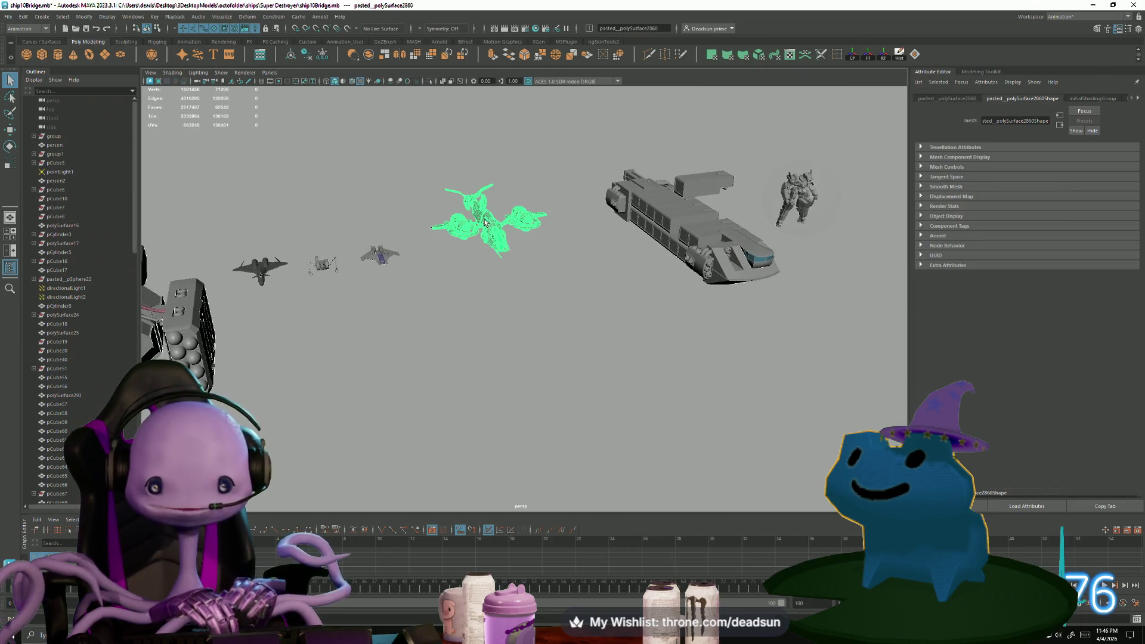
pyautogui.click(704, 222)
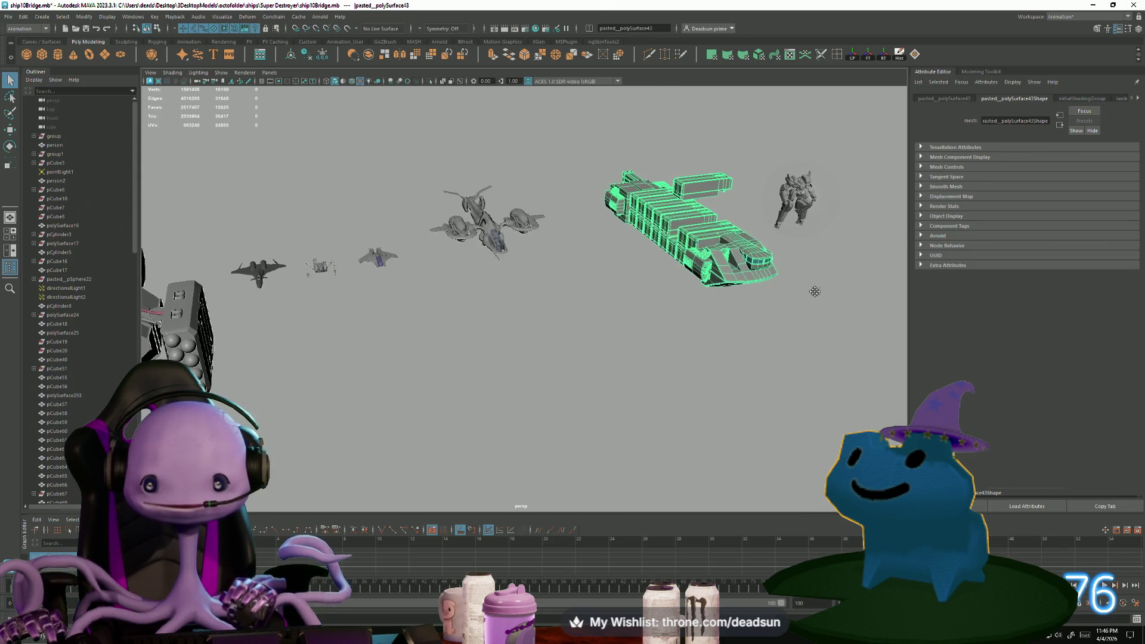
pyautogui.moveTo(704, 222)
pyautogui.keyDown('alt'); pyautogui.mouseDown()
pyautogui.moveTo(502, 314)
pyautogui.moveTo(610, 307)
pyautogui.moveTo(466, 393)
pyautogui.mouseUp(); pyautogui.keyUp('alt')
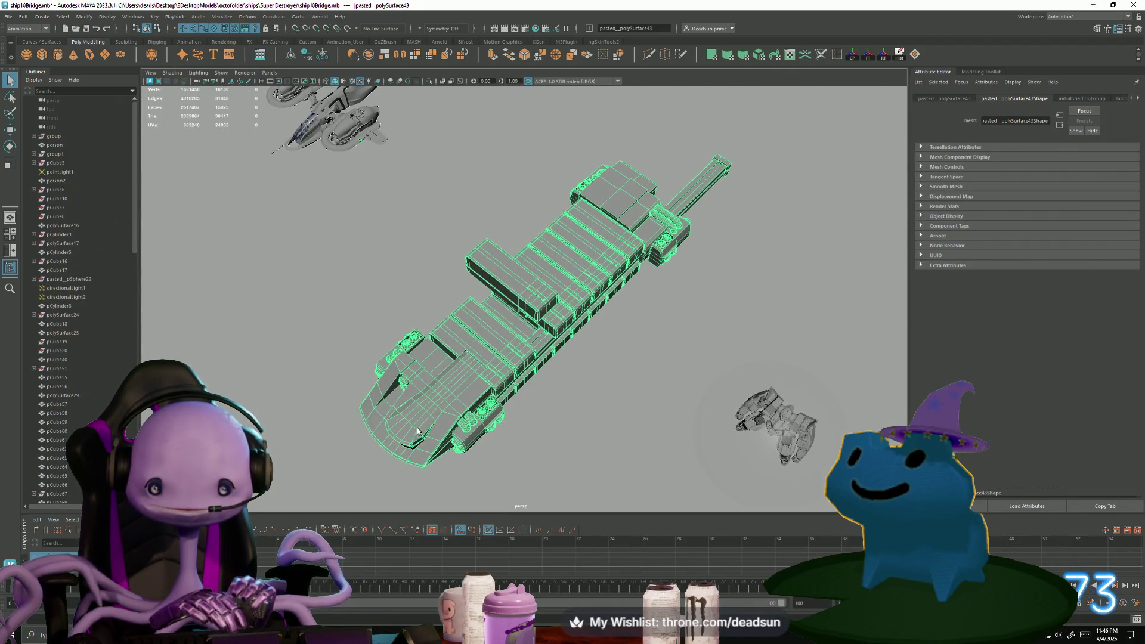
pyautogui.moveTo(417, 428)
pyautogui.keyDown('alt'); pyautogui.mouseDown()
pyautogui.moveTo(447, 396)
pyautogui.moveTo(401, 414)
pyautogui.moveTo(427, 403)
pyautogui.mouseUp(); pyautogui.keyUp('alt')
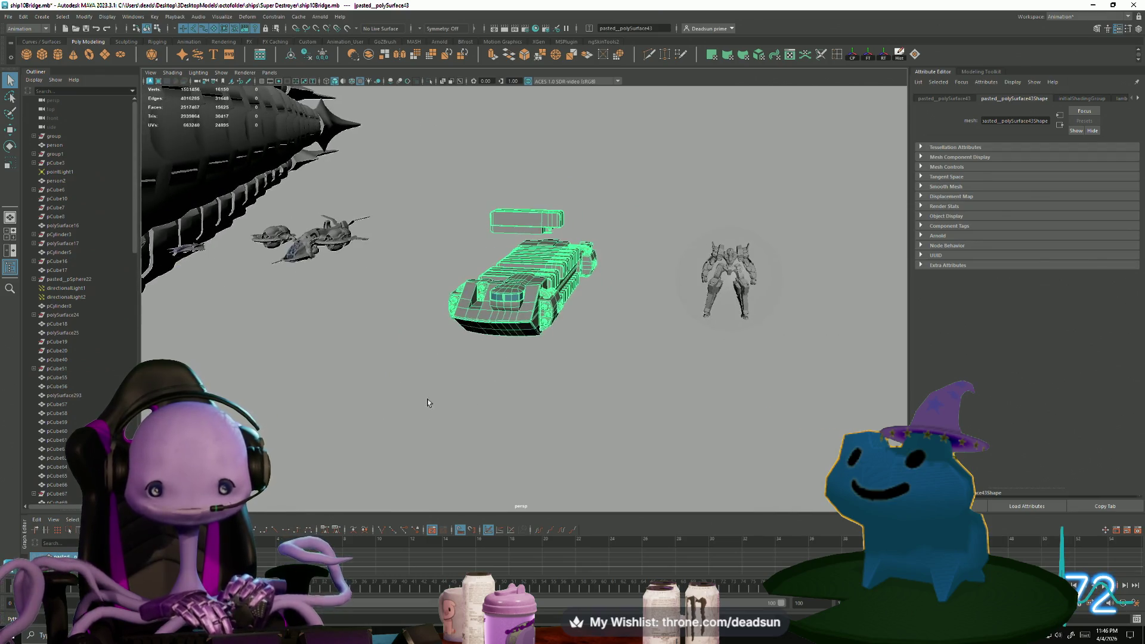
pyautogui.keyDown('alt'); pyautogui.moveTo(432, 405); pyautogui.dragTo(316, 374, button='right'); pyautogui.keyUp('alt')
pyautogui.moveTo(317, 374)
pyautogui.keyDown('alt'); pyautogui.mouseDown()
pyautogui.moveTo(366, 360)
pyautogui.moveTo(585, 437)
pyautogui.moveTo(694, 412)
pyautogui.mouseUp(); pyautogui.keyUp('alt')
pyautogui.click(570, 397)
# Orbit from a long side view of the destroyer's hull to a front view with the mech
pyautogui.scroll(10, 570, 397)
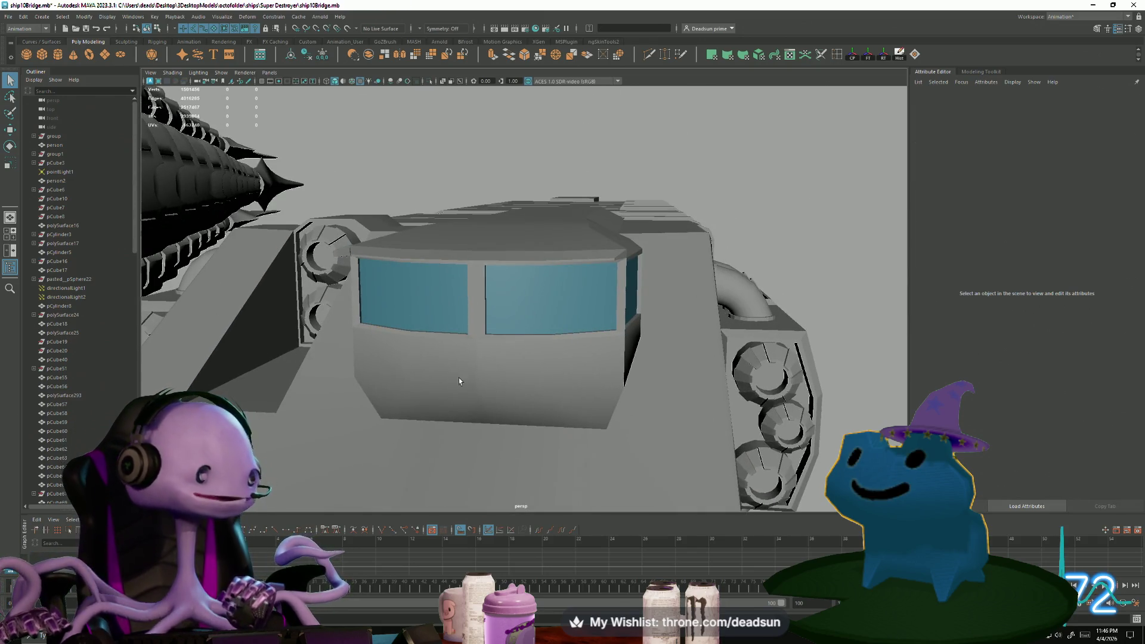
pyautogui.scroll(-8, 475, 304)
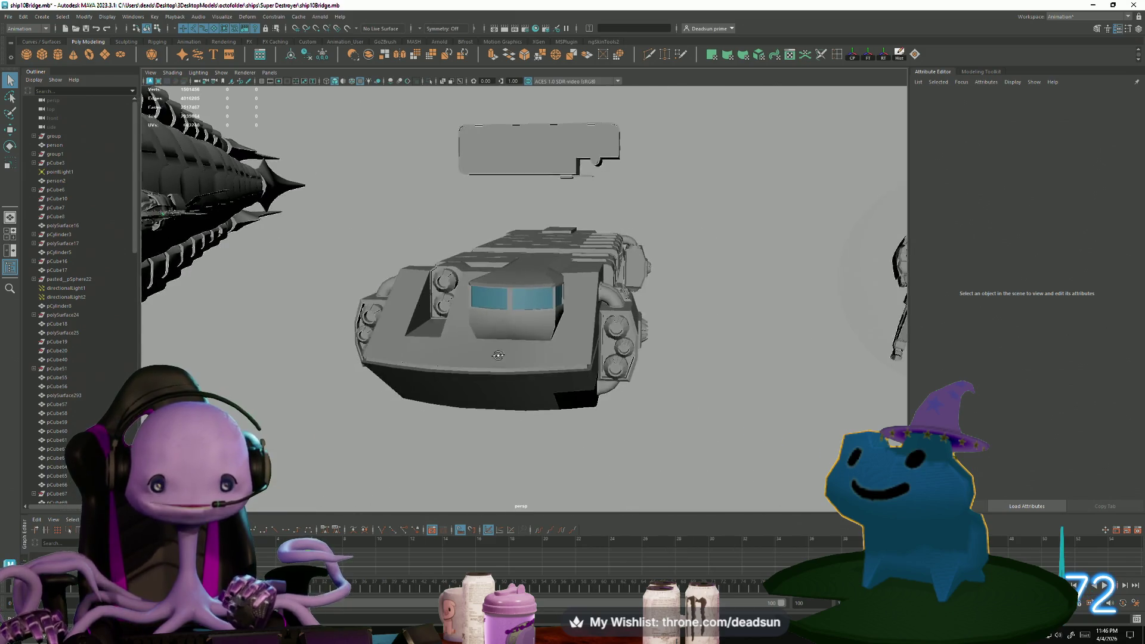
pyautogui.moveTo(477, 358)
pyautogui.keyDown('alt'); pyautogui.mouseDown()
pyautogui.moveTo(445, 372)
pyautogui.moveTo(504, 396)
pyautogui.mouseUp(); pyautogui.keyUp('alt')
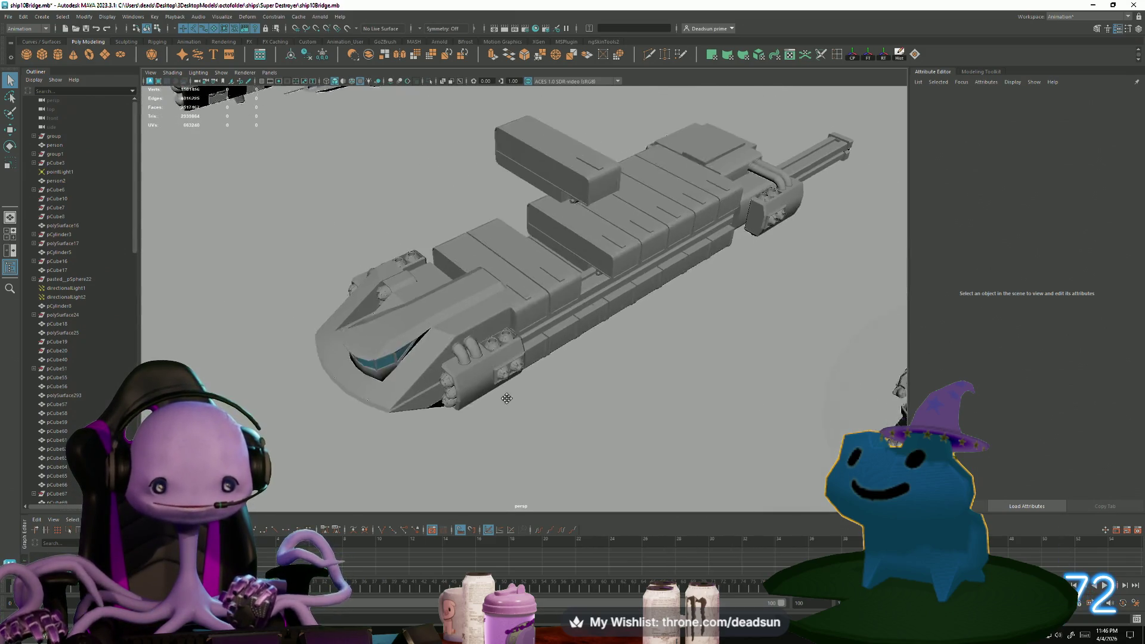
pyautogui.keyDown('alt'); pyautogui.moveTo(503, 396); pyautogui.dragTo(402, 402, button='right'); pyautogui.keyUp('alt')
pyautogui.keyDown('alt'); pyautogui.moveTo(401, 401); pyautogui.dragTo(448, 387); pyautogui.keyUp('alt')
pyautogui.scroll(5, 375, 298)
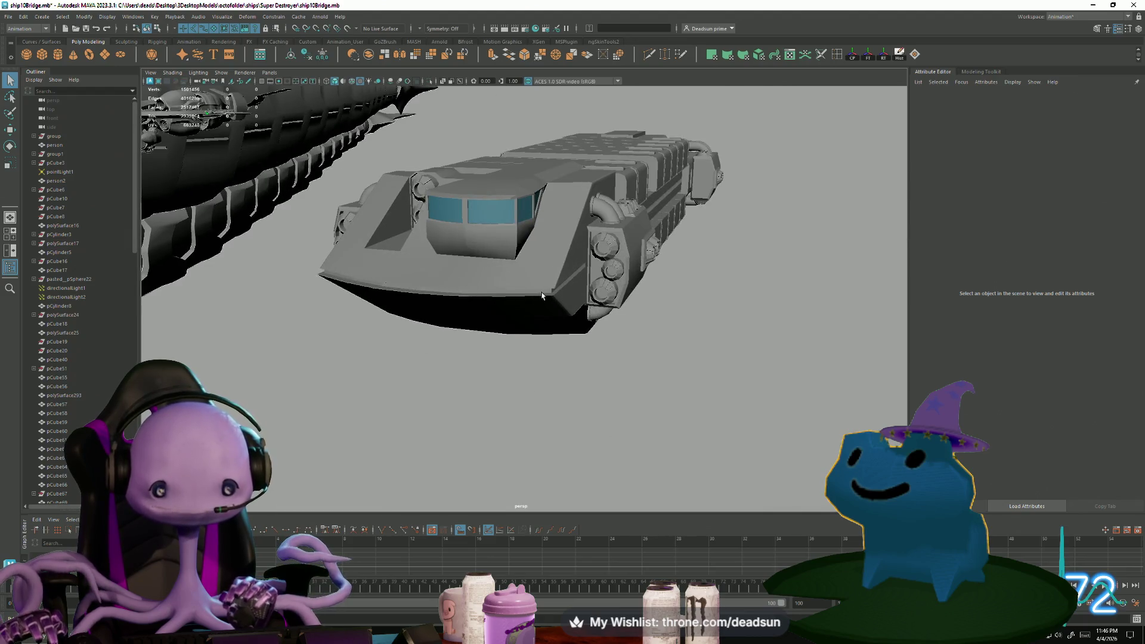
# Pull back to a wide, distant view of the fleet, briefly selecting the large ship
pyautogui.moveTo(541, 295)
pyautogui.keyDown('alt'); pyautogui.mouseDown()
pyautogui.moveTo(373, 373)
pyautogui.moveTo(388, 394)
pyautogui.moveTo(373, 435)
pyautogui.moveTo(427, 448)
pyautogui.moveTo(378, 450)
pyautogui.moveTo(391, 468)
pyautogui.moveTo(435, 427)
pyautogui.moveTo(792, 368)
pyautogui.moveTo(690, 332)
pyautogui.moveTo(412, 389)
pyautogui.moveTo(699, 296)
pyautogui.moveTo(575, 365)
pyautogui.moveTo(503, 327)
pyautogui.moveTo(504, 339)
pyautogui.moveTo(547, 354)
pyautogui.moveTo(395, 391)
pyautogui.moveTo(238, 263)
pyautogui.moveTo(446, 284)
pyautogui.mouseUp(); pyautogui.keyUp('alt')
pyautogui.click(398, 268)
pyautogui.click(306, 476)
pyautogui.keyDown('alt'); pyautogui.moveTo(307, 476); pyautogui.dragTo(415, 479); pyautogui.keyUp('alt')
pyautogui.keyDown('alt'); pyautogui.moveTo(594, 468); pyautogui.dragTo(573, 471, button='right'); pyautogui.keyUp('alt')
pyautogui.keyDown('alt'); pyautogui.moveTo(572, 471); pyautogui.dragTo(432, 447); pyautogui.keyUp('alt')
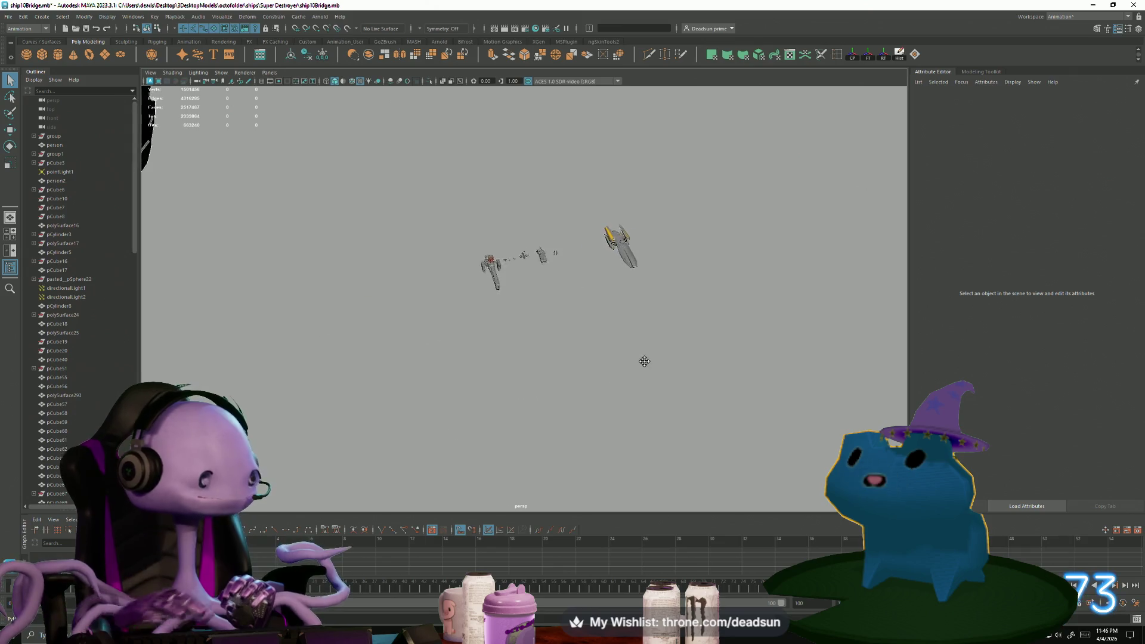
pyautogui.keyDown('alt'); pyautogui.moveTo(581, 304); pyautogui.dragTo(505, 445, button='middle'); pyautogui.keyUp('alt')
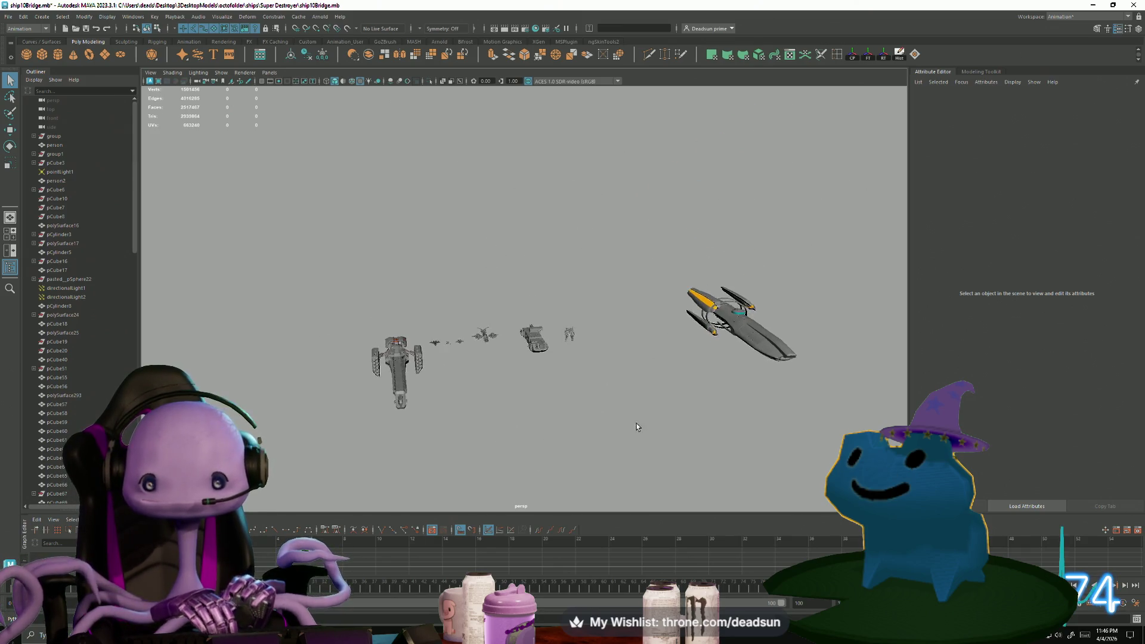
pyautogui.moveTo(524, 225); pyautogui.dragTo(628, 444)
pyautogui.press('f')
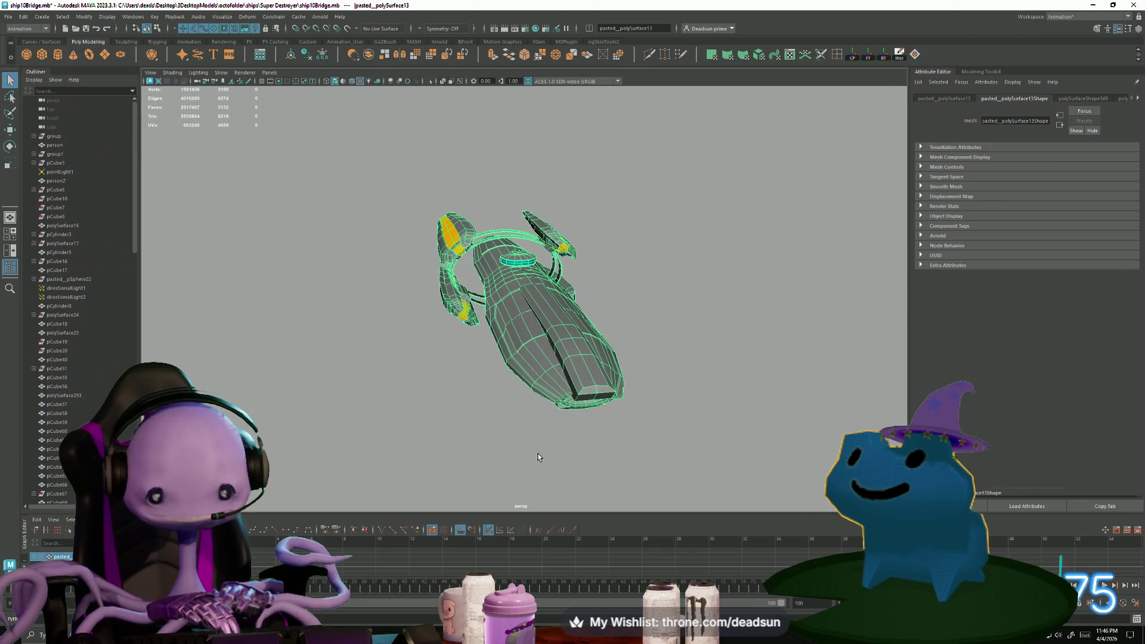
pyautogui.moveTo(434, 456)
pyautogui.keyDown('alt'); pyautogui.mouseDown()
pyautogui.moveTo(453, 435)
pyautogui.moveTo(481, 440)
pyautogui.mouseUp(); pyautogui.keyUp('alt')
pyautogui.click(481, 435)
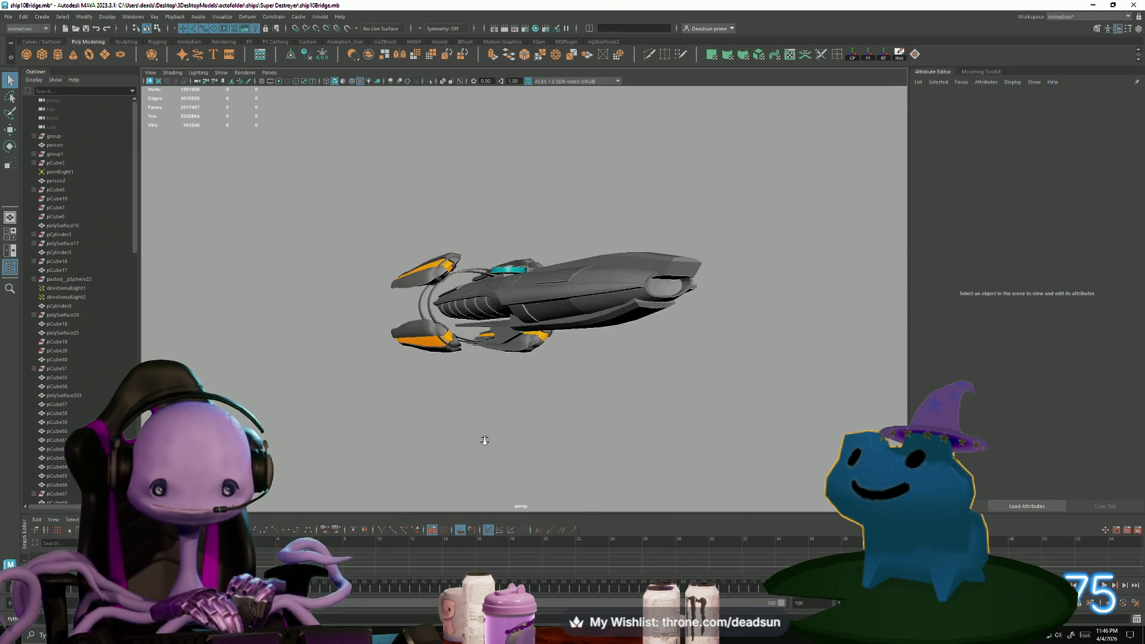
pyautogui.keyDown('alt'); pyautogui.moveTo(481, 439); pyautogui.dragTo(549, 434, button='right'); pyautogui.keyUp('alt')
pyautogui.moveTo(550, 437)
pyautogui.keyDown('alt'); pyautogui.mouseDown()
pyautogui.moveTo(609, 468)
pyautogui.moveTo(637, 444)
pyautogui.moveTo(682, 445)
pyautogui.moveTo(672, 418)
pyautogui.moveTo(677, 452)
pyautogui.moveTo(721, 442)
pyautogui.moveTo(525, 443)
pyautogui.moveTo(549, 434)
pyautogui.mouseUp(); pyautogui.keyUp('alt')
pyautogui.keyDown('alt'); pyautogui.moveTo(549, 435); pyautogui.dragTo(257, 398, button='right'); pyautogui.keyUp('alt')
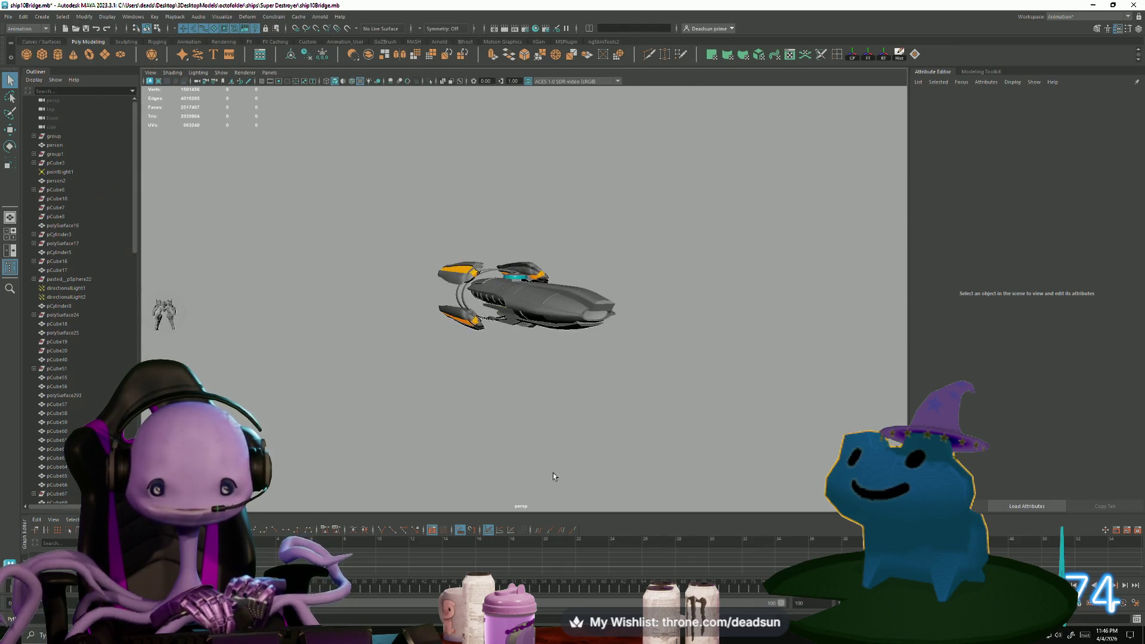
pyautogui.keyDown('alt'); pyautogui.moveTo(410, 447); pyautogui.dragTo(594, 451); pyautogui.keyUp('alt')
pyautogui.moveTo(594, 451)
pyautogui.keyDown('alt'); pyautogui.mouseDown(button='right')
pyautogui.moveTo(521, 404)
pyautogui.moveTo(600, 460)
pyautogui.mouseUp(button='right'); pyautogui.keyUp('alt')
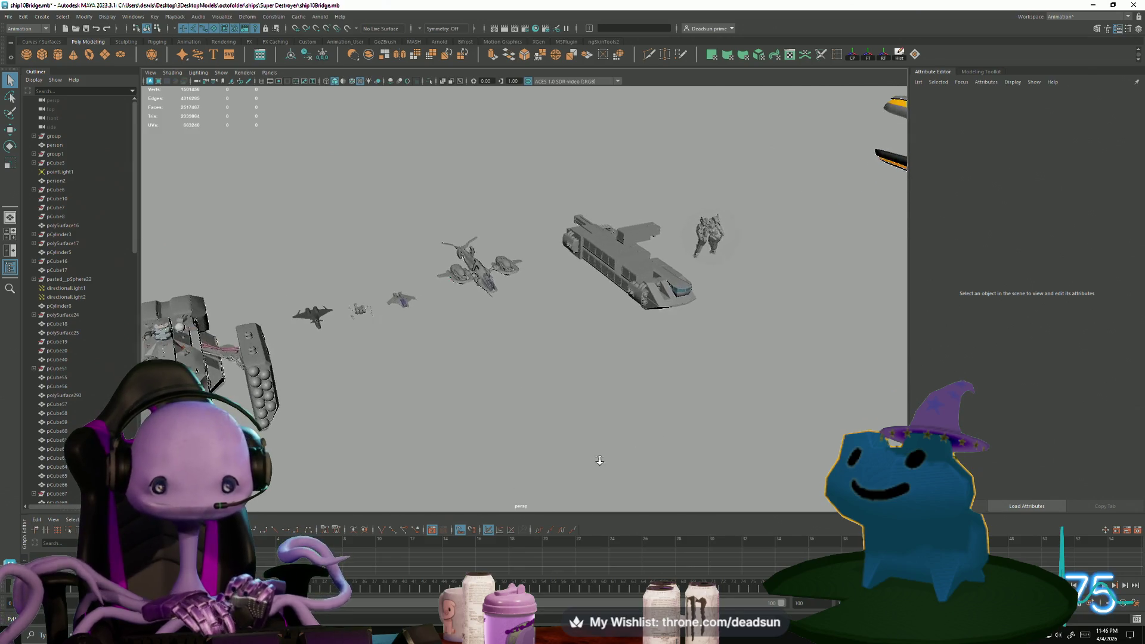
pyautogui.keyDown('alt'); pyautogui.moveTo(540, 452); pyautogui.dragTo(535, 437); pyautogui.keyUp('alt')
pyautogui.moveTo(435, 407)
pyautogui.keyDown('alt'); pyautogui.mouseDown()
pyautogui.moveTo(572, 417)
pyautogui.moveTo(469, 441)
pyautogui.mouseUp(); pyautogui.keyUp('alt')
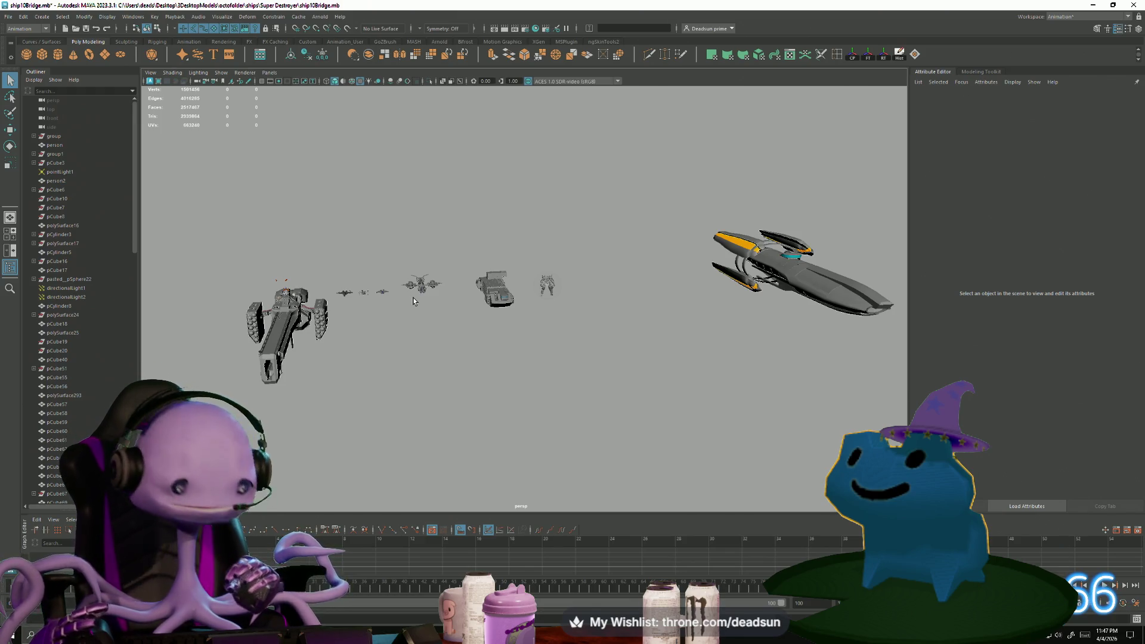
# Save ship10Bridge, then switch to the dropship5 window and save that scene too
pyautogui.click(7, 16)
pyautogui.click(30, 56)
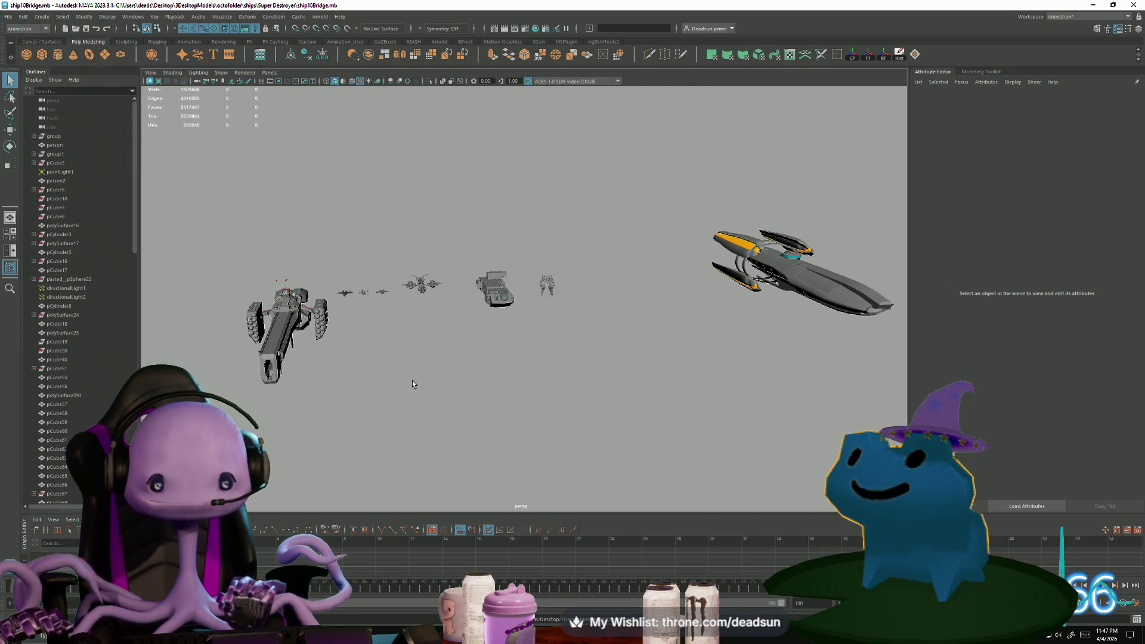
pyautogui.hotkey('alt', 'Tab')
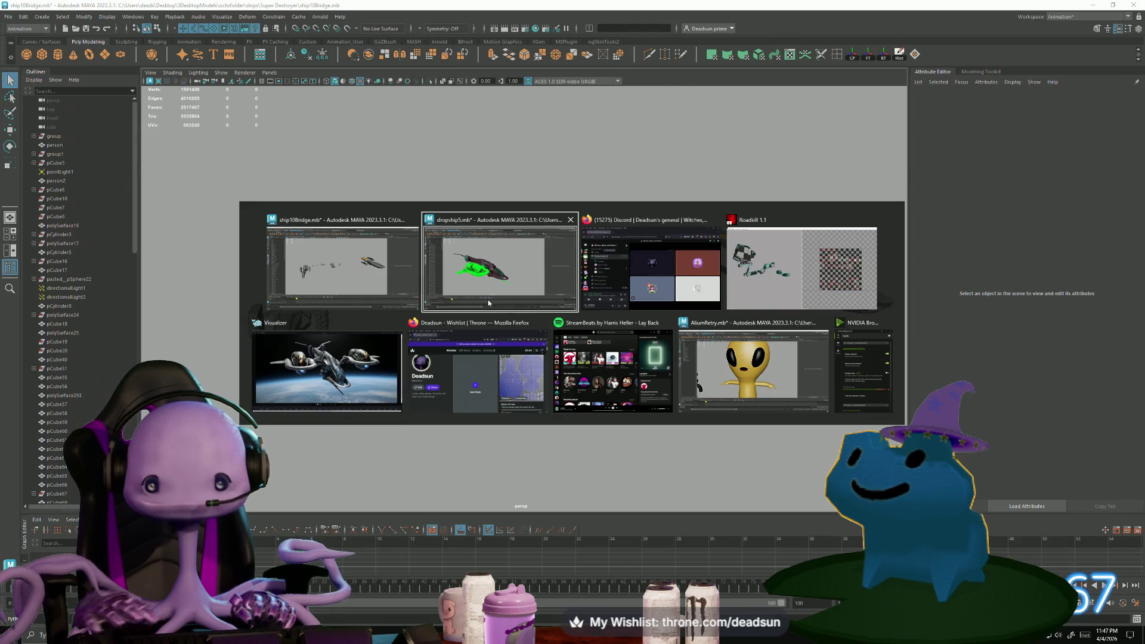
pyautogui.click(487, 303)
pyautogui.click(9, 17)
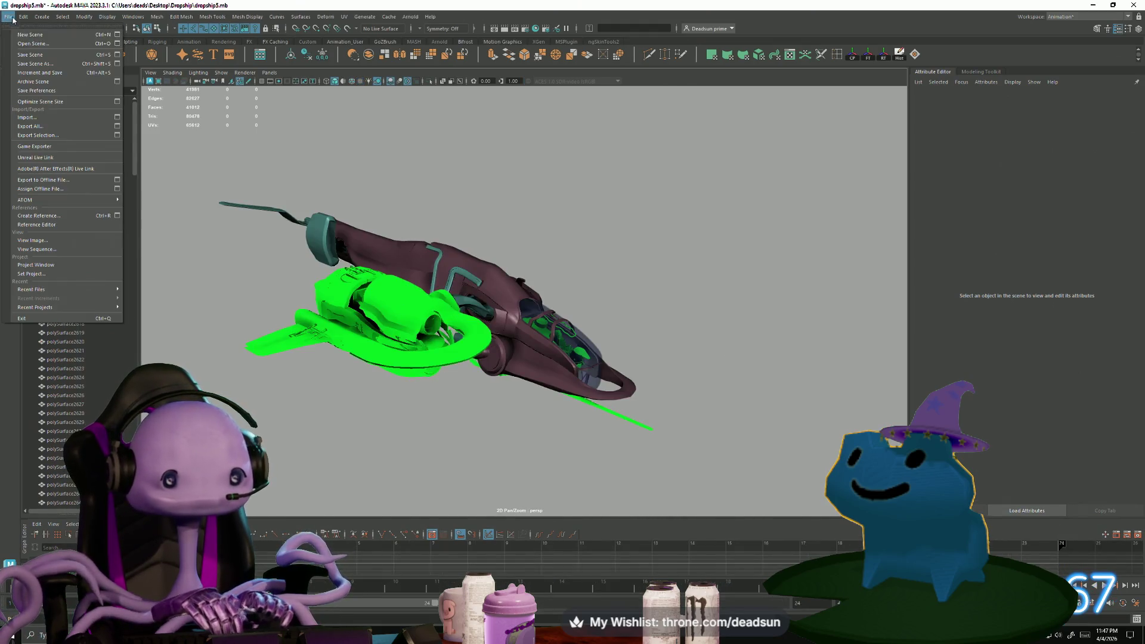
pyautogui.click(24, 55)
pyautogui.moveTo(411, 308)
pyautogui.keyDown('alt'); pyautogui.mouseDown()
pyautogui.moveTo(521, 345)
pyautogui.moveTo(388, 376)
pyautogui.moveTo(503, 388)
pyautogui.moveTo(299, 399)
pyautogui.mouseUp(); pyautogui.keyUp('alt')
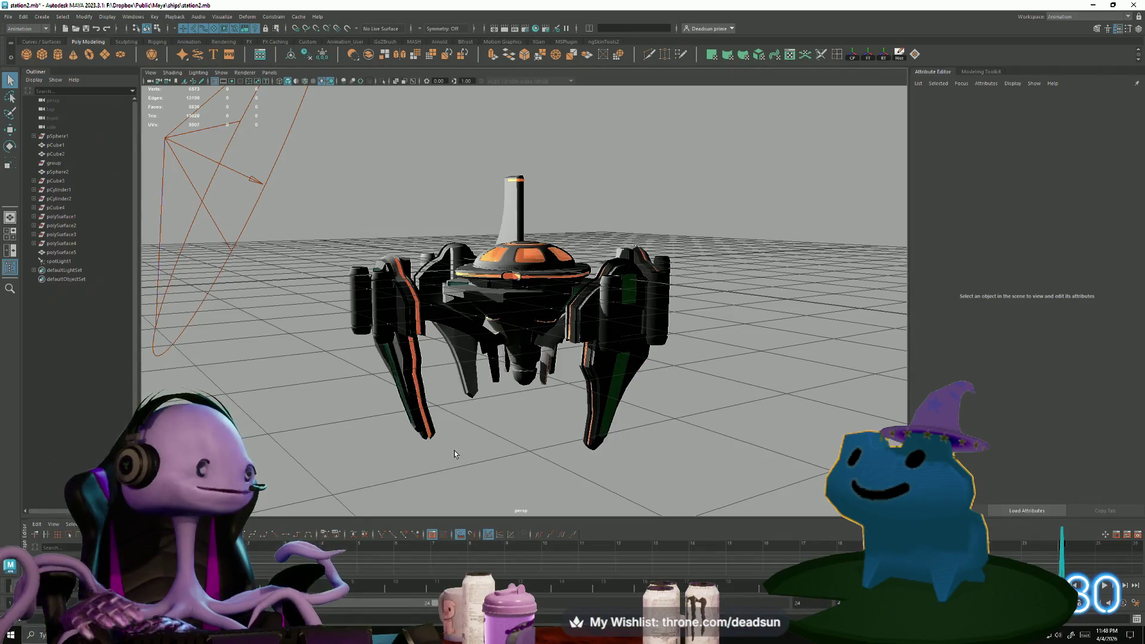
# Orbit around station2, closing in on the dome's orange window panel, then a low side view
pyautogui.moveTo(481, 432)
pyautogui.keyDown('alt'); pyautogui.mouseDown()
pyautogui.moveTo(495, 411)
pyautogui.moveTo(522, 420)
pyautogui.mouseUp(); pyautogui.keyUp('alt')
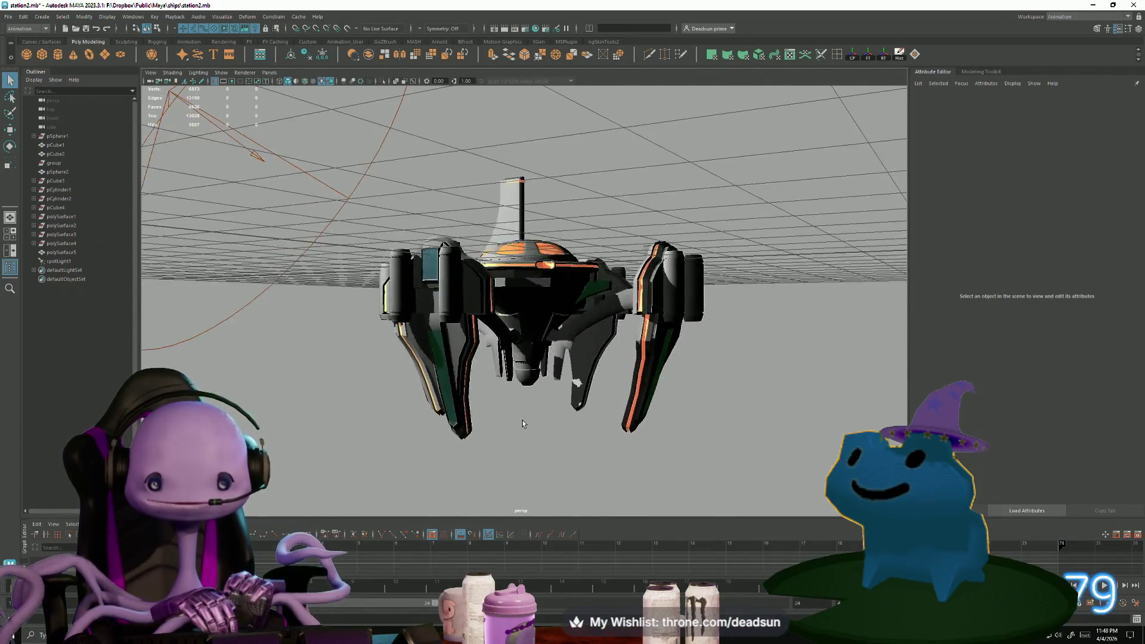
pyautogui.moveTo(521, 419)
pyautogui.keyDown('alt'); pyautogui.mouseDown(button='right')
pyautogui.moveTo(749, 473)
pyautogui.moveTo(685, 479)
pyautogui.mouseUp(button='right'); pyautogui.keyUp('alt')
pyautogui.moveTo(686, 478)
pyautogui.keyDown('alt'); pyautogui.mouseDown()
pyautogui.moveTo(650, 482)
pyautogui.moveTo(526, 398)
pyautogui.moveTo(678, 401)
pyautogui.moveTo(712, 426)
pyautogui.moveTo(647, 407)
pyautogui.moveTo(692, 422)
pyautogui.moveTo(681, 409)
pyautogui.moveTo(376, 425)
pyautogui.mouseUp(); pyautogui.keyUp('alt')
pyautogui.keyDown('alt'); pyautogui.moveTo(376, 424); pyautogui.dragTo(611, 404, button='right'); pyautogui.keyUp('alt')
pyautogui.moveTo(611, 403)
pyautogui.keyDown('alt'); pyautogui.mouseDown()
pyautogui.moveTo(565, 401)
pyautogui.moveTo(616, 439)
pyautogui.moveTo(567, 441)
pyautogui.moveTo(384, 336)
pyautogui.mouseUp(); pyautogui.keyUp('alt')
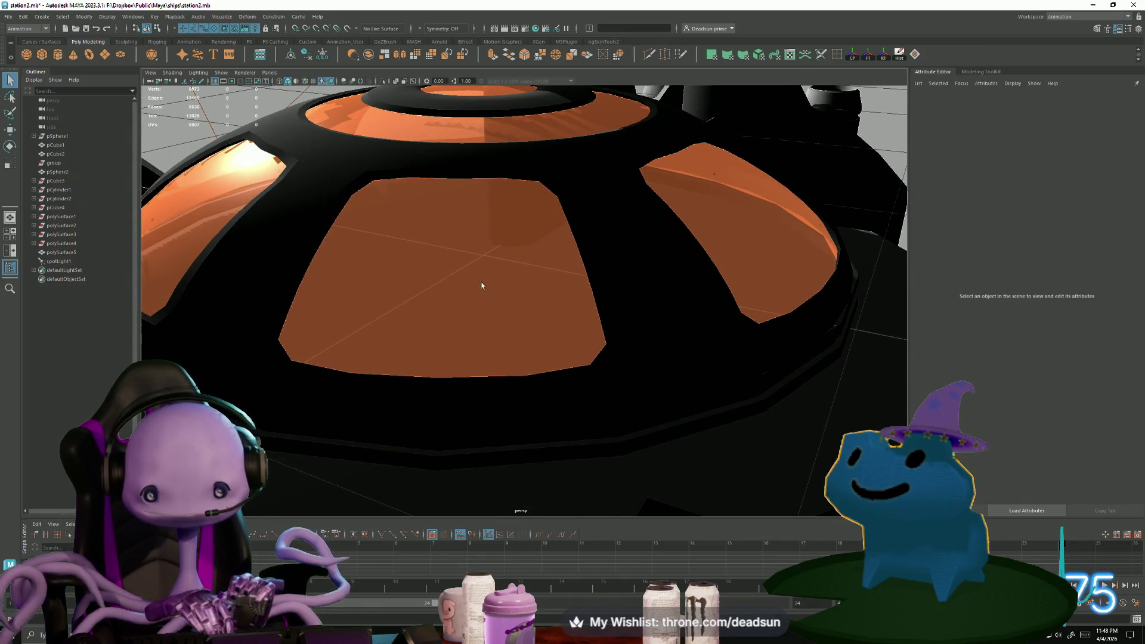
pyautogui.keyDown('alt'); pyautogui.moveTo(482, 286); pyautogui.dragTo(485, 383, button='right'); pyautogui.keyUp('alt')
pyautogui.moveTo(485, 384)
pyautogui.keyDown('alt'); pyautogui.mouseDown()
pyautogui.moveTo(434, 358)
pyautogui.moveTo(503, 409)
pyautogui.moveTo(457, 400)
pyautogui.moveTo(552, 421)
pyautogui.moveTo(559, 395)
pyautogui.mouseUp(); pyautogui.keyUp('alt')
# Select the station's dome, then its tall tower, viewing the whole station front-on
pyautogui.click(559, 396)
pyautogui.keyDown('alt'); pyautogui.moveTo(560, 395); pyautogui.dragTo(392, 392, button='right'); pyautogui.keyUp('alt')
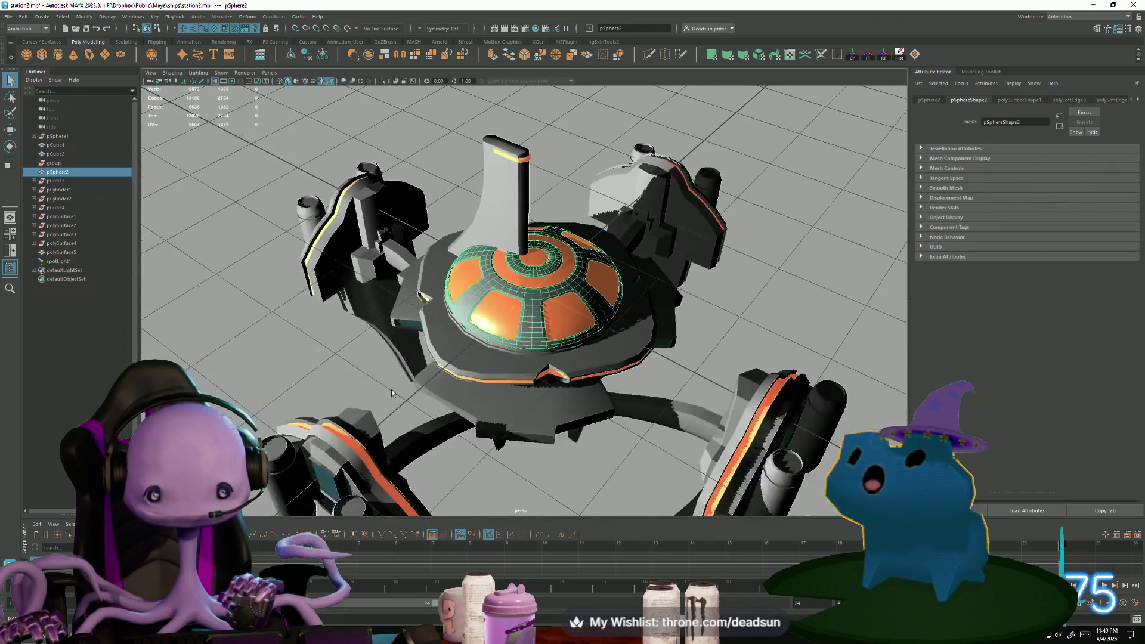
pyautogui.keyDown('alt'); pyautogui.moveTo(392, 393); pyautogui.dragTo(450, 399); pyautogui.keyUp('alt')
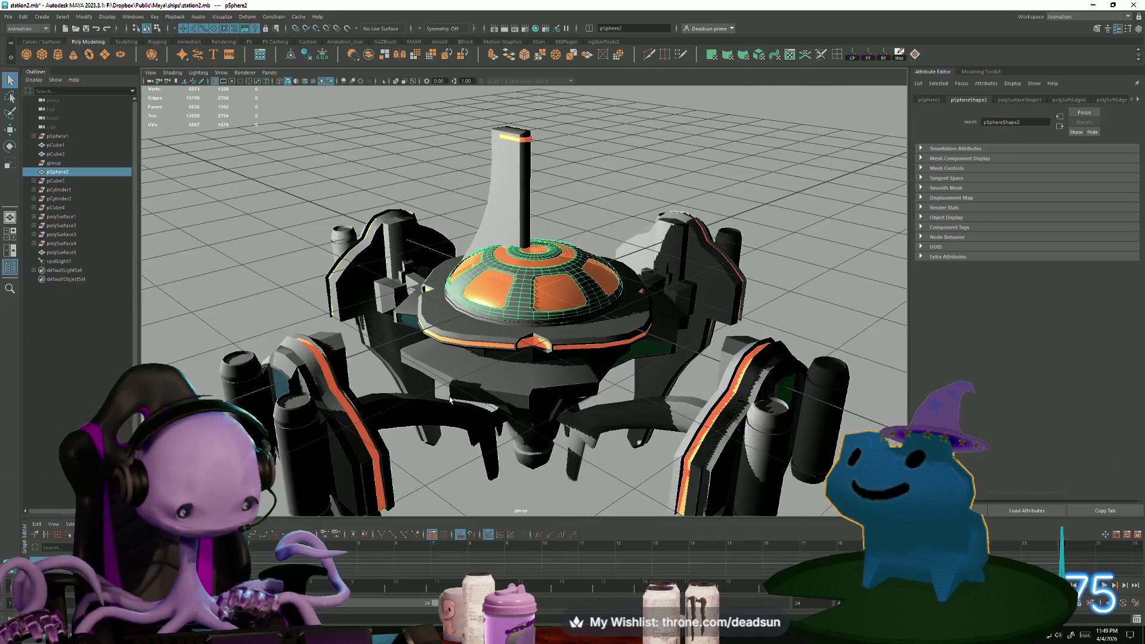
pyautogui.click(595, 224)
pyautogui.click(502, 214)
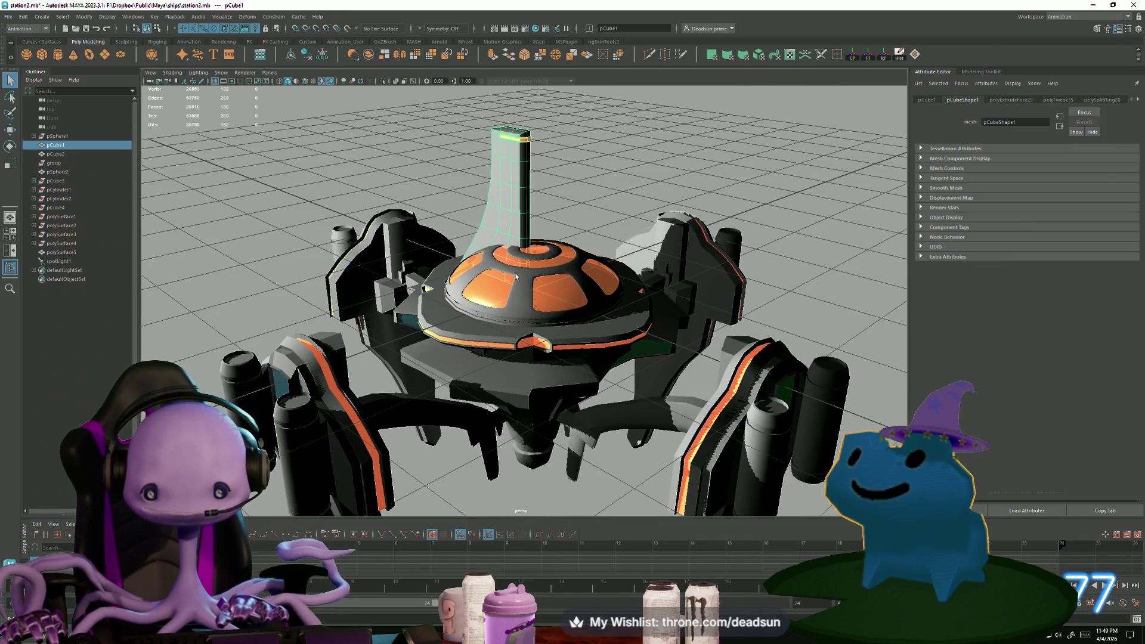
pyautogui.click(549, 222)
pyautogui.keyDown('alt'); pyautogui.moveTo(548, 222); pyautogui.dragTo(428, 281); pyautogui.keyUp('alt')
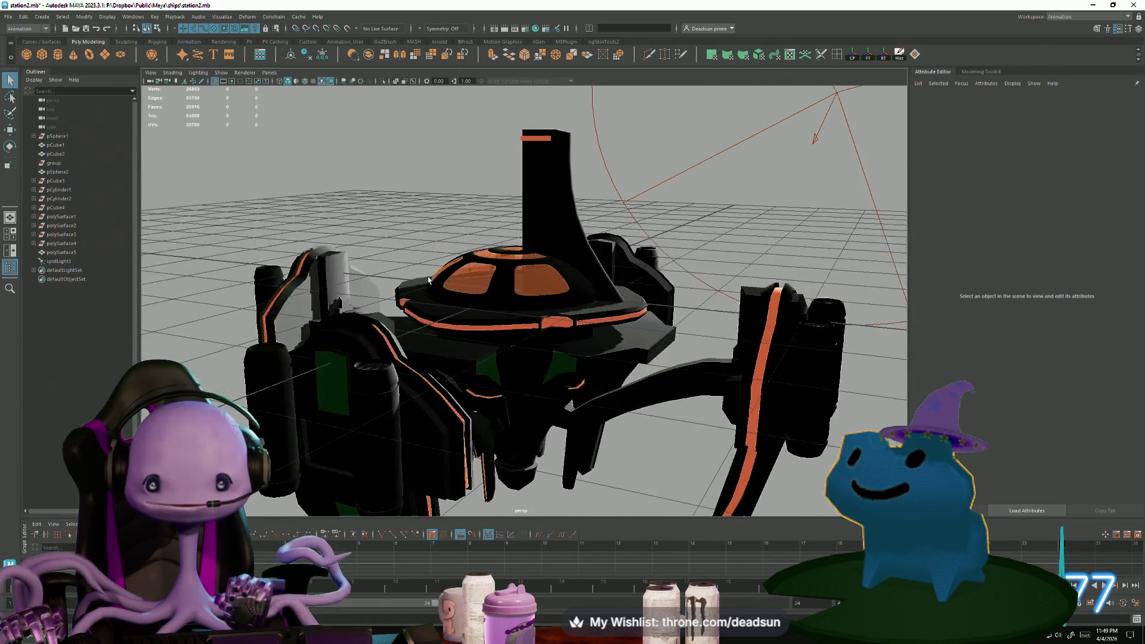
pyautogui.scroll(5, 531, 281)
# Reselect the tower and orbit to its lit side and the dome beneath it
pyautogui.click(531, 281)
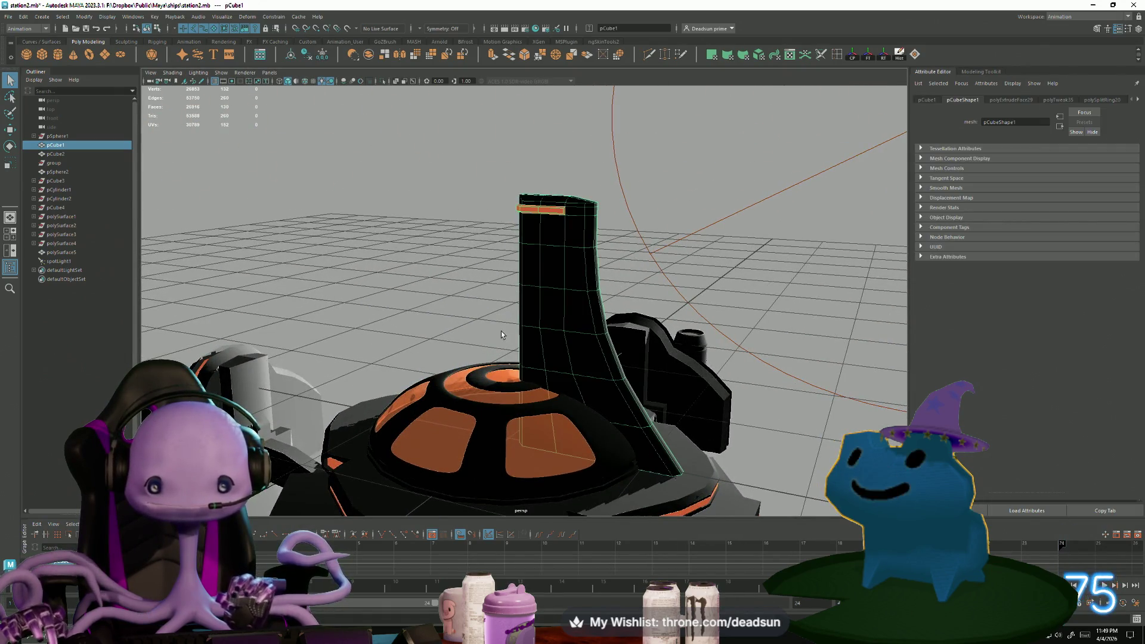
pyautogui.keyDown('alt'); pyautogui.moveTo(501, 344); pyautogui.dragTo(606, 435); pyautogui.keyUp('alt')
pyautogui.scroll(5, 606, 434)
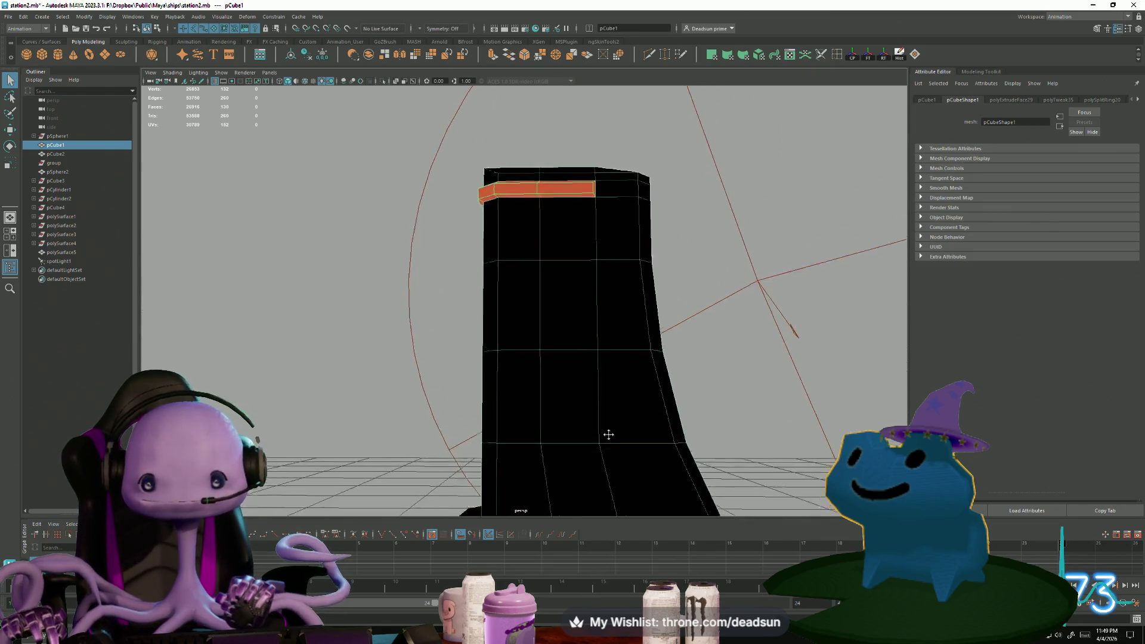
pyautogui.scroll(-3, 537, 283)
pyautogui.keyDown('alt'); pyautogui.moveTo(538, 282); pyautogui.dragTo(655, 281); pyautogui.keyUp('alt')
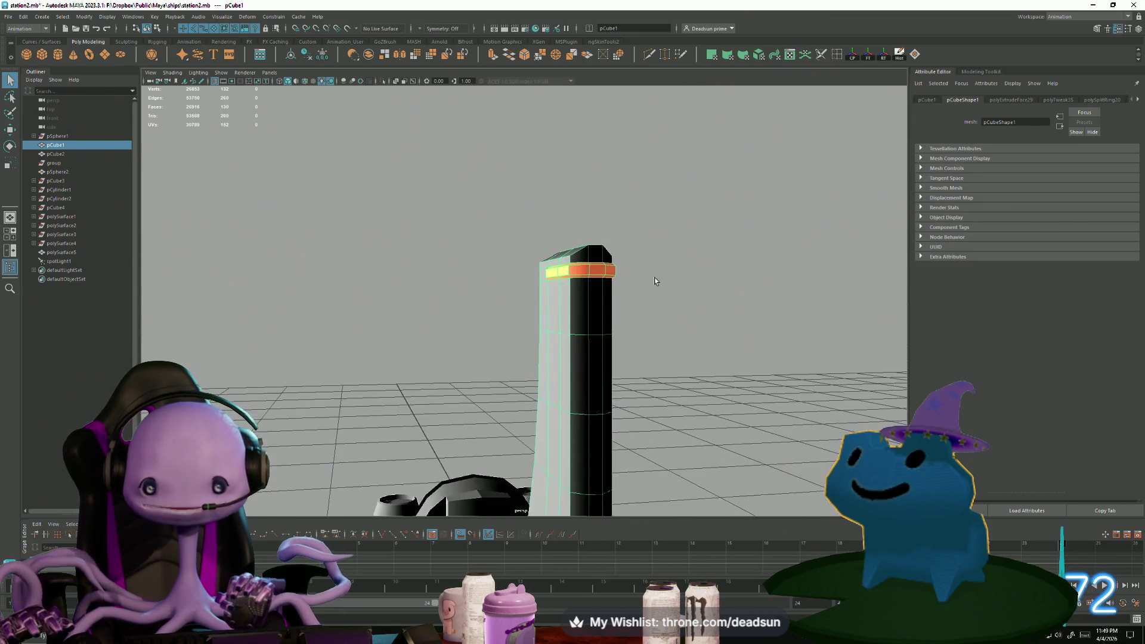
pyautogui.scroll(-5, 543, 297)
pyautogui.moveTo(543, 296)
pyautogui.keyDown('alt'); pyautogui.mouseDown()
pyautogui.moveTo(553, 373)
pyautogui.moveTo(583, 373)
pyautogui.mouseUp(); pyautogui.keyUp('alt')
pyautogui.scroll(3, 552, 372)
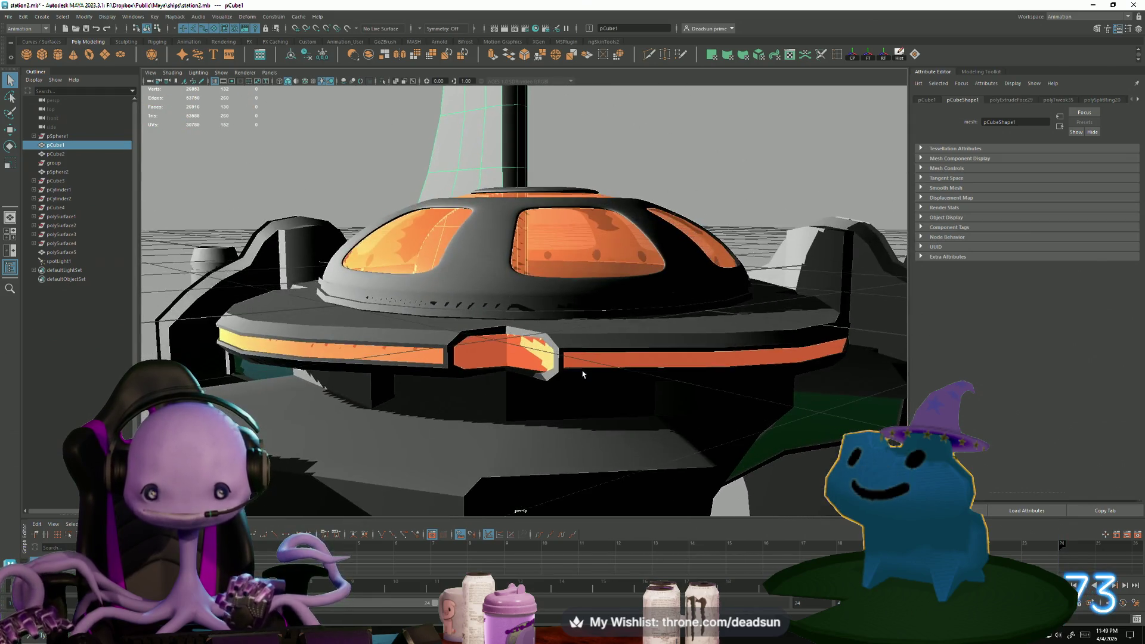
# Select and frame the orange band around the dome, look up from below, then deselect
pyautogui.click(254, 345)
pyautogui.press('f')
pyautogui.moveTo(274, 327)
pyautogui.keyDown('alt'); pyautogui.mouseDown()
pyautogui.moveTo(421, 346)
pyautogui.moveTo(449, 429)
pyautogui.moveTo(467, 377)
pyautogui.moveTo(450, 379)
pyautogui.moveTo(524, 423)
pyautogui.moveTo(521, 401)
pyautogui.moveTo(678, 391)
pyautogui.moveTo(695, 311)
pyautogui.moveTo(626, 396)
pyautogui.moveTo(591, 412)
pyautogui.moveTo(660, 396)
pyautogui.moveTo(744, 399)
pyautogui.moveTo(779, 455)
pyautogui.moveTo(540, 415)
pyautogui.mouseUp(); pyautogui.keyUp('alt')
pyautogui.scroll(-3, 467, 377)
pyautogui.scroll(-3, 524, 423)
pyautogui.click(523, 423)
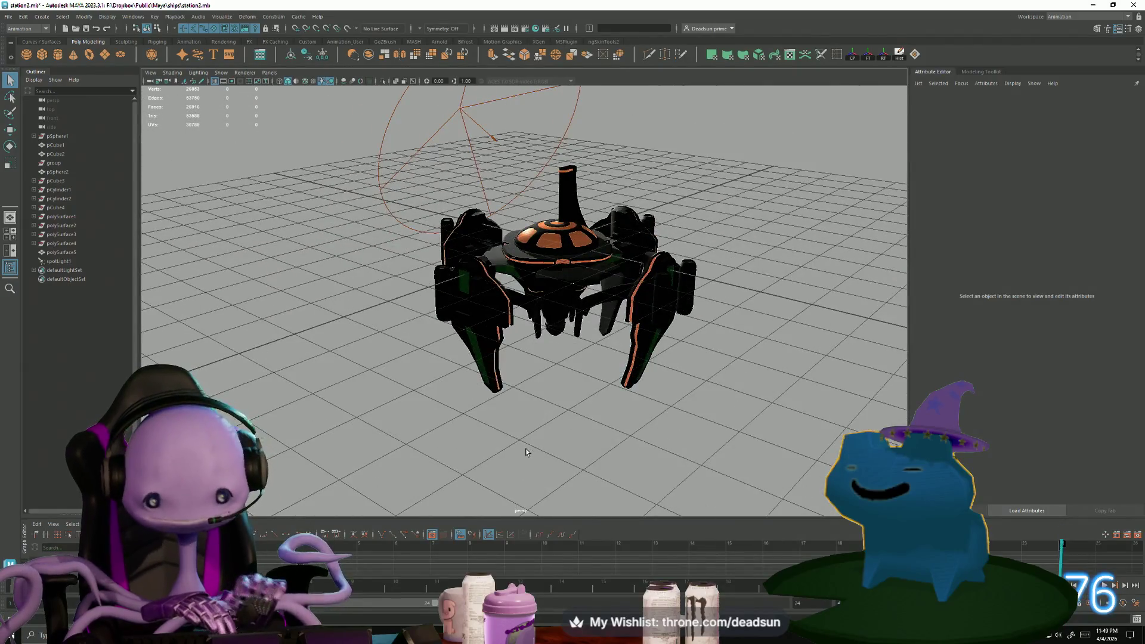
# Switch to the ship09 ring ship Maya window
pyautogui.hotkey('alt', 'Tab')
pyautogui.click(753, 155)
pyautogui.scroll(5, 549, 378)
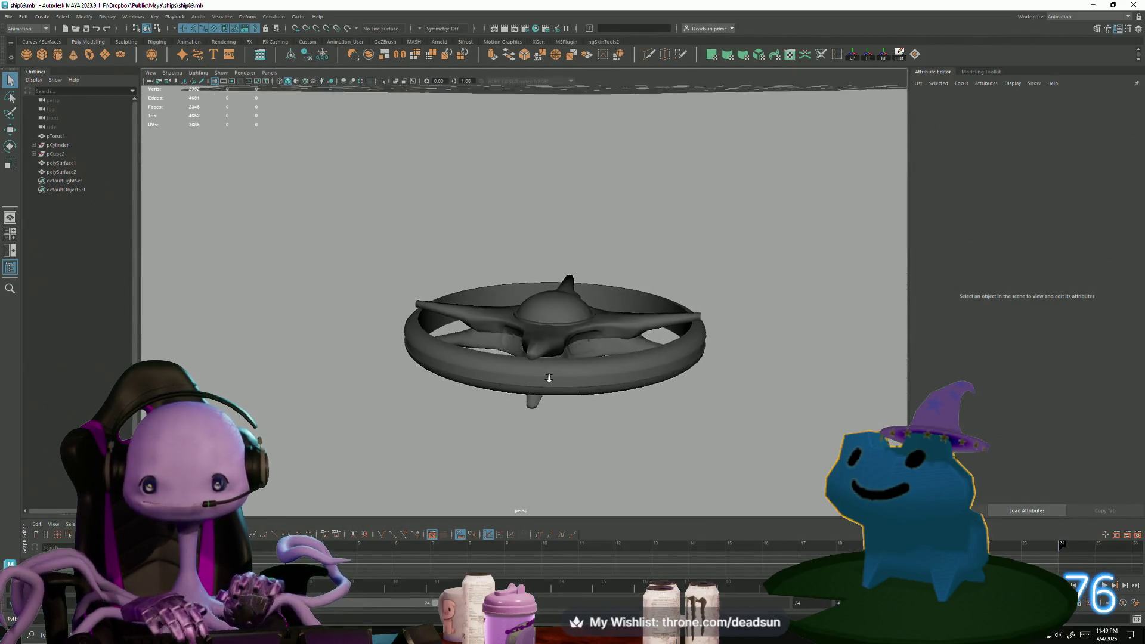
pyautogui.moveTo(641, 397)
pyautogui.keyDown('alt'); pyautogui.mouseDown()
pyautogui.moveTo(541, 360)
pyautogui.moveTo(483, 385)
pyautogui.mouseUp(); pyautogui.keyUp('alt')
pyautogui.click(540, 360)
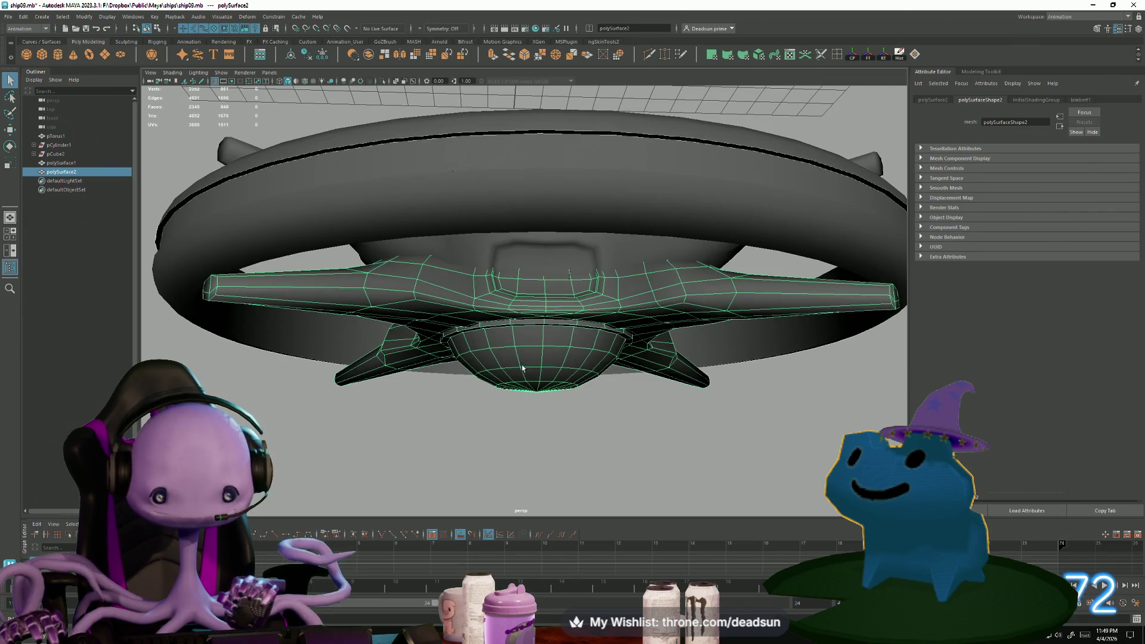
pyautogui.moveTo(525, 416)
pyautogui.keyDown('alt'); pyautogui.mouseDown()
pyautogui.moveTo(511, 453)
pyautogui.moveTo(362, 310)
pyautogui.mouseUp(); pyautogui.keyUp('alt')
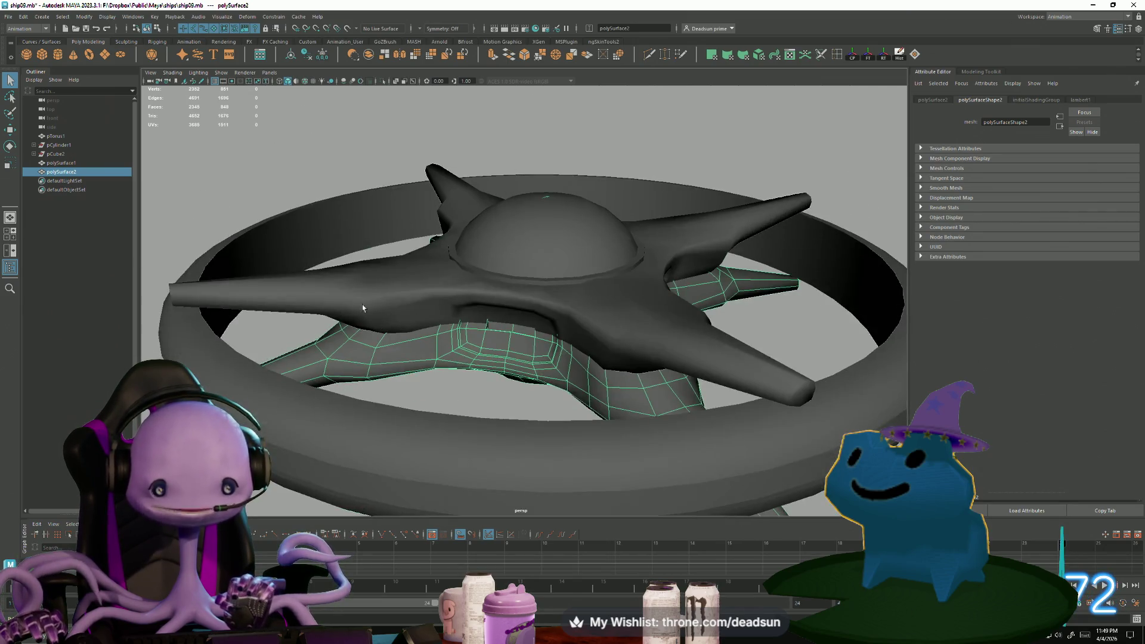
pyautogui.click(307, 220)
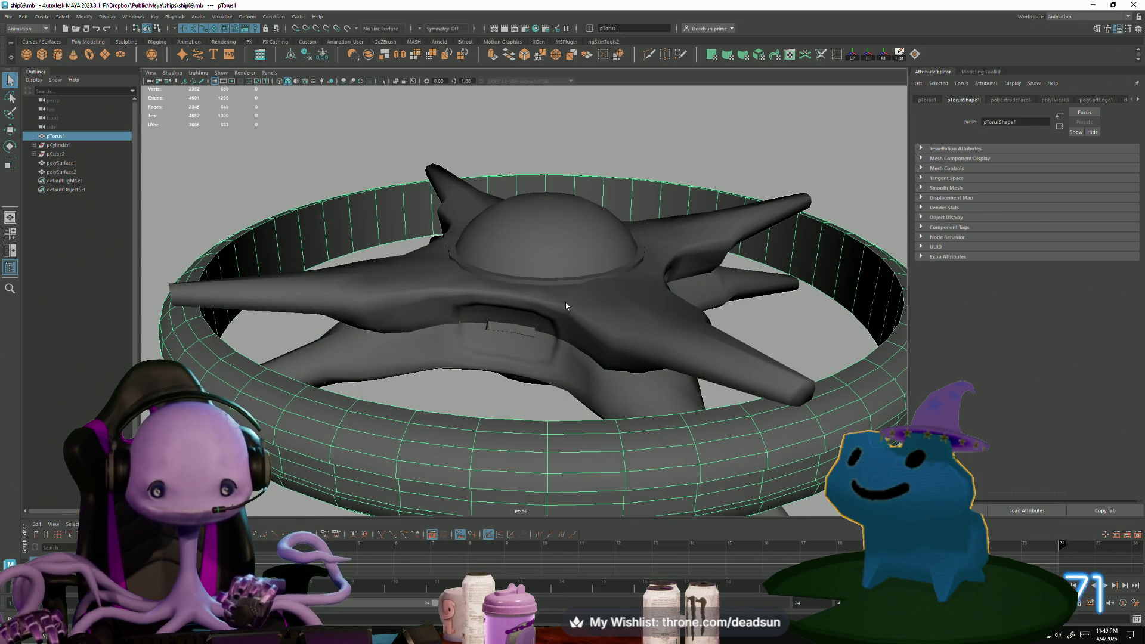
pyautogui.moveTo(565, 306)
pyautogui.keyDown('alt'); pyautogui.mouseDown()
pyautogui.moveTo(485, 486)
pyautogui.moveTo(525, 473)
pyautogui.moveTo(526, 364)
pyautogui.mouseUp(); pyautogui.keyUp('alt')
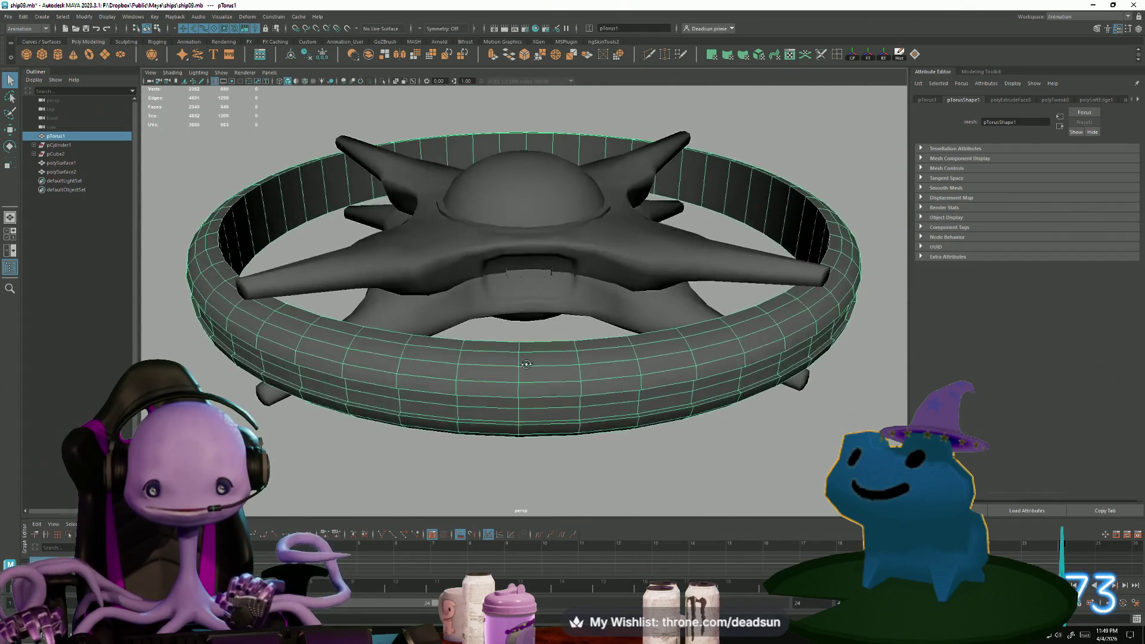
pyautogui.scroll(5, 526, 364)
pyautogui.click(528, 238)
pyautogui.scroll(-5, 448, 318)
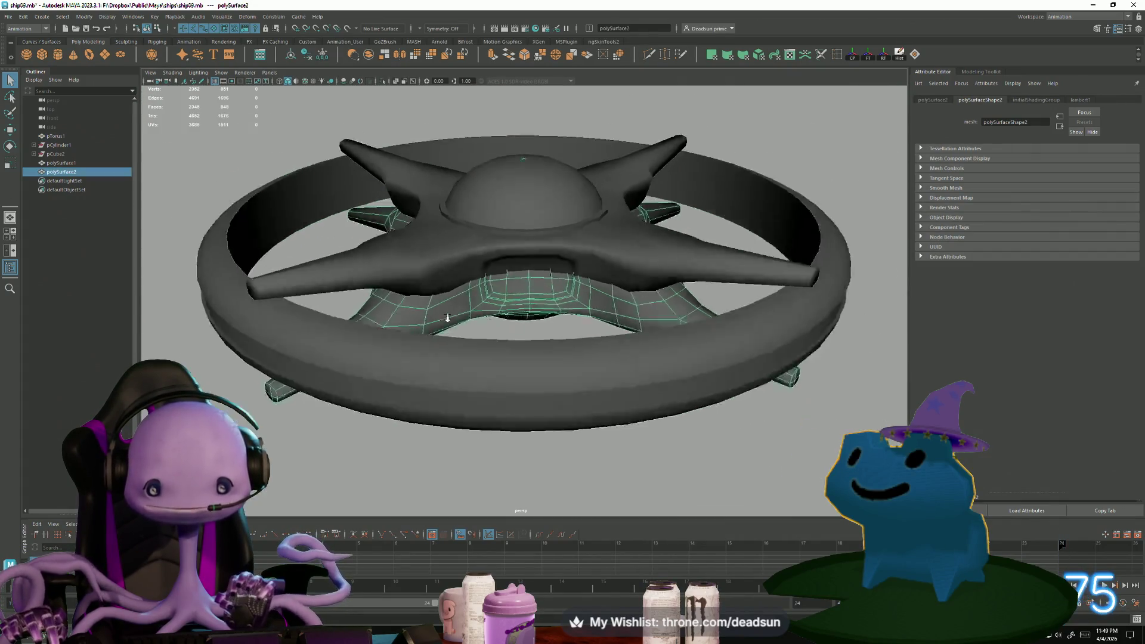
pyautogui.keyDown('alt'); pyautogui.moveTo(448, 318); pyautogui.dragTo(375, 377); pyautogui.keyUp('alt')
pyautogui.scroll(-3, 375, 378)
pyautogui.moveTo(442, 460)
pyautogui.keyDown('alt'); pyautogui.mouseDown()
pyautogui.moveTo(410, 430)
pyautogui.moveTo(416, 446)
pyautogui.mouseUp(); pyautogui.keyUp('alt')
pyautogui.hotkey('alt', 'Tab')
pyautogui.click(457, 268)
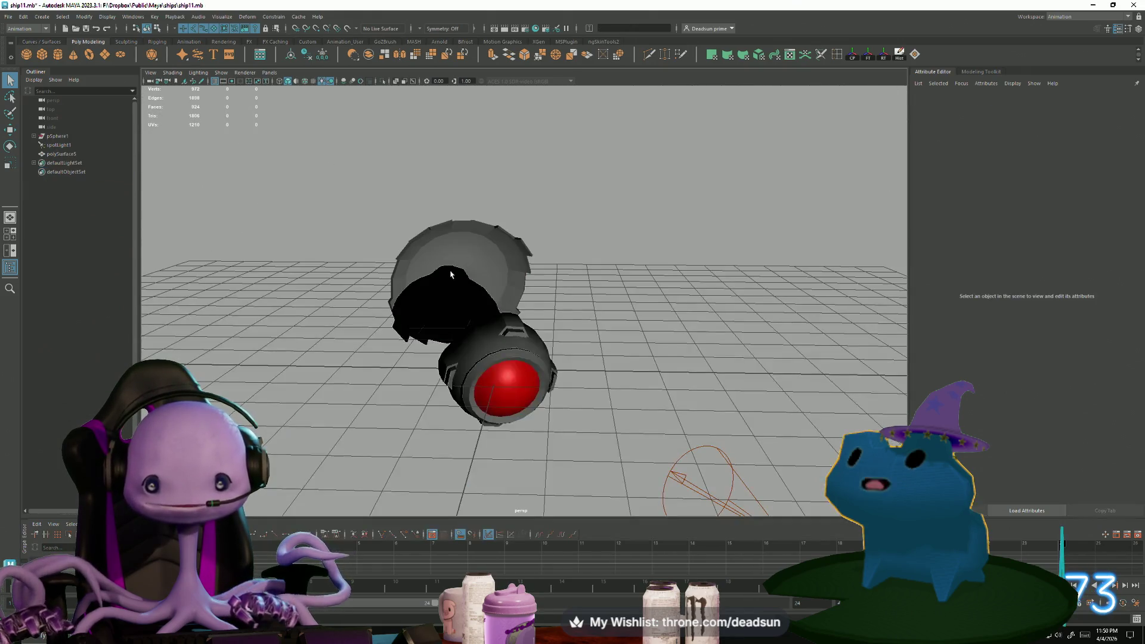
pyautogui.moveTo(480, 415)
pyautogui.keyDown('alt'); pyautogui.mouseDown()
pyautogui.moveTo(632, 389)
pyautogui.moveTo(582, 455)
pyautogui.mouseUp(); pyautogui.keyUp('alt')
pyautogui.scroll(5, 645, 386)
pyautogui.scroll(-3, 468, 421)
pyautogui.hotkey('alt', 'Tab')
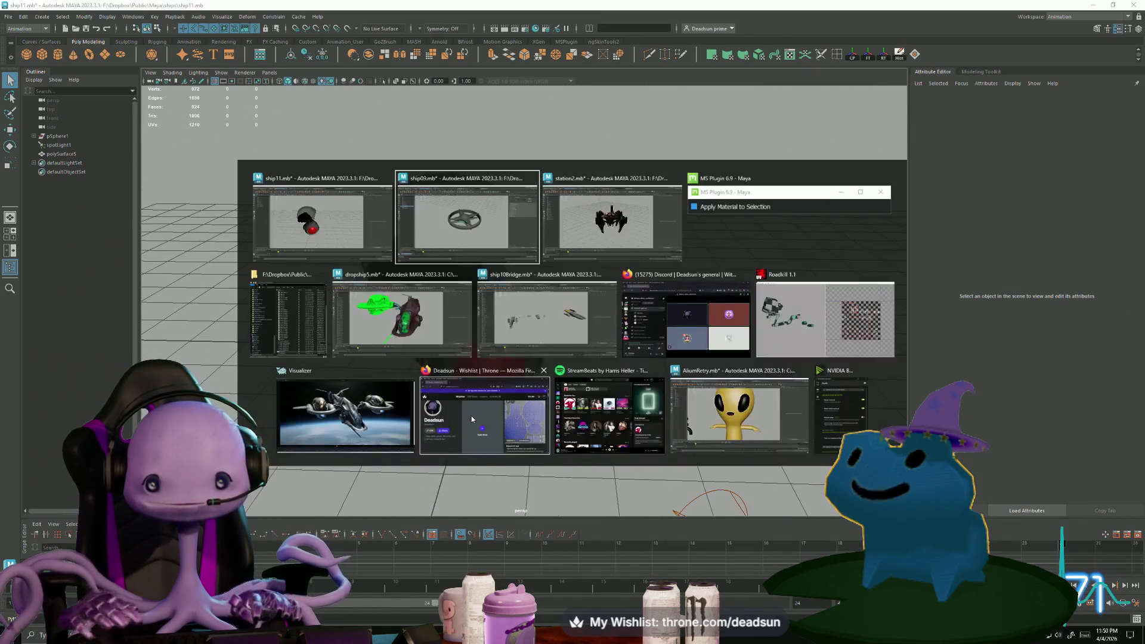
pyautogui.keyDown('alt'); pyautogui.moveTo(455, 311); pyautogui.dragTo(447, 381); pyautogui.keyUp('alt')
pyautogui.scroll(3, 370, 268)
pyautogui.click(348, 252)
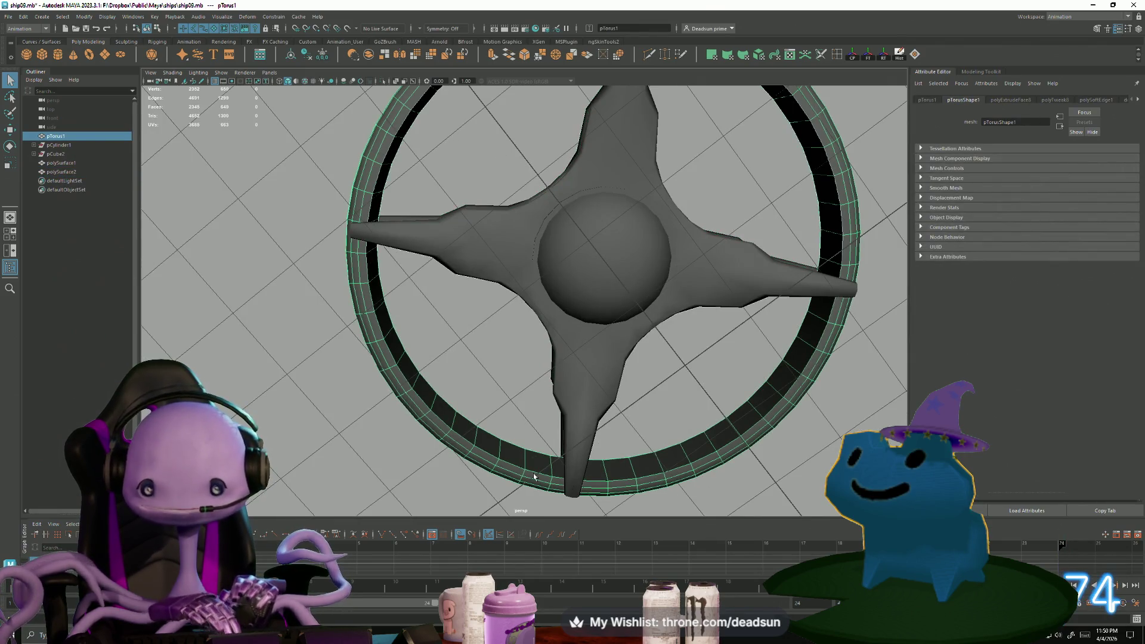
pyautogui.moveTo(438, 183)
pyautogui.keyDown('alt'); pyautogui.mouseDown()
pyautogui.moveTo(444, 382)
pyautogui.moveTo(342, 311)
pyautogui.mouseUp(); pyautogui.keyUp('alt')
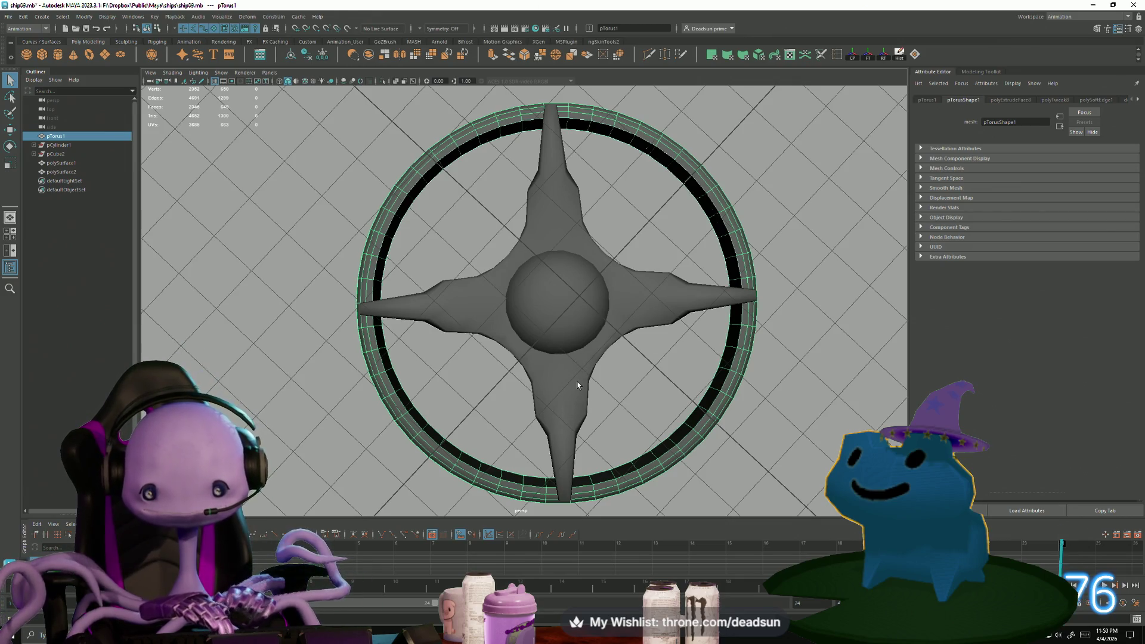
pyautogui.moveTo(622, 405)
pyautogui.keyDown('alt'); pyautogui.mouseDown()
pyautogui.moveTo(620, 427)
pyautogui.moveTo(575, 429)
pyautogui.moveTo(651, 389)
pyautogui.moveTo(474, 349)
pyautogui.mouseUp(); pyautogui.keyUp('alt')
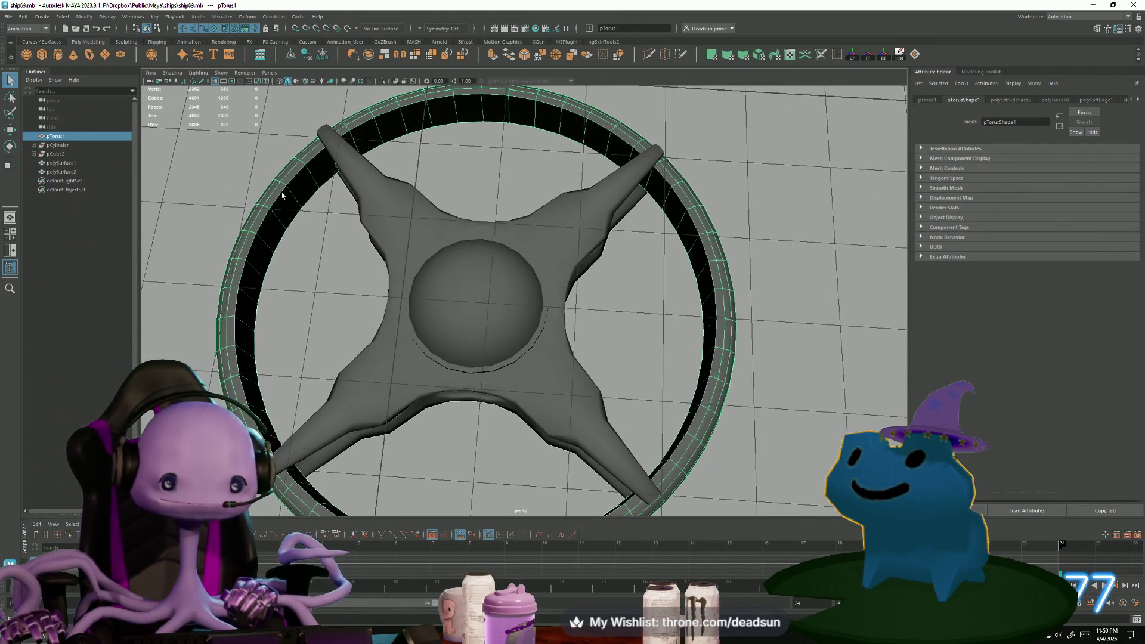
pyautogui.moveTo(498, 367)
pyautogui.keyDown('alt'); pyautogui.mouseDown()
pyautogui.moveTo(362, 324)
pyautogui.moveTo(377, 326)
pyautogui.moveTo(370, 353)
pyautogui.mouseUp(); pyautogui.keyUp('alt')
pyautogui.moveTo(370, 353)
pyautogui.keyDown('alt'); pyautogui.mouseDown(button='middle')
pyautogui.moveTo(487, 334)
pyautogui.moveTo(578, 352)
pyautogui.mouseUp(button='middle'); pyautogui.keyUp('alt')
pyautogui.keyDown('alt'); pyautogui.moveTo(578, 352); pyautogui.dragTo(547, 321); pyautogui.keyUp('alt')
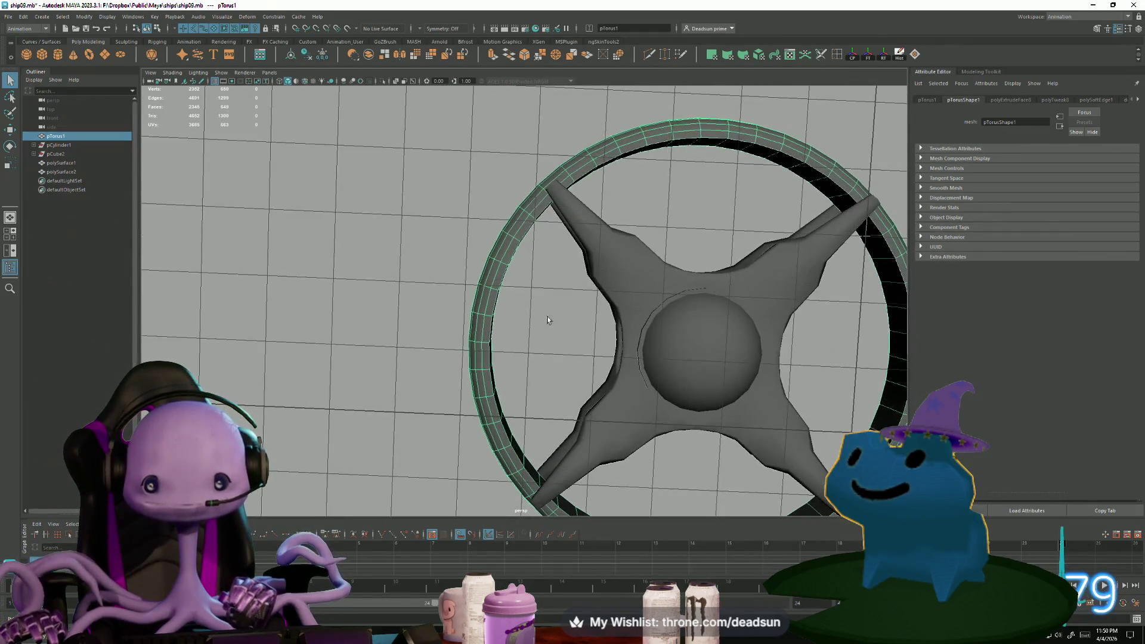
pyautogui.keyDown('alt'); pyautogui.moveTo(471, 206); pyautogui.dragTo(438, 315); pyautogui.keyUp('alt')
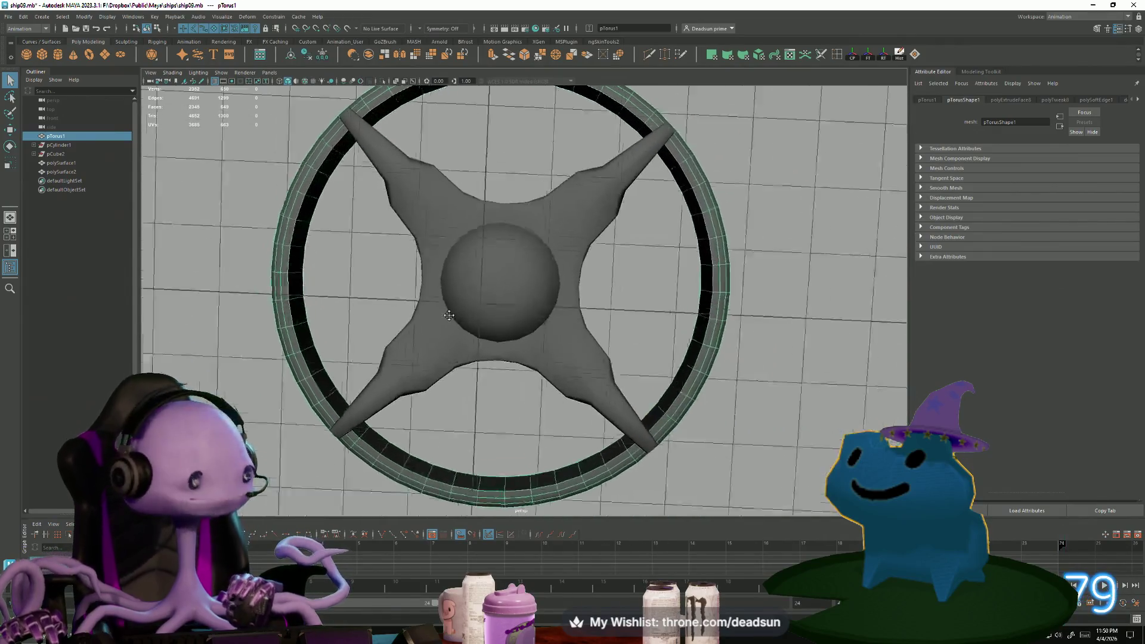
pyautogui.moveTo(439, 314)
pyautogui.keyDown('alt'); pyautogui.mouseDown(button='middle')
pyautogui.moveTo(527, 317)
pyautogui.moveTo(493, 303)
pyautogui.moveTo(493, 323)
pyautogui.mouseUp(button='middle'); pyautogui.keyUp('alt')
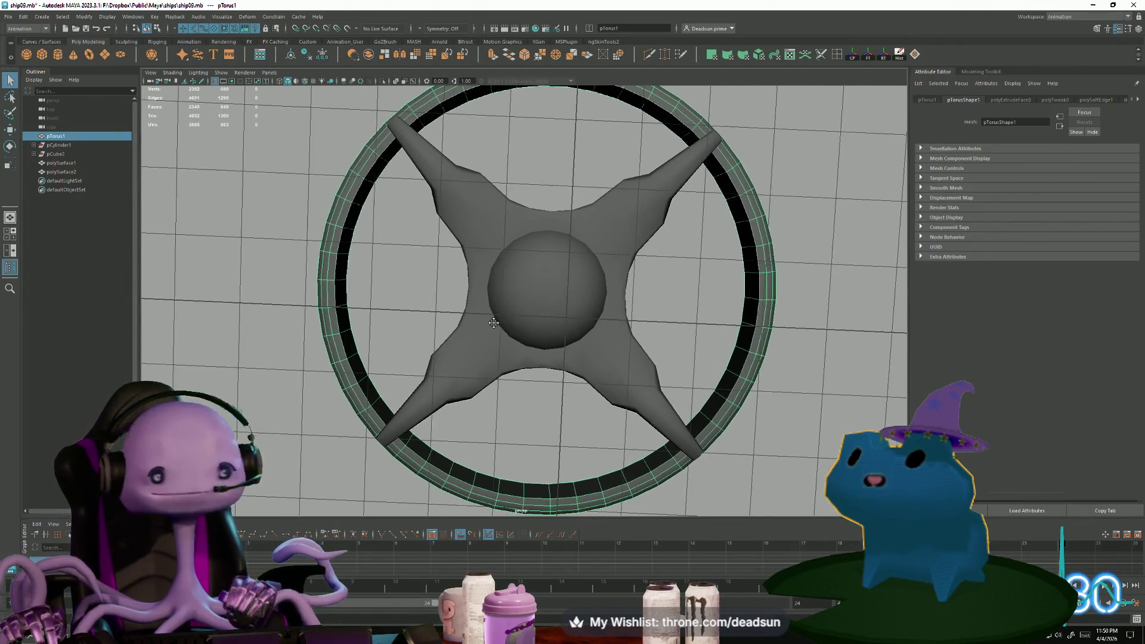
pyautogui.moveTo(491, 325)
pyautogui.keyDown('alt'); pyautogui.mouseDown(button='right')
pyautogui.moveTo(454, 322)
pyautogui.moveTo(527, 396)
pyautogui.mouseUp(button='right'); pyautogui.keyUp('alt')
pyautogui.moveTo(526, 396)
pyautogui.keyDown('alt'); pyautogui.mouseDown()
pyautogui.moveTo(524, 414)
pyautogui.moveTo(541, 281)
pyautogui.mouseUp(); pyautogui.keyUp('alt')
pyautogui.keyDown('alt'); pyautogui.moveTo(550, 250); pyautogui.dragTo(448, 365, button='right'); pyautogui.keyUp('alt')
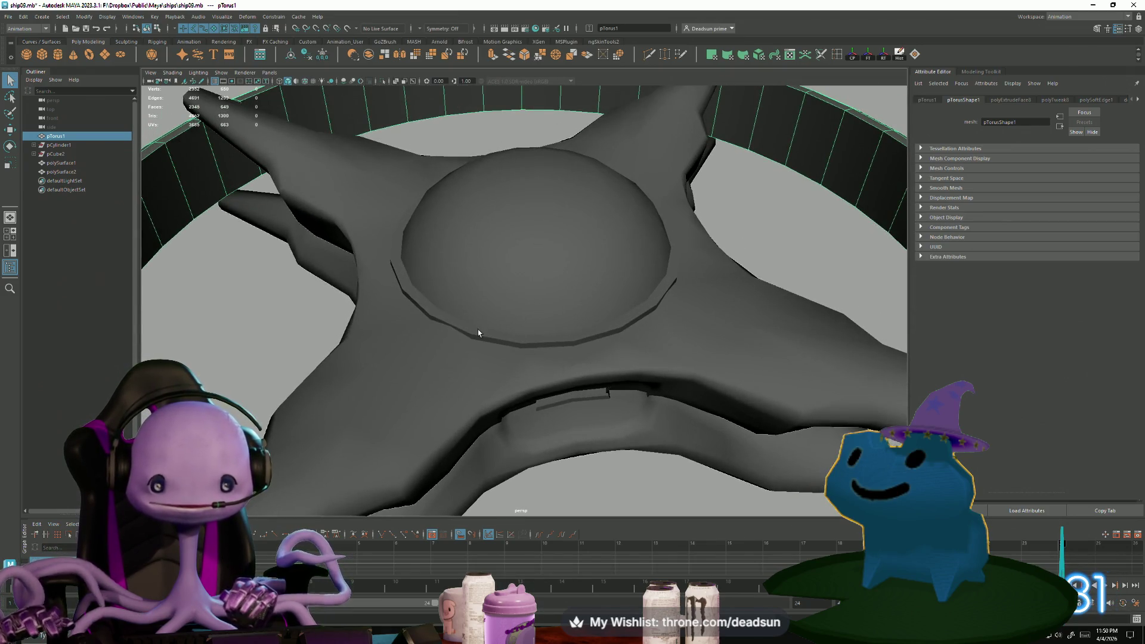
pyautogui.keyDown('alt'); pyautogui.moveTo(542, 350); pyautogui.dragTo(509, 369); pyautogui.keyUp('alt')
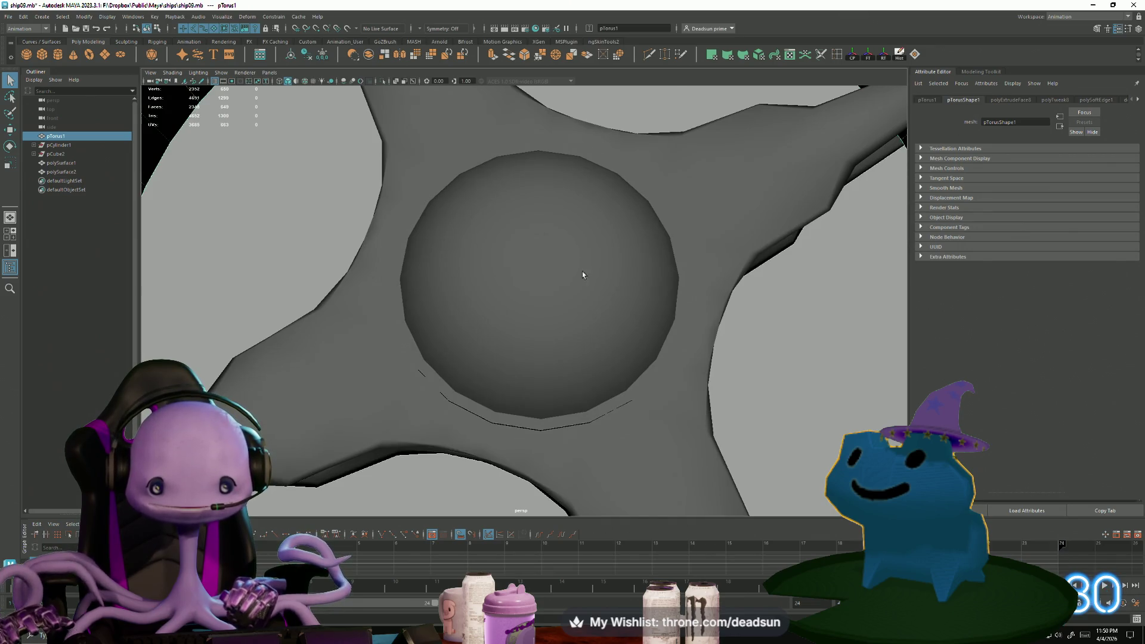
pyautogui.moveTo(577, 409)
pyautogui.keyDown('alt'); pyautogui.mouseDown(button='right')
pyautogui.moveTo(422, 340)
pyautogui.moveTo(499, 310)
pyautogui.mouseUp(button='right'); pyautogui.keyUp('alt')
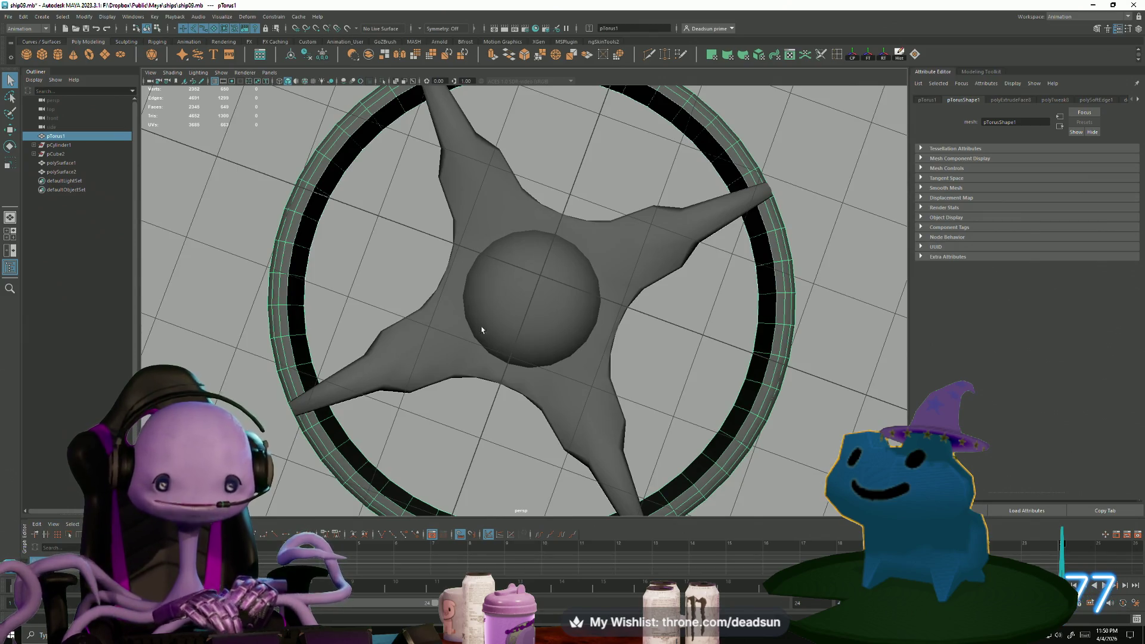
pyautogui.keyDown('alt'); pyautogui.moveTo(490, 363); pyautogui.dragTo(513, 381); pyautogui.keyUp('alt')
pyautogui.moveTo(513, 380)
pyautogui.keyDown('alt'); pyautogui.mouseDown(button='right')
pyautogui.moveTo(660, 472)
pyautogui.moveTo(460, 217)
pyautogui.mouseUp(button='right'); pyautogui.keyUp('alt')
pyautogui.moveTo(460, 217)
pyautogui.keyDown('alt'); pyautogui.mouseDown()
pyautogui.moveTo(495, 337)
pyautogui.moveTo(450, 201)
pyautogui.mouseUp(); pyautogui.keyUp('alt')
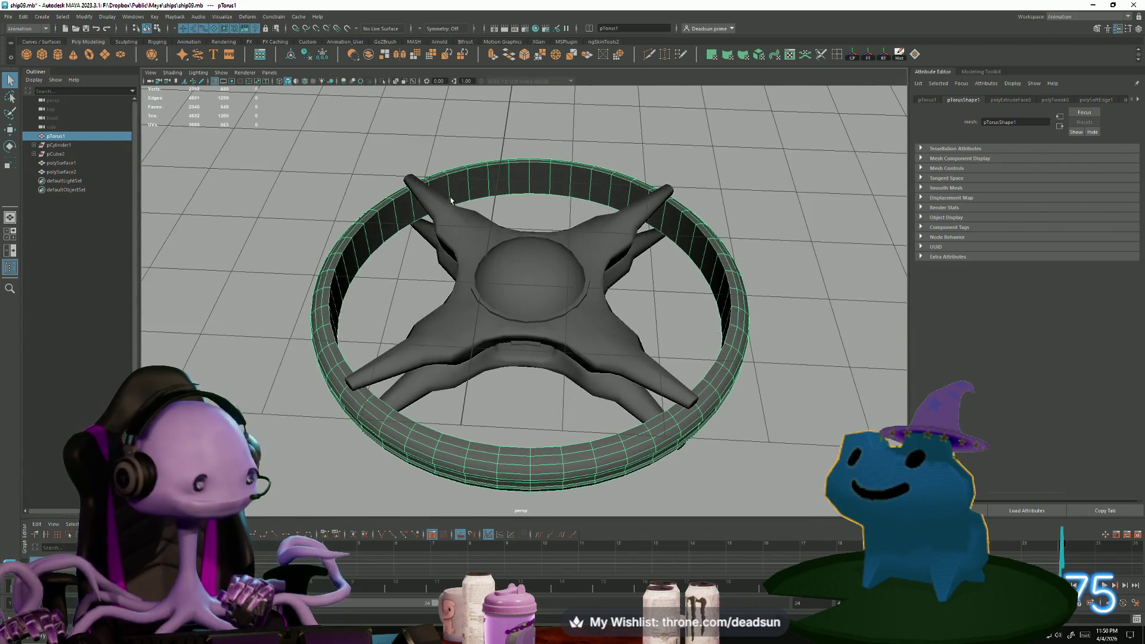
pyautogui.moveTo(479, 336)
pyautogui.keyDown('alt'); pyautogui.mouseDown()
pyautogui.moveTo(483, 405)
pyautogui.moveTo(489, 215)
pyautogui.moveTo(480, 251)
pyautogui.moveTo(391, 346)
pyautogui.moveTo(377, 338)
pyautogui.moveTo(382, 280)
pyautogui.moveTo(429, 382)
pyautogui.mouseUp(); pyautogui.keyUp('alt')
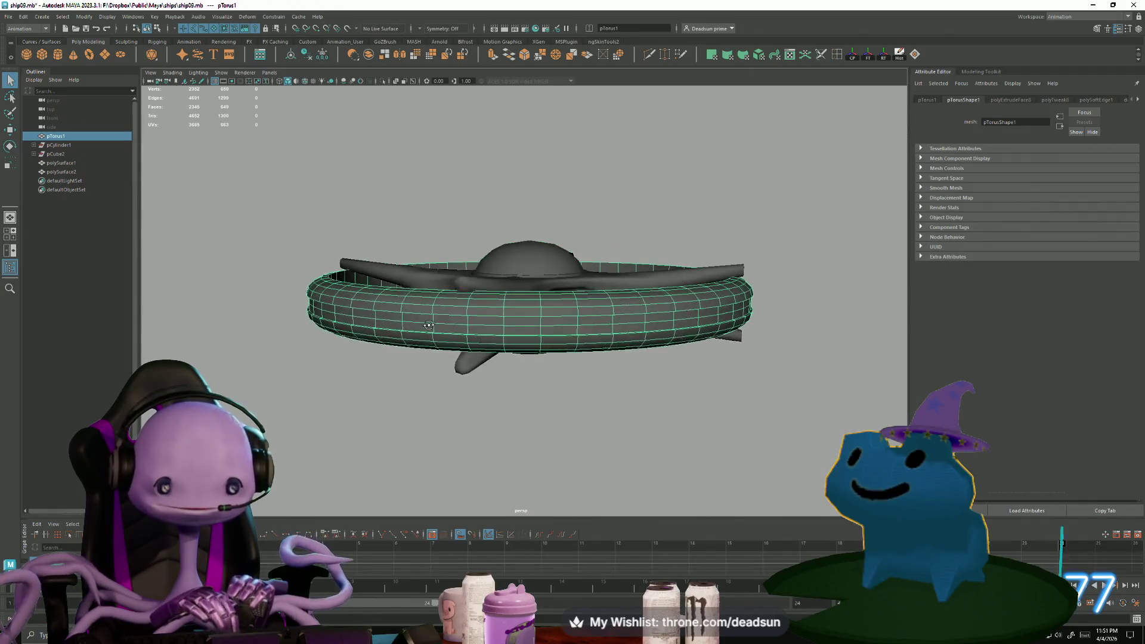
pyautogui.keyDown('alt'); pyautogui.moveTo(429, 382); pyautogui.dragTo(591, 386, button='right'); pyautogui.keyUp('alt')
pyautogui.click(368, 233)
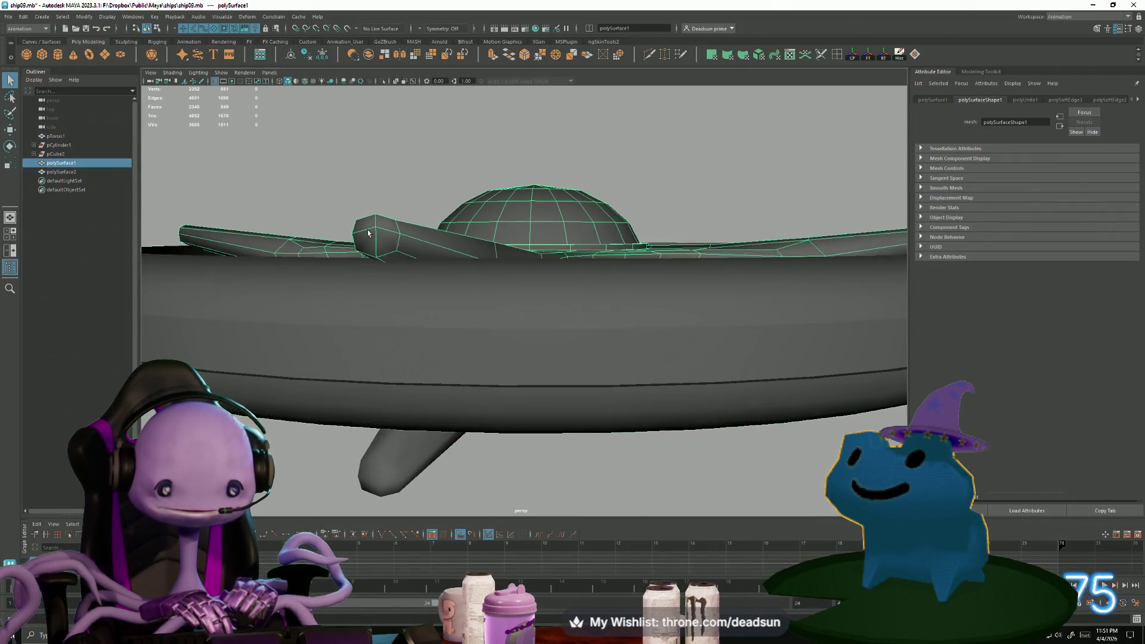
pyautogui.keyDown('alt'); pyautogui.moveTo(381, 258); pyautogui.dragTo(409, 383); pyautogui.keyUp('alt')
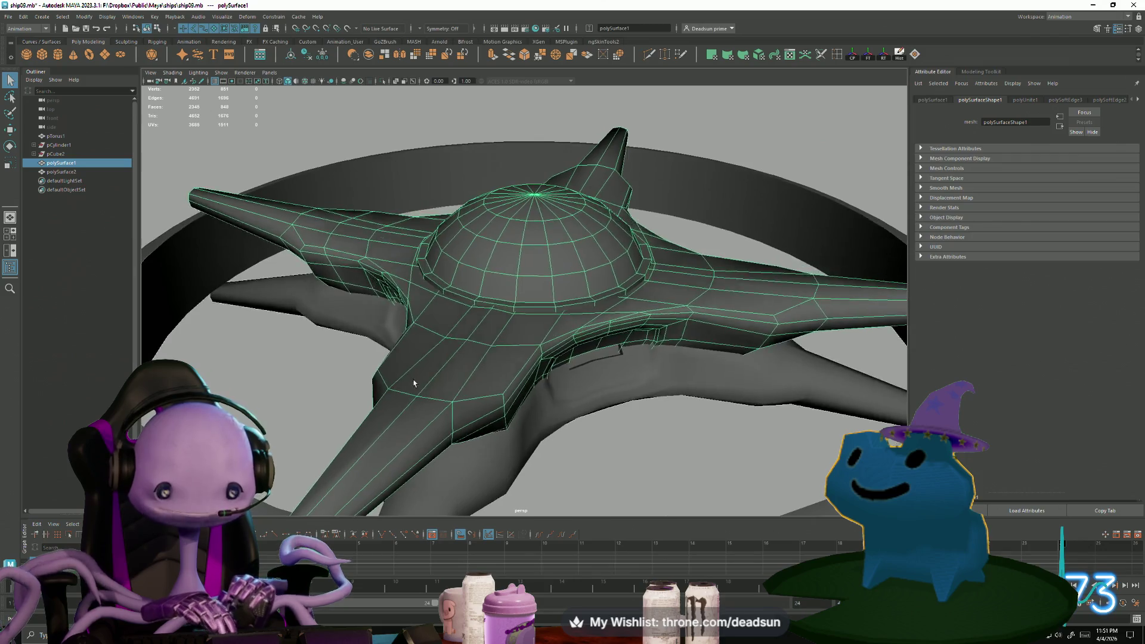
pyautogui.scroll(5, 499, 272)
pyautogui.scroll(3, 455, 372)
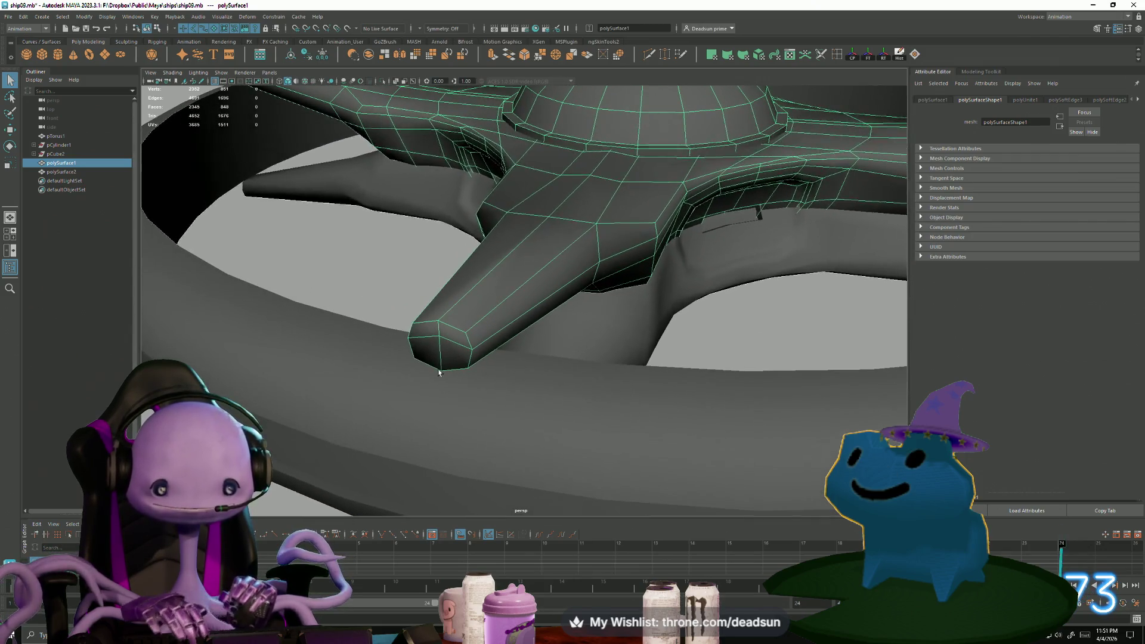
pyautogui.press('f')
pyautogui.moveTo(340, 378)
pyautogui.keyDown('alt'); pyautogui.mouseDown()
pyautogui.moveTo(435, 396)
pyautogui.moveTo(486, 388)
pyautogui.moveTo(439, 409)
pyautogui.moveTo(470, 396)
pyautogui.moveTo(173, 338)
pyautogui.moveTo(313, 403)
pyautogui.mouseUp(); pyautogui.keyUp('alt')
pyautogui.keyDown('alt'); pyautogui.moveTo(313, 403); pyautogui.dragTo(371, 394, button='middle'); pyautogui.keyUp('alt')
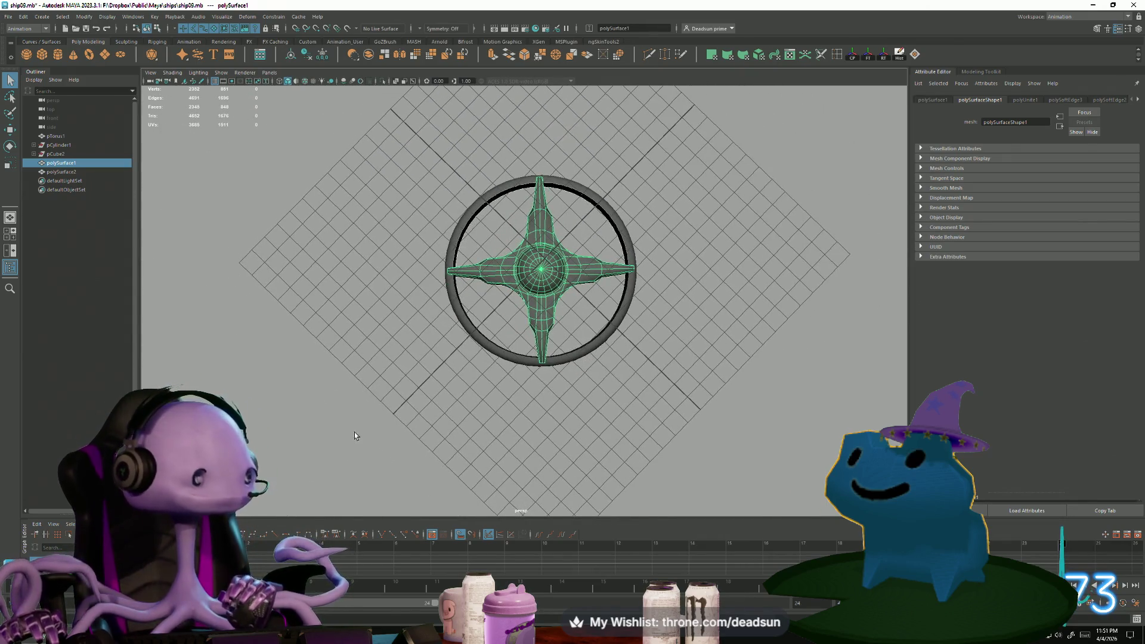
pyautogui.moveTo(391, 401)
pyautogui.keyDown('alt'); pyautogui.mouseDown()
pyautogui.moveTo(401, 411)
pyautogui.moveTo(453, 406)
pyautogui.moveTo(361, 350)
pyautogui.moveTo(519, 396)
pyautogui.mouseUp(); pyautogui.keyUp('alt')
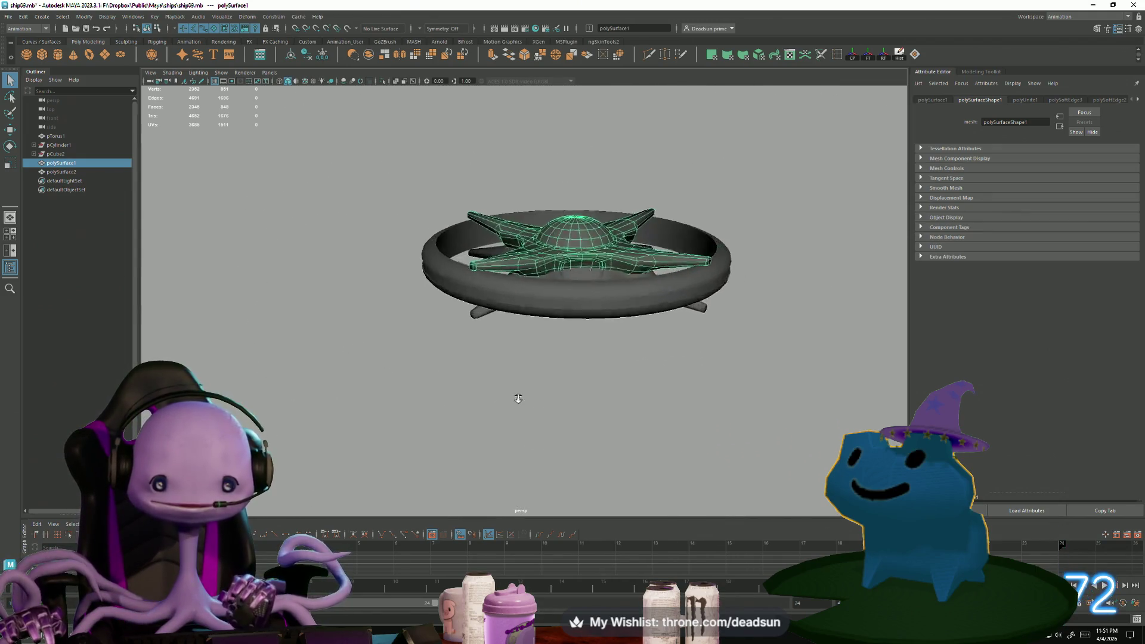
pyautogui.keyDown('alt'); pyautogui.moveTo(519, 396); pyautogui.dragTo(528, 473, button='middle'); pyautogui.keyUp('alt')
pyautogui.keyDown('alt'); pyautogui.moveTo(528, 473); pyautogui.dragTo(497, 462); pyautogui.keyUp('alt')
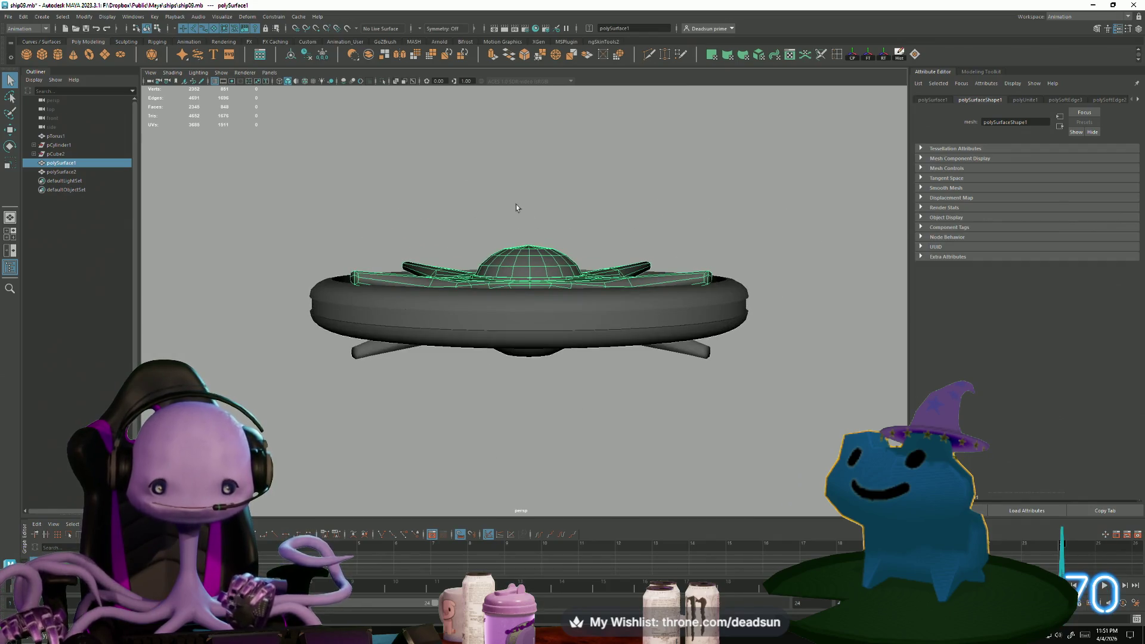
pyautogui.keyDown('alt'); pyautogui.moveTo(516, 207); pyautogui.dragTo(529, 349); pyautogui.keyUp('alt')
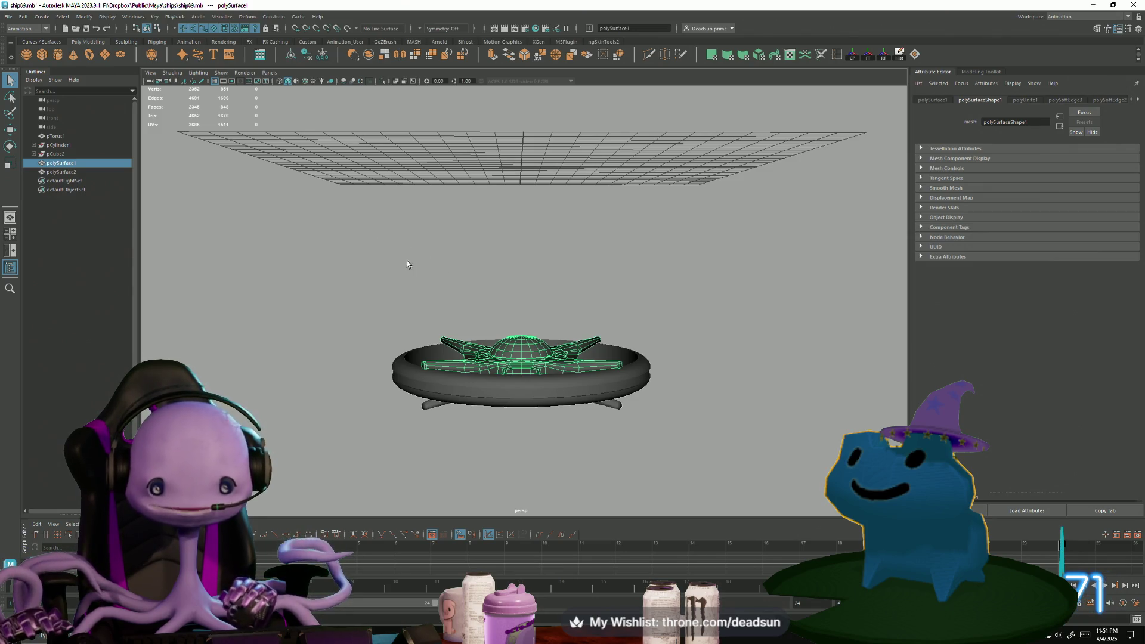
pyautogui.moveTo(407, 264)
pyautogui.keyDown('alt'); pyautogui.mouseDown()
pyautogui.moveTo(417, 370)
pyautogui.moveTo(489, 382)
pyautogui.mouseUp(); pyautogui.keyUp('alt')
pyautogui.scroll(5, 742, 464)
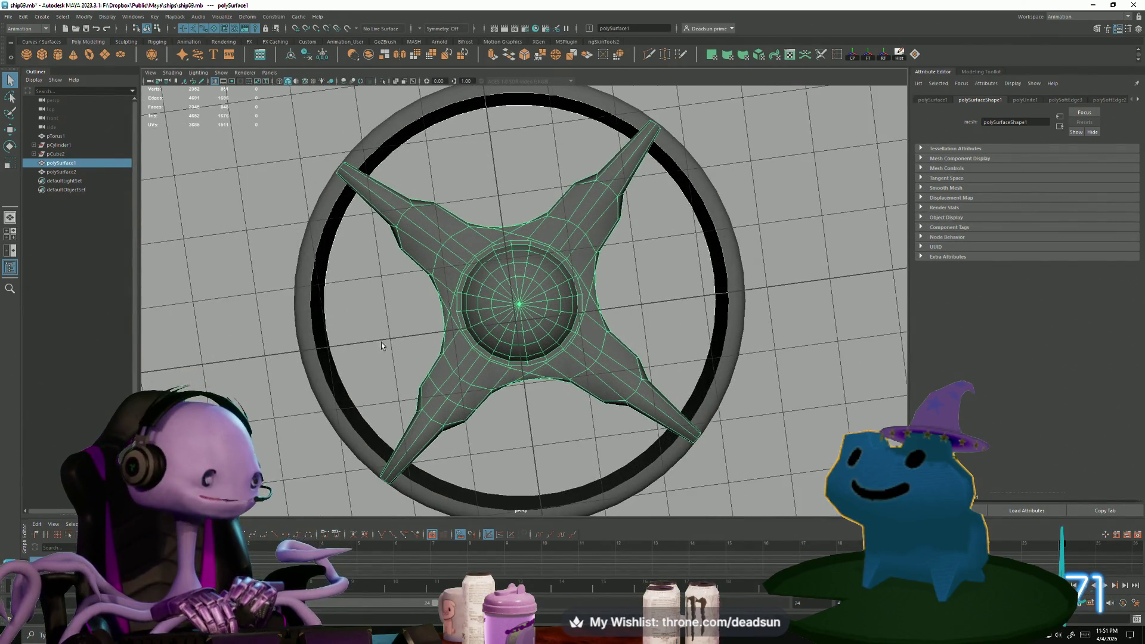
pyautogui.moveTo(495, 372)
pyautogui.keyDown('alt'); pyautogui.mouseDown()
pyautogui.moveTo(477, 312)
pyautogui.moveTo(590, 328)
pyautogui.moveTo(481, 361)
pyautogui.moveTo(447, 439)
pyautogui.moveTo(499, 410)
pyautogui.mouseUp(); pyautogui.keyUp('alt')
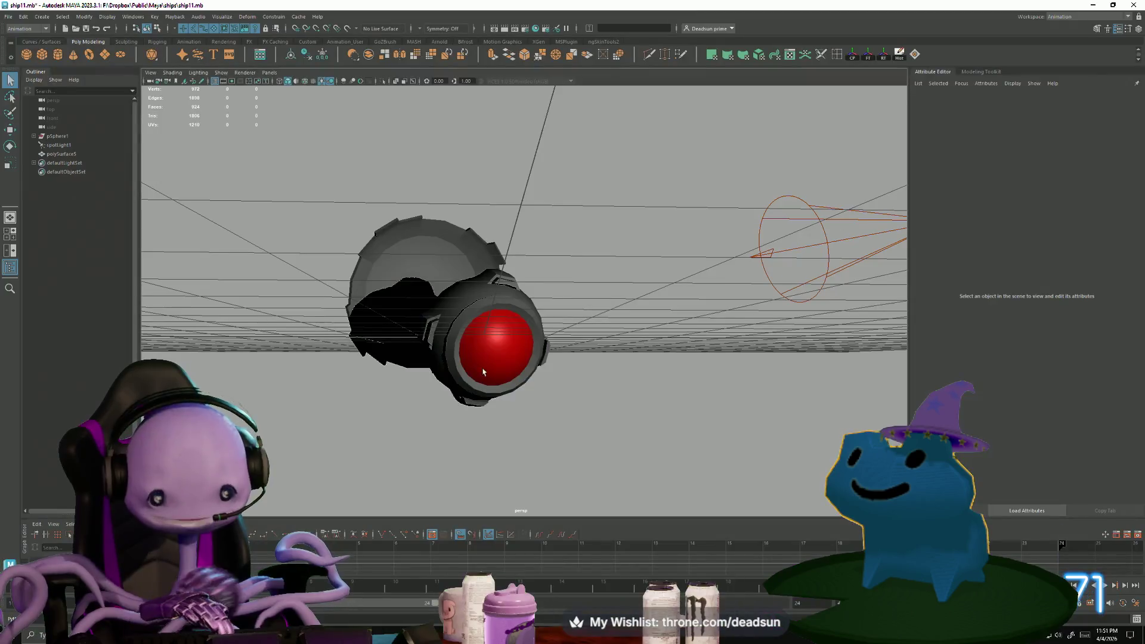
# Orbit the eye pod model, then close ship11.mb choosing Don't Save
pyautogui.moveTo(566, 366)
pyautogui.keyDown('alt'); pyautogui.mouseDown()
pyautogui.moveTo(606, 430)
pyautogui.moveTo(442, 435)
pyautogui.moveTo(484, 381)
pyautogui.moveTo(383, 427)
pyautogui.moveTo(383, 480)
pyautogui.moveTo(551, 406)
pyautogui.moveTo(486, 401)
pyautogui.moveTo(544, 388)
pyautogui.moveTo(620, 393)
pyautogui.moveTo(359, 378)
pyautogui.moveTo(376, 396)
pyautogui.moveTo(522, 440)
pyautogui.moveTo(431, 458)
pyautogui.moveTo(383, 383)
pyautogui.moveTo(414, 449)
pyautogui.moveTo(664, 466)
pyautogui.moveTo(557, 449)
pyautogui.moveTo(450, 450)
pyautogui.moveTo(523, 440)
pyautogui.moveTo(537, 417)
pyautogui.mouseUp(); pyautogui.keyUp('alt')
pyautogui.scroll(-5, 551, 406)
pyautogui.click(1135, 5)
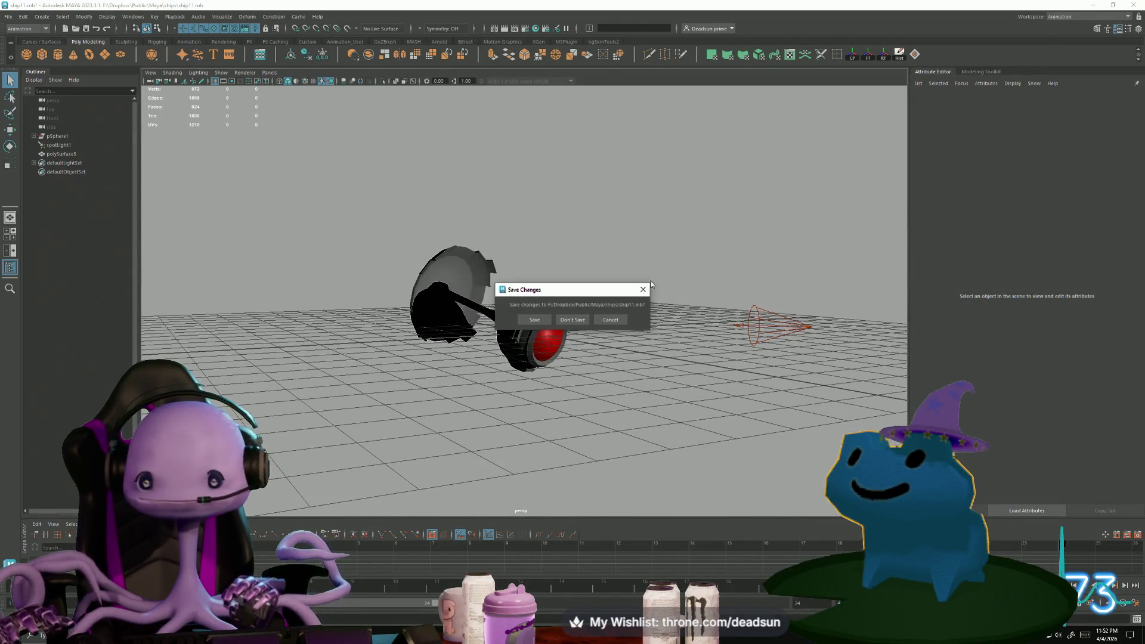
pyautogui.click(570, 320)
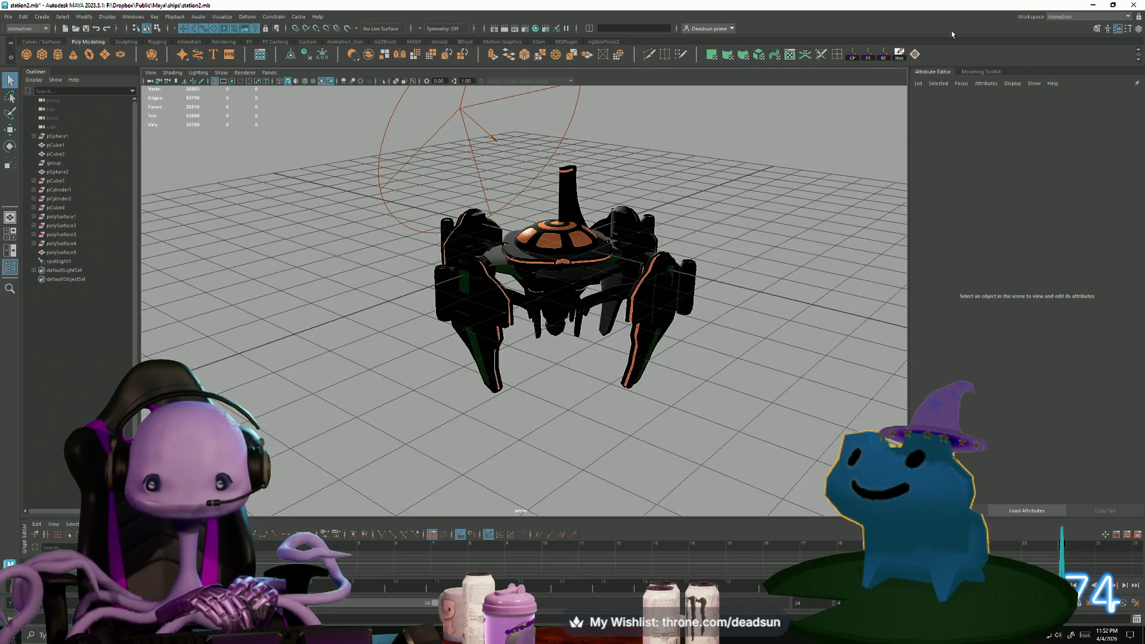
# Close station2.mb without saving, orbit the dropship5 model, and switch to ship10Bridge
pyautogui.click(1134, 4)
pyautogui.click(568, 321)
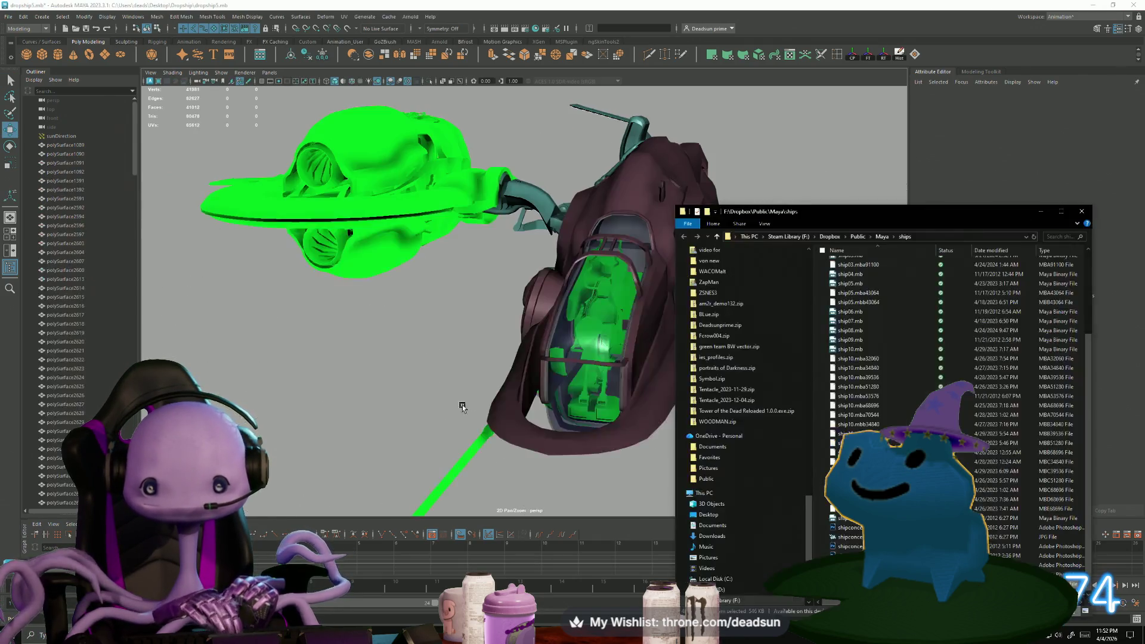
pyautogui.moveTo(423, 455)
pyautogui.keyDown('alt'); pyautogui.mouseDown()
pyautogui.moveTo(521, 455)
pyautogui.moveTo(414, 465)
pyautogui.mouseUp(); pyautogui.keyUp('alt')
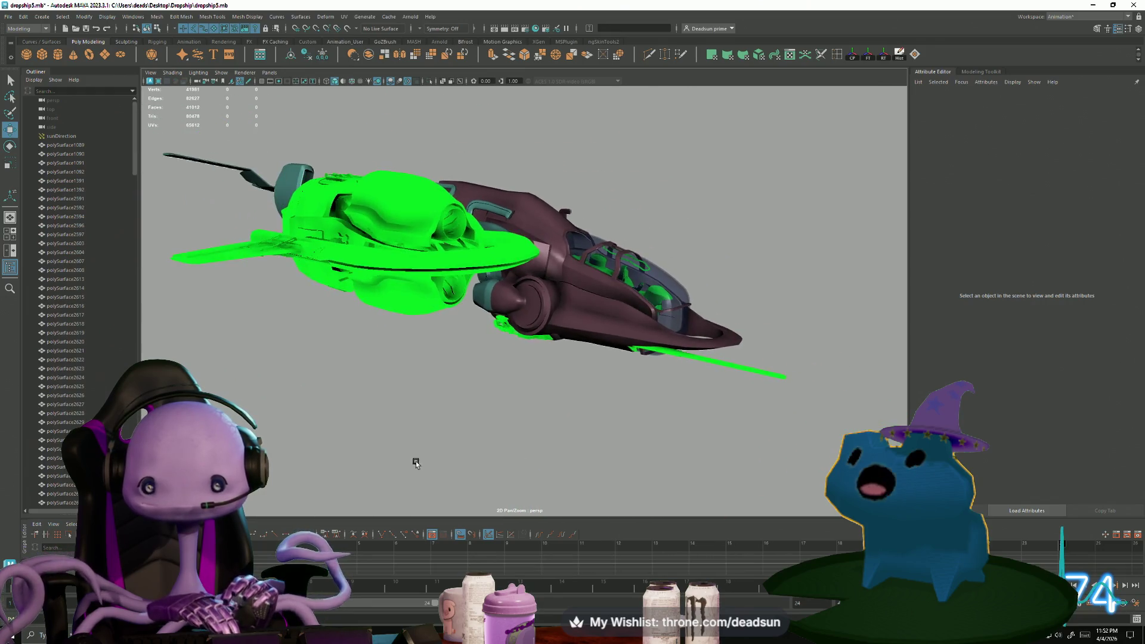
pyautogui.moveTo(488, 467)
pyautogui.keyDown('alt'); pyautogui.mouseDown()
pyautogui.moveTo(501, 493)
pyautogui.moveTo(478, 475)
pyautogui.moveTo(478, 491)
pyautogui.mouseUp(); pyautogui.keyUp('alt')
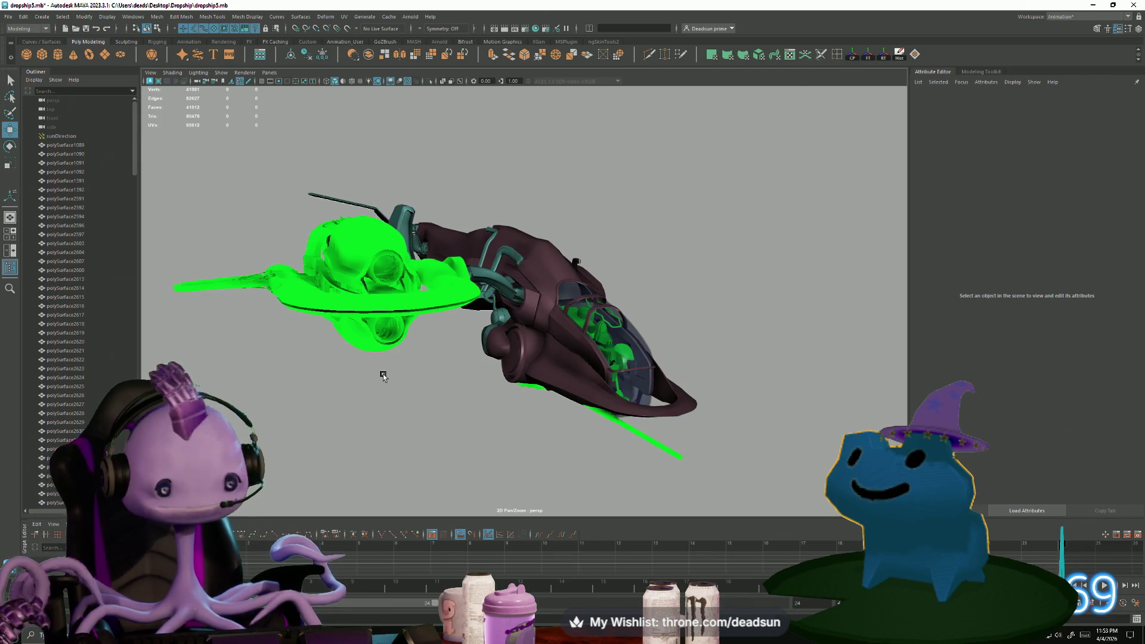
pyautogui.hotkey('alt', 'Tab')
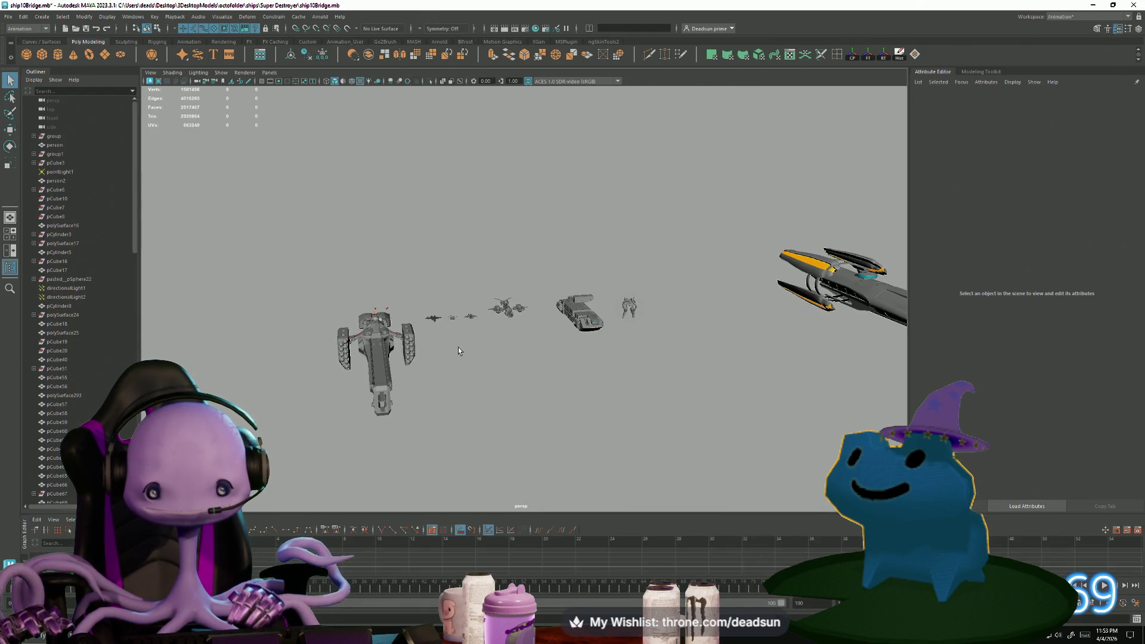
pyautogui.moveTo(455, 340); pyautogui.dragTo(457, 342)
pyautogui.press('f')
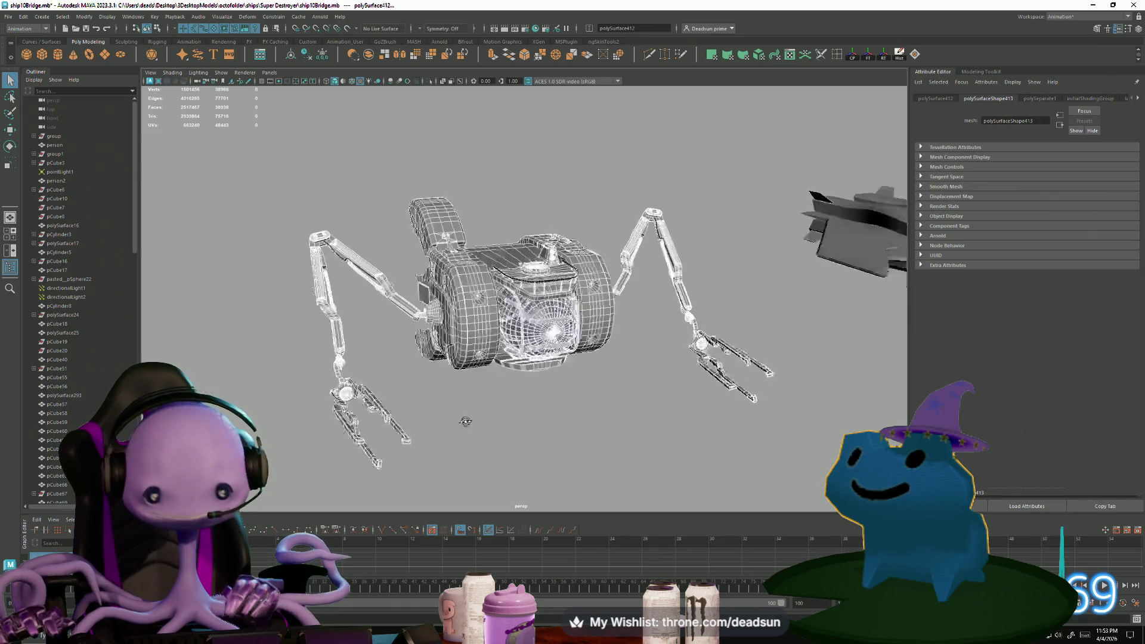
pyautogui.moveTo(459, 422)
pyautogui.keyDown('alt'); pyautogui.mouseDown()
pyautogui.moveTo(584, 411)
pyautogui.moveTo(622, 378)
pyautogui.mouseUp(); pyautogui.keyUp('alt')
pyautogui.click(584, 411)
pyautogui.scroll(10, 563, 439)
pyautogui.scroll(5, 605, 223)
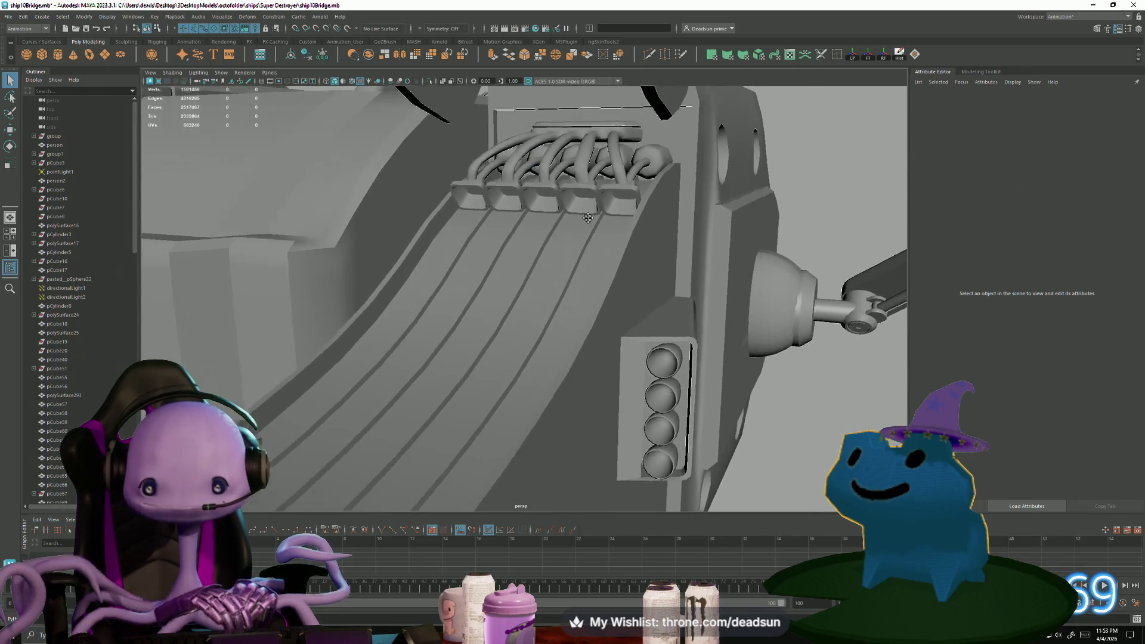
pyautogui.click(605, 223)
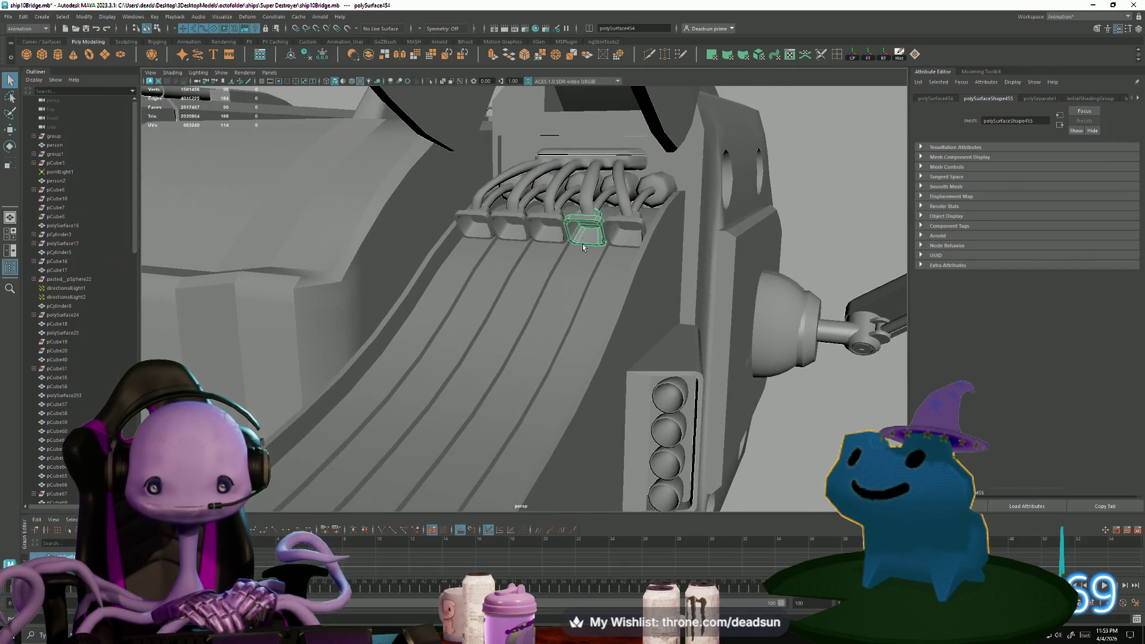
pyautogui.moveTo(605, 223)
pyautogui.keyDown('alt'); pyautogui.mouseDown()
pyautogui.moveTo(585, 289)
pyautogui.moveTo(787, 356)
pyautogui.moveTo(782, 367)
pyautogui.mouseUp(); pyautogui.keyUp('alt')
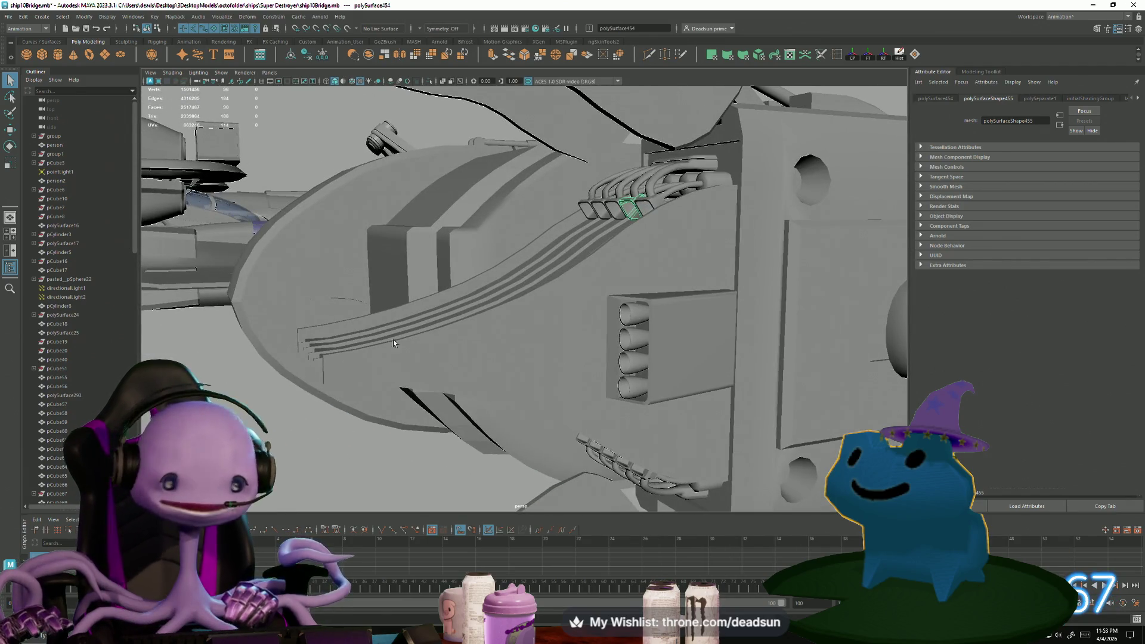
pyautogui.keyDown('alt'); pyautogui.moveTo(392, 339); pyautogui.dragTo(774, 373); pyautogui.keyUp('alt')
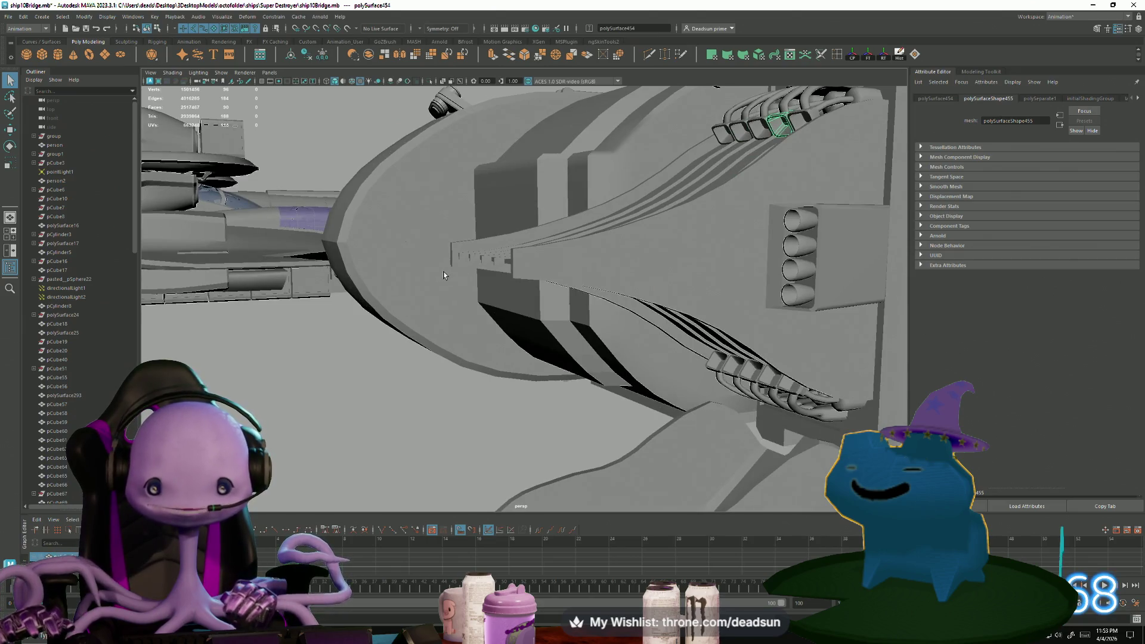
pyautogui.moveTo(443, 270)
pyautogui.keyDown('alt'); pyautogui.mouseDown()
pyautogui.moveTo(506, 363)
pyautogui.moveTo(482, 356)
pyautogui.mouseUp(); pyautogui.keyUp('alt')
pyautogui.scroll(5, 506, 362)
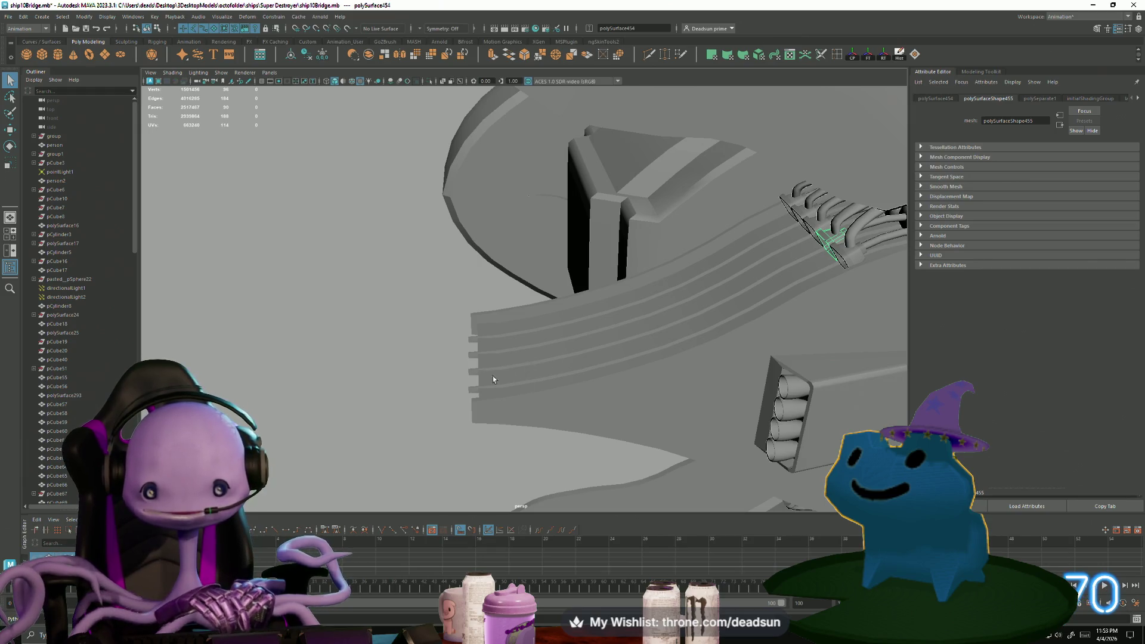
pyautogui.moveTo(492, 376)
pyautogui.keyDown('alt'); pyautogui.mouseDown()
pyautogui.moveTo(438, 396)
pyautogui.moveTo(486, 410)
pyautogui.mouseUp(); pyautogui.keyUp('alt')
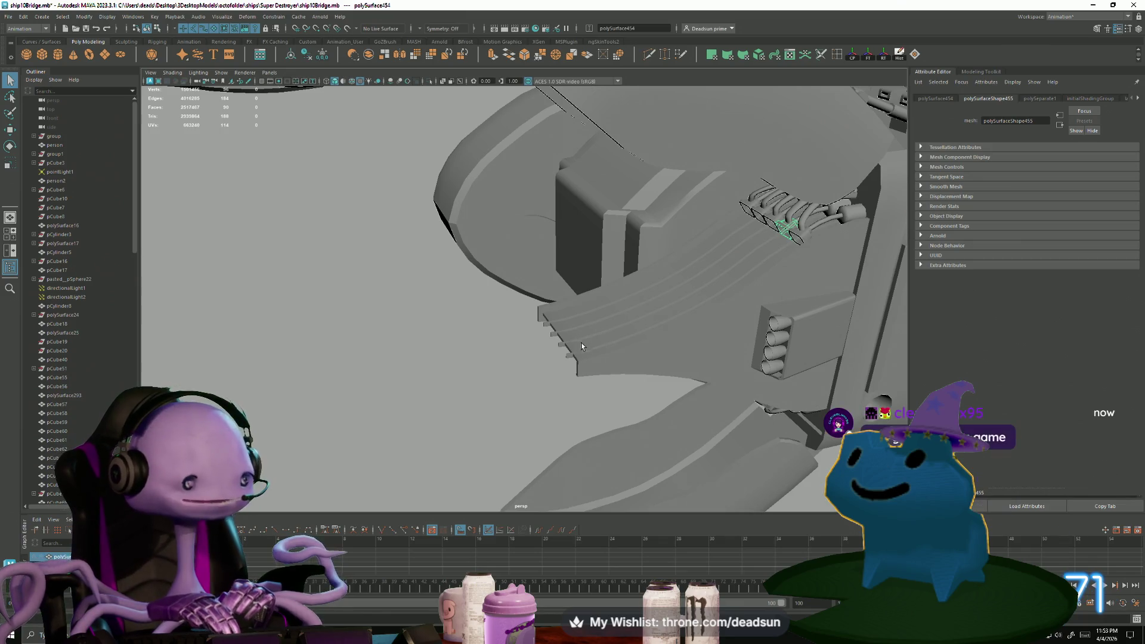
pyautogui.scroll(-8, 605, 353)
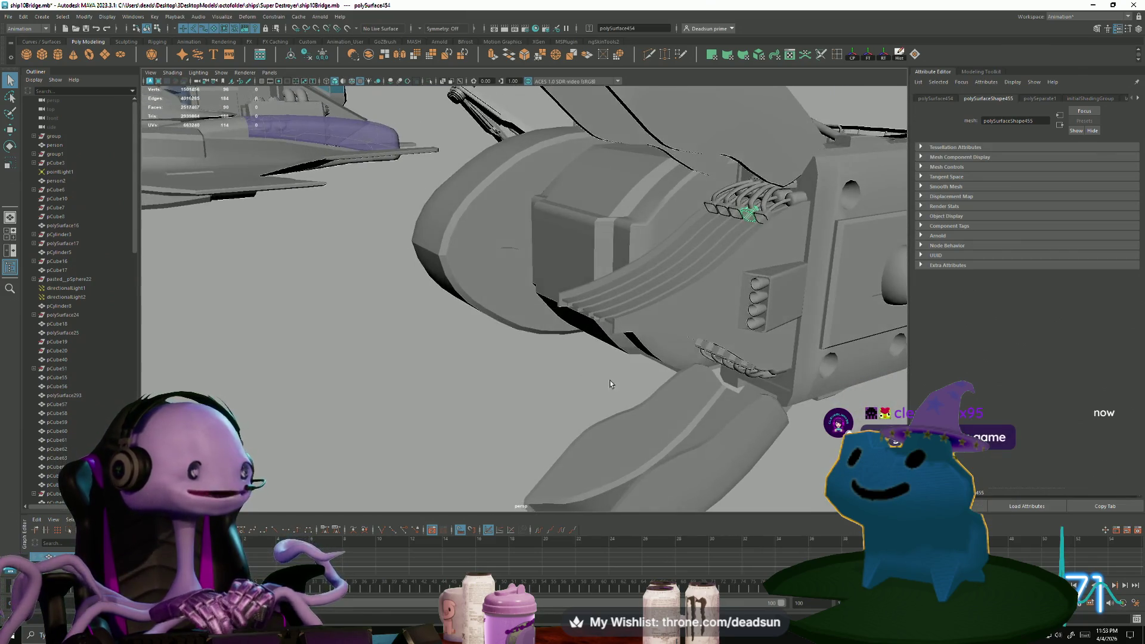
pyautogui.moveTo(521, 410)
pyautogui.keyDown('alt'); pyautogui.mouseDown()
pyautogui.moveTo(529, 419)
pyautogui.moveTo(511, 419)
pyautogui.mouseUp(); pyautogui.keyUp('alt')
pyautogui.moveTo(477, 349)
pyautogui.keyDown('alt'); pyautogui.mouseDown()
pyautogui.moveTo(507, 382)
pyautogui.moveTo(560, 406)
pyautogui.moveTo(527, 424)
pyautogui.moveTo(614, 429)
pyautogui.mouseUp(); pyautogui.keyUp('alt')
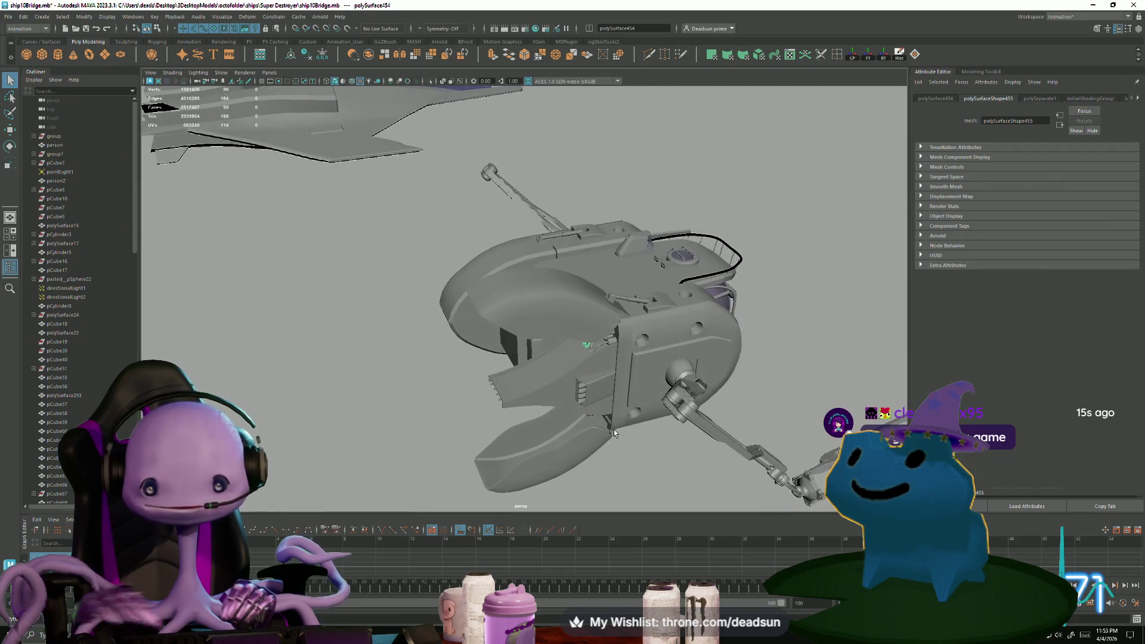
pyautogui.keyDown('alt'); pyautogui.moveTo(614, 429); pyautogui.dragTo(533, 386, button='right'); pyautogui.keyUp('alt')
pyautogui.keyDown('alt'); pyautogui.moveTo(533, 387); pyautogui.dragTo(563, 414); pyautogui.keyUp('alt')
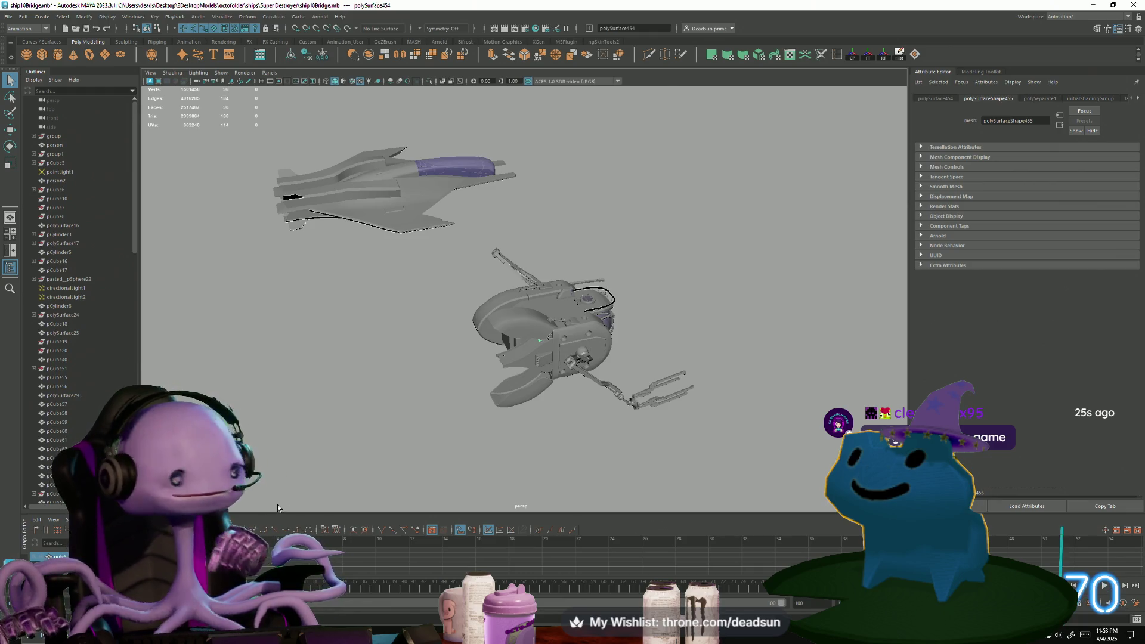
pyautogui.moveTo(424, 421)
pyautogui.keyDown('alt'); pyautogui.mouseDown()
pyautogui.moveTo(396, 399)
pyautogui.moveTo(450, 435)
pyautogui.moveTo(406, 437)
pyautogui.moveTo(418, 438)
pyautogui.mouseUp(); pyautogui.keyUp('alt')
pyautogui.scroll(-3, 399, 411)
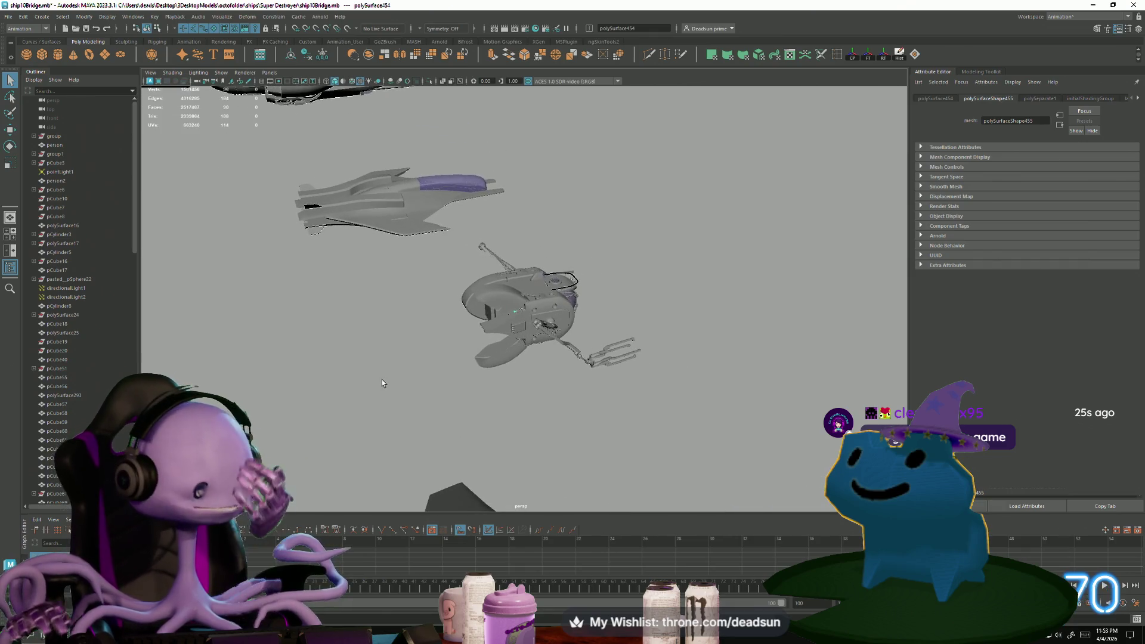